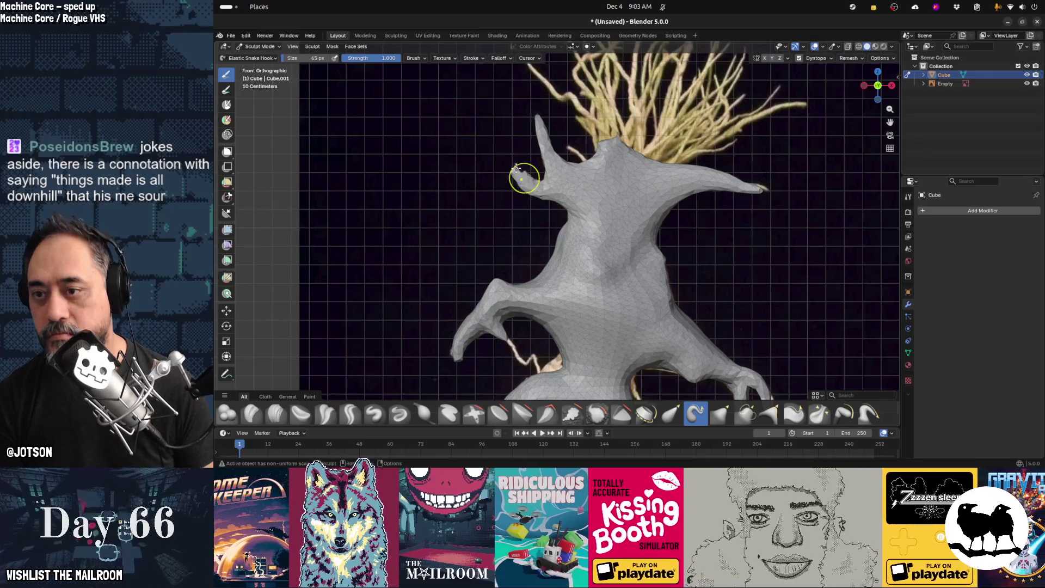
# Reshape the upper-left spike, then smooth the trunk top, left branch and upper trunk with the Smooth brush
pyautogui.moveTo(520, 166)
pyautogui.mouseDown()
pyautogui.moveTo(536, 142)
pyautogui.moveTo(542, 163)
pyautogui.moveTo(575, 162)
pyautogui.moveTo(596, 181)
pyautogui.mouseUp()
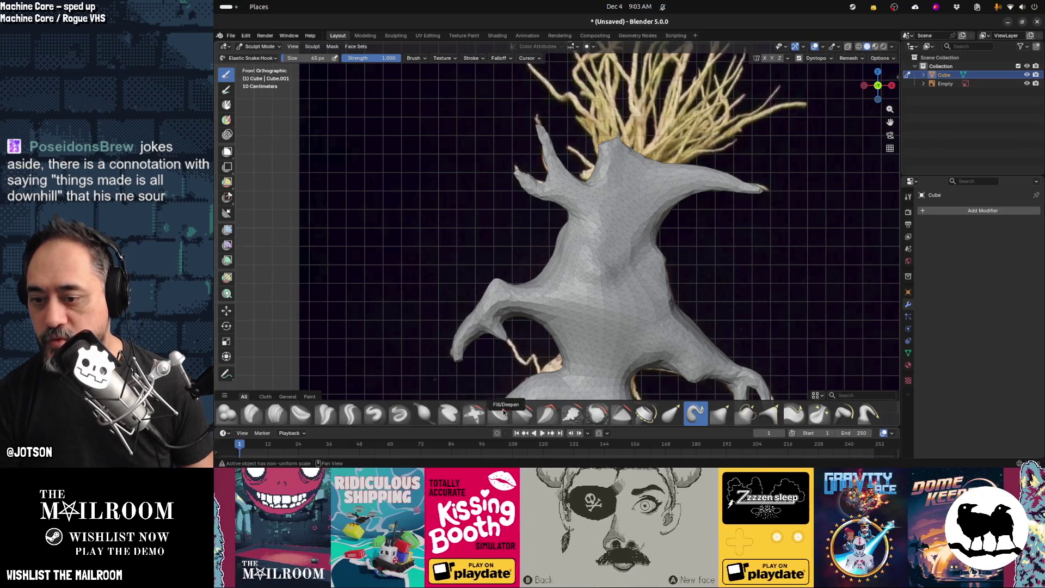
pyautogui.click(597, 413)
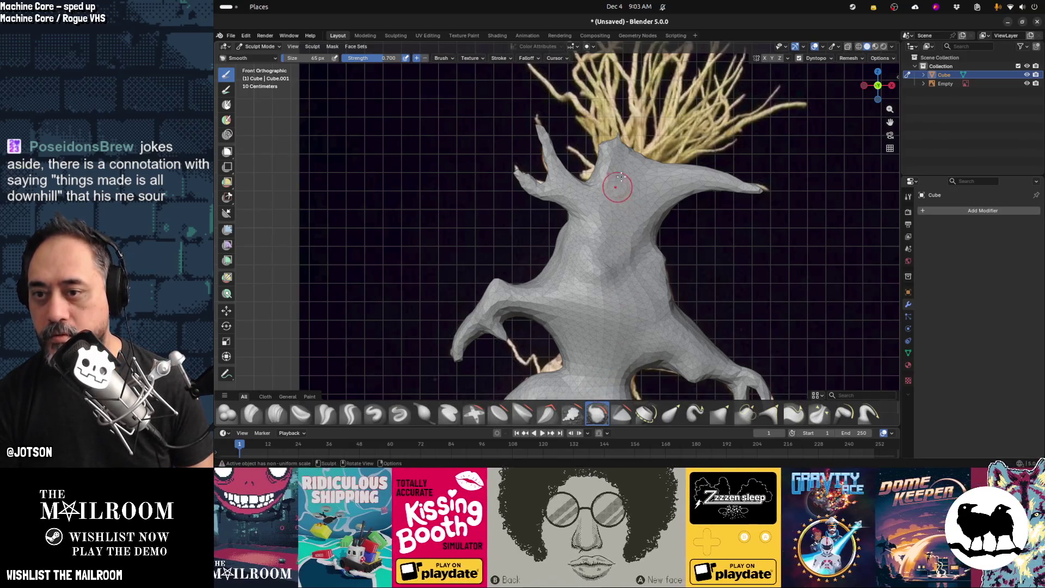
pyautogui.moveTo(602, 147); pyautogui.dragTo(610, 142)
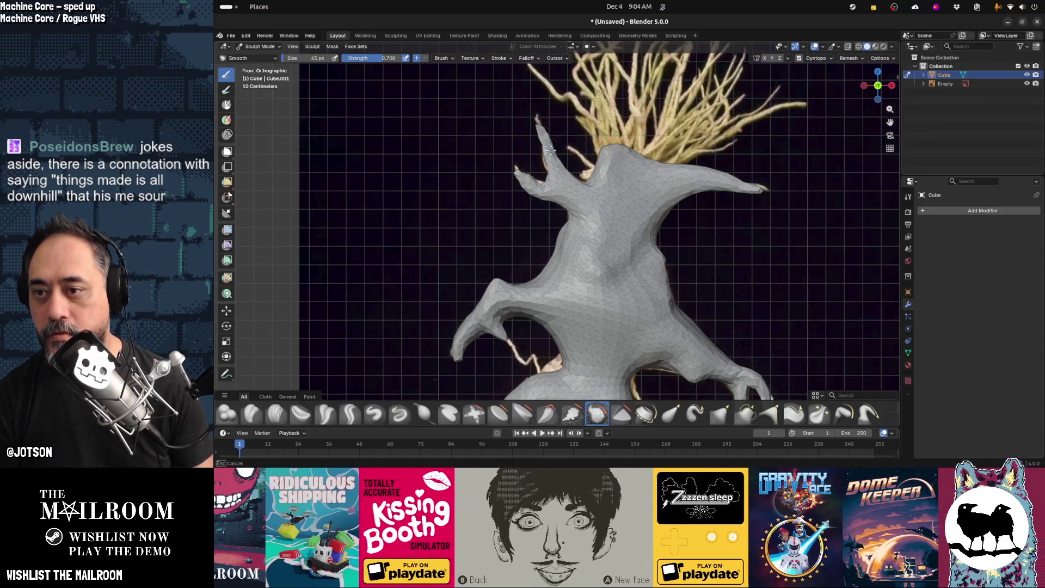
pyautogui.moveTo(522, 178)
pyautogui.mouseDown()
pyautogui.moveTo(541, 199)
pyautogui.moveTo(594, 217)
pyautogui.mouseUp()
pyautogui.moveTo(597, 306); pyautogui.dragTo(471, 380)
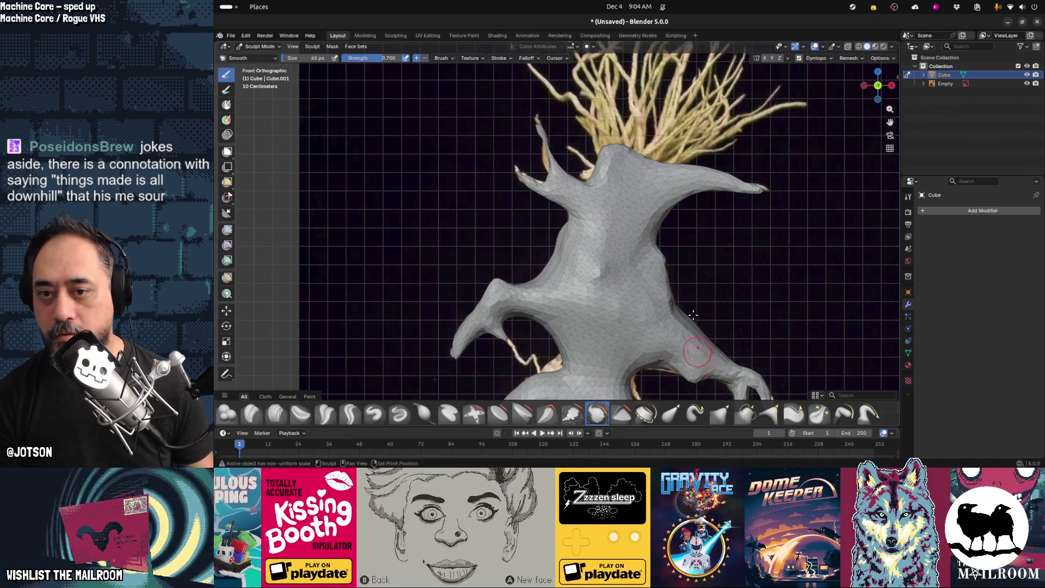
# Pan down and smooth the rest of the trunk, bringing the lower trunk and roots into view
pyautogui.keyDown('shift'); pyautogui.moveTo(743, 231); pyautogui.dragTo(713, 154, button='middle'); pyautogui.keyUp('shift')
pyautogui.moveTo(659, 115); pyautogui.dragTo(669, 131)
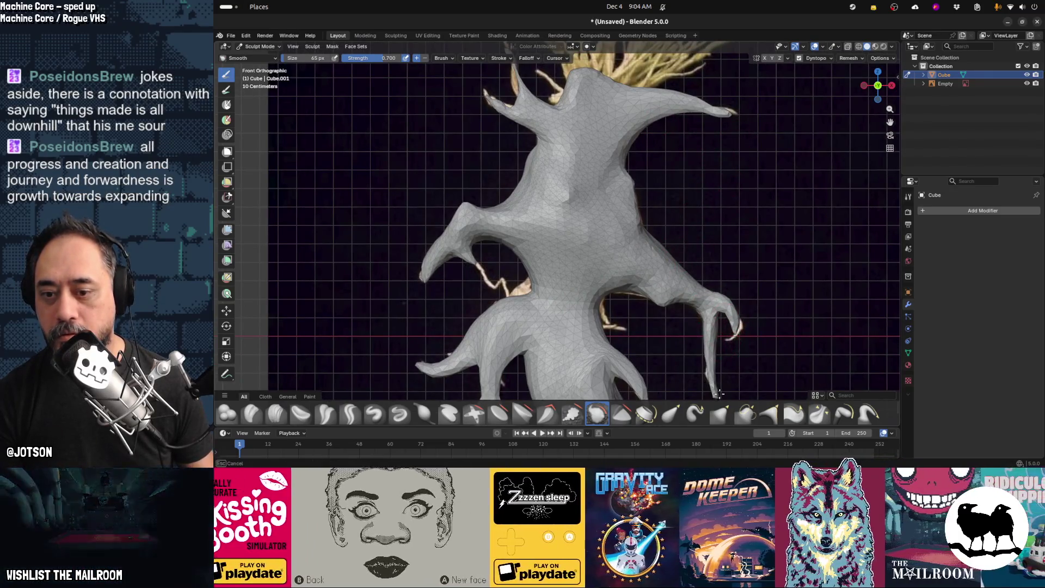
pyautogui.keyDown('shift'); pyautogui.moveTo(604, 371); pyautogui.dragTo(604, 245, button='middle'); pyautogui.keyUp('shift')
pyautogui.moveTo(610, 227); pyautogui.dragTo(617, 277)
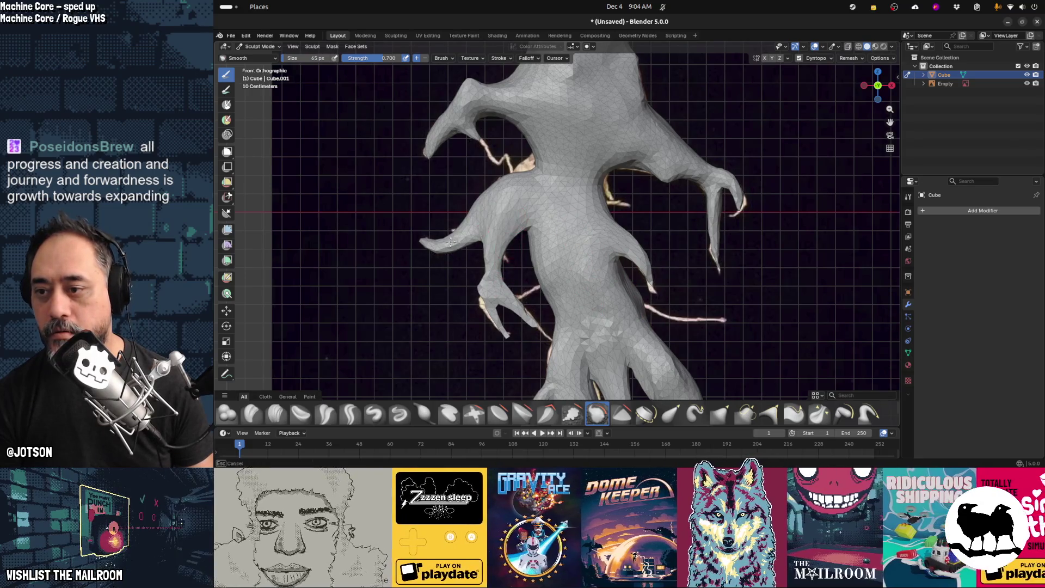
pyautogui.keyDown('shift'); pyautogui.moveTo(597, 355); pyautogui.dragTo(535, 223, button='middle'); pyautogui.keyUp('shift')
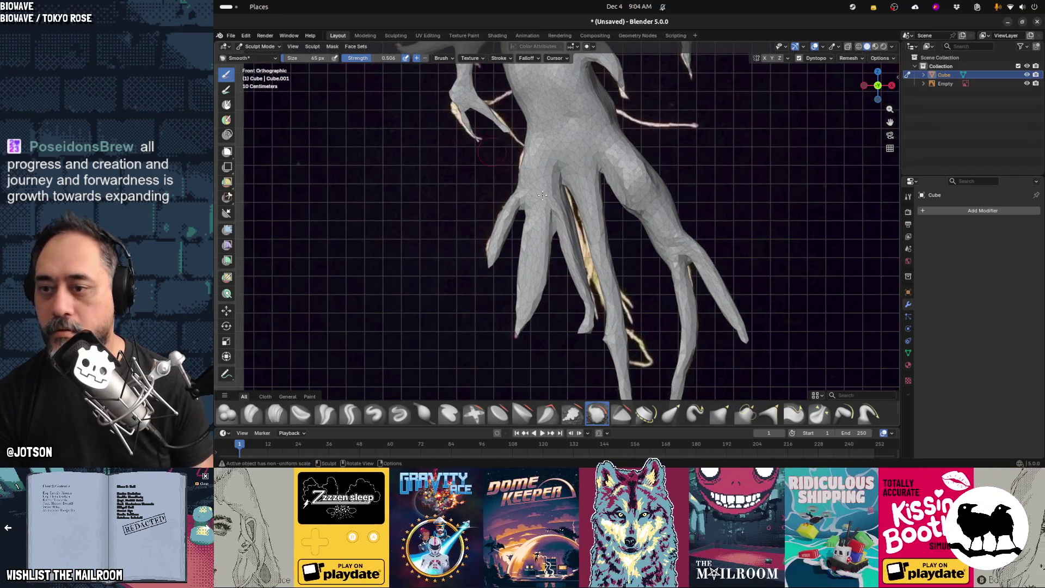
# Resize the Smooth brush to 134 px and smooth the inner and middle root tendrils at the base
pyautogui.press('f')
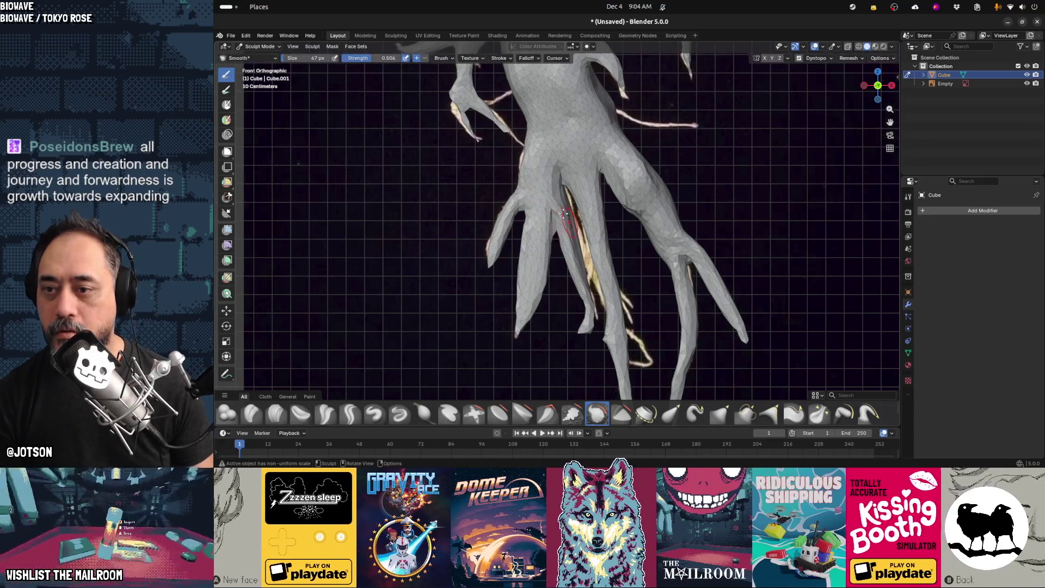
pyautogui.click(570, 229)
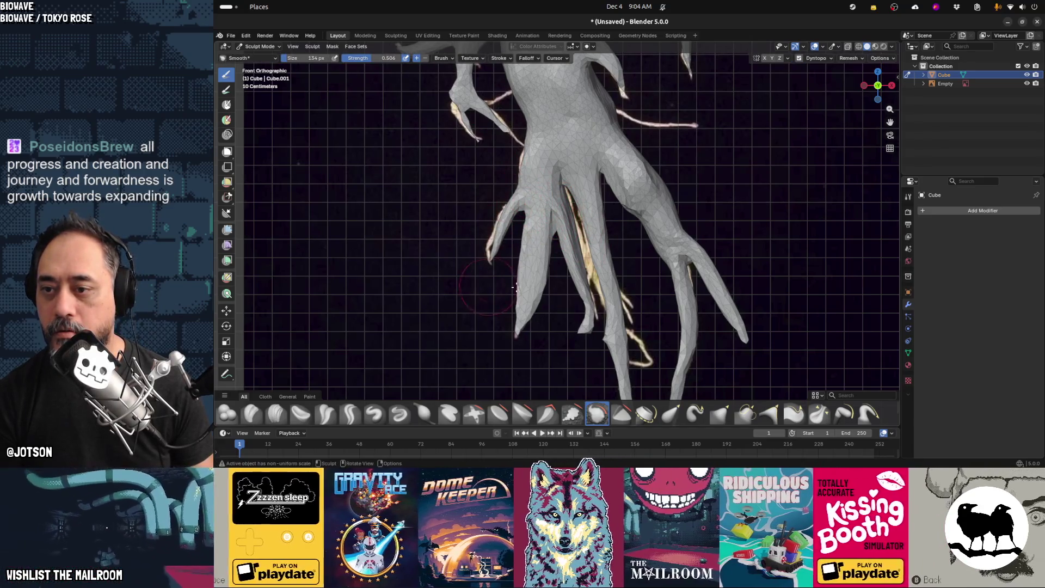
pyautogui.moveTo(514, 287); pyautogui.dragTo(530, 298)
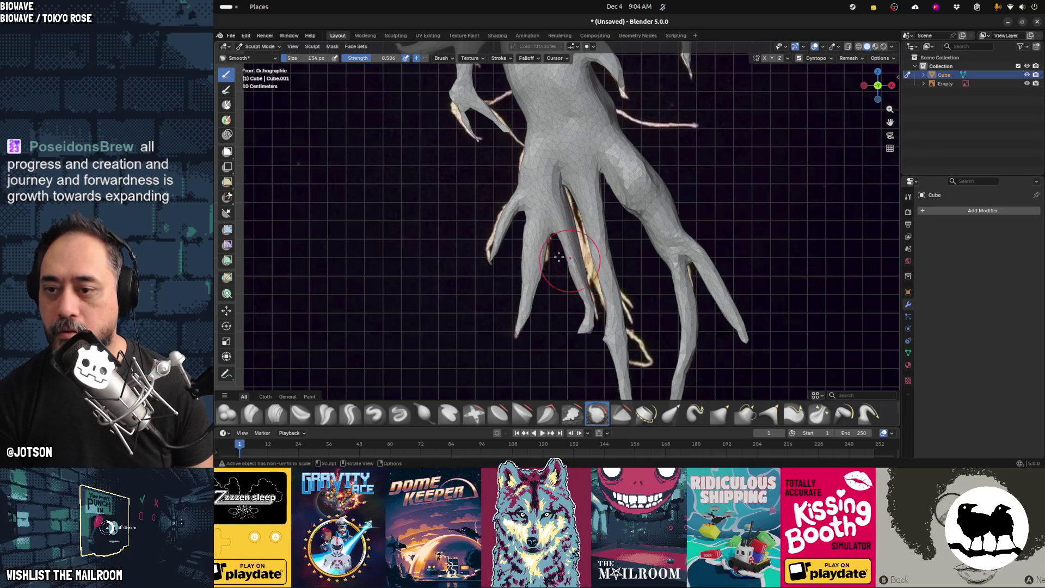
pyautogui.moveTo(559, 257); pyautogui.dragTo(534, 291)
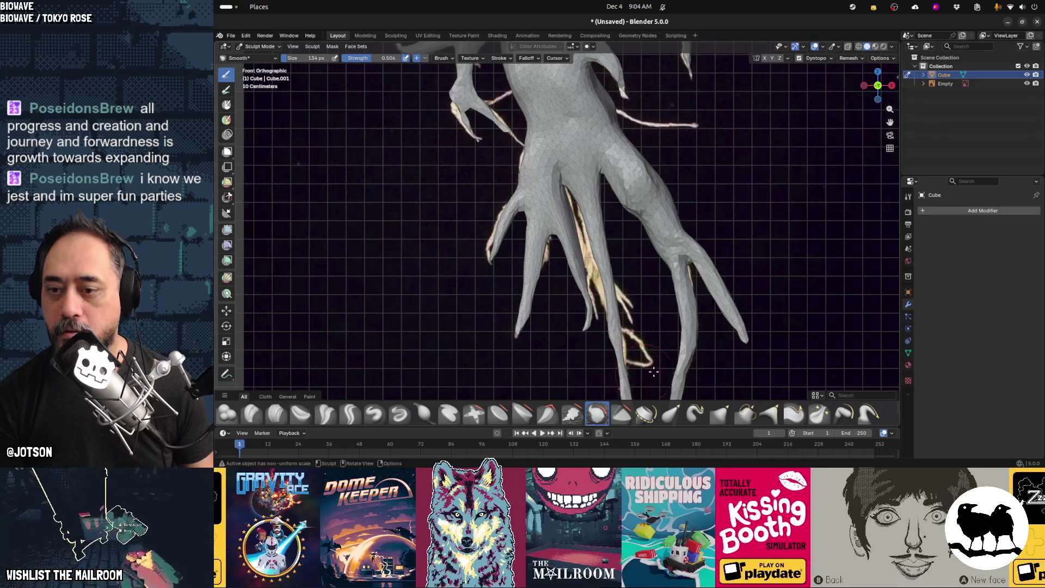
pyautogui.keyDown('shift'); pyautogui.moveTo(692, 345); pyautogui.dragTo(677, 158, button='middle'); pyautogui.keyUp('shift')
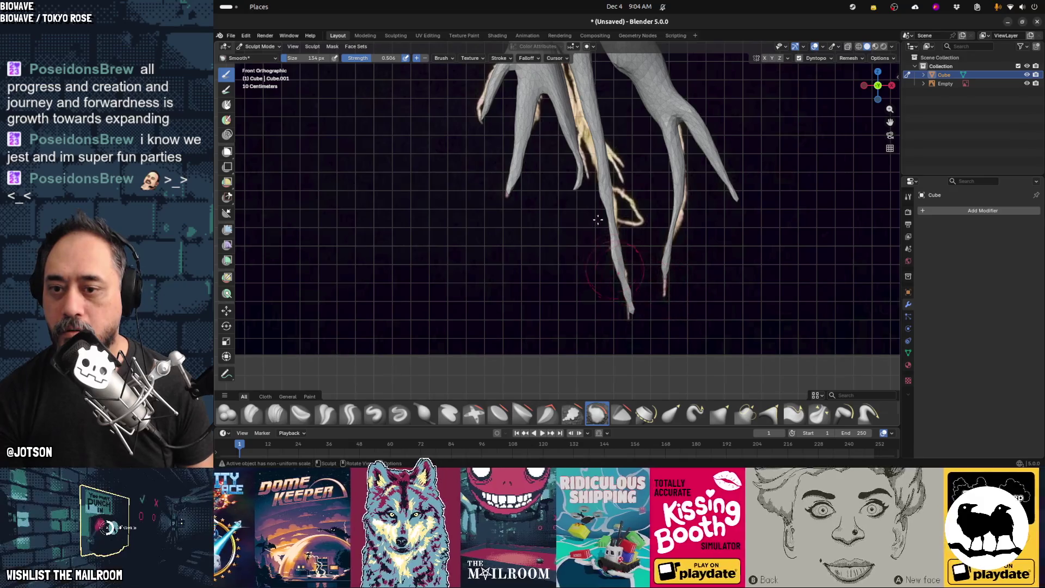
pyautogui.moveTo(654, 261)
pyautogui.mouseDown(button='middle')
pyautogui.moveTo(594, 181)
pyautogui.moveTo(586, 199)
pyautogui.moveTo(691, 193)
pyautogui.moveTo(658, 182)
pyautogui.moveTo(656, 156)
pyautogui.moveTo(679, 133)
pyautogui.moveTo(429, 150)
pyautogui.moveTo(436, 122)
pyautogui.moveTo(595, 193)
pyautogui.moveTo(621, 182)
pyautogui.moveTo(544, 182)
pyautogui.mouseUp(button='middle')
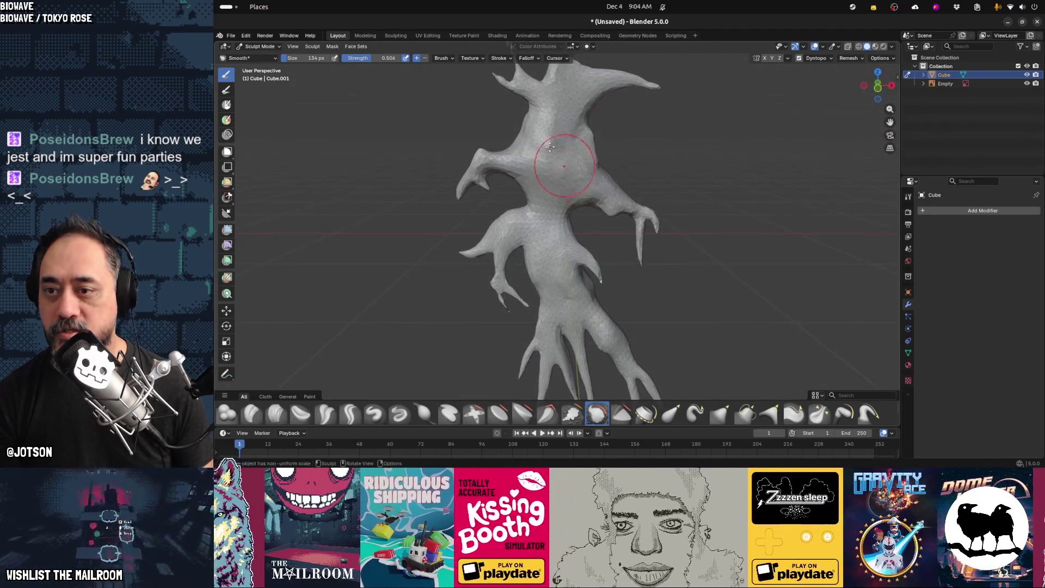
# Switch to the Inflate/Deflate brush and try deflating the thin top spike, then undo it
pyautogui.moveTo(551, 139)
pyautogui.mouseDown(button='middle')
pyautogui.moveTo(502, 156)
pyautogui.moveTo(660, 159)
pyautogui.moveTo(648, 187)
pyautogui.mouseUp(button='middle')
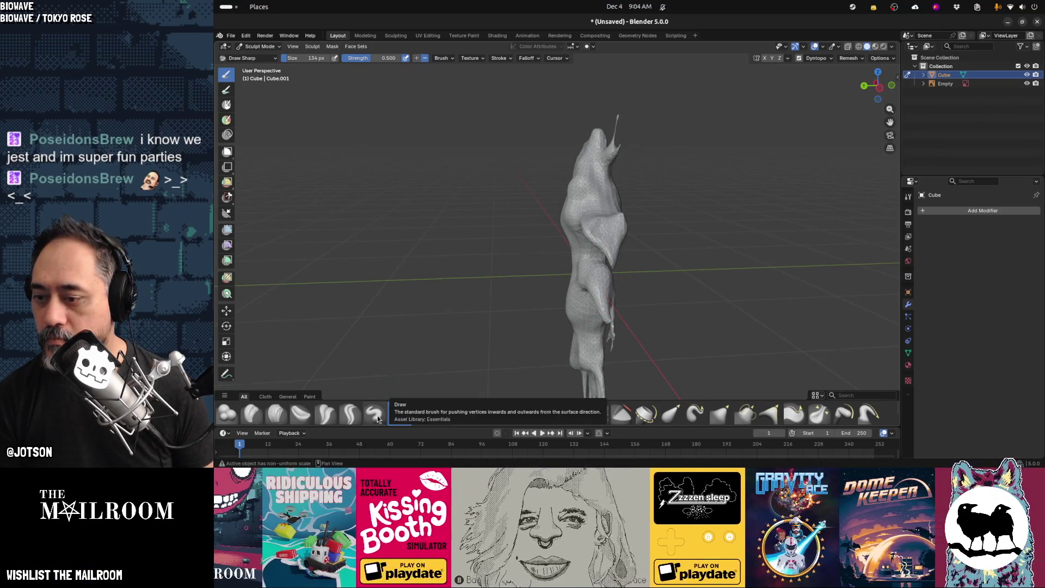
pyautogui.click(398, 415)
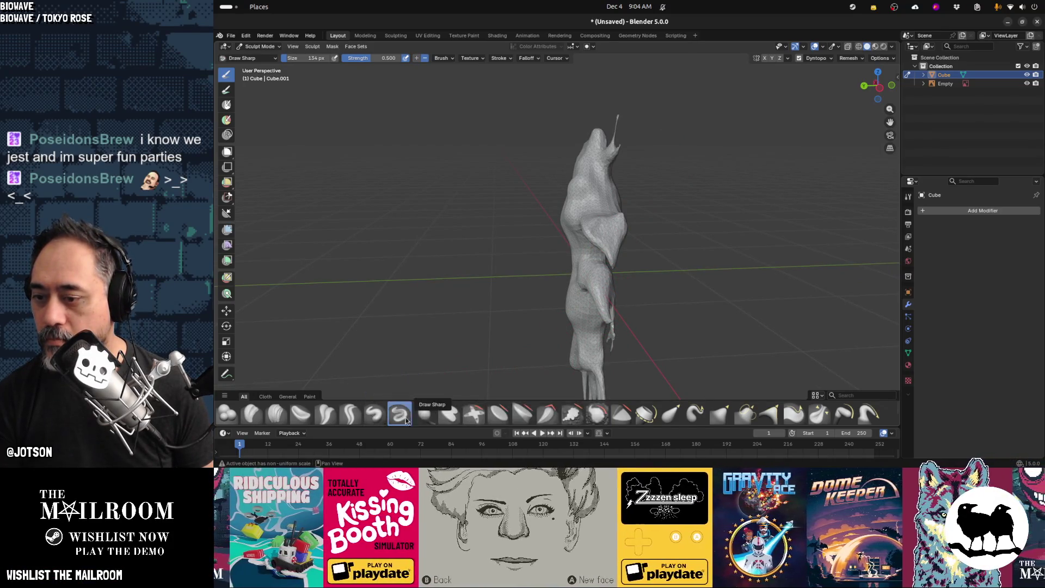
pyautogui.click(425, 417)
pyautogui.moveTo(612, 145)
pyautogui.mouseDown(button='middle')
pyautogui.moveTo(618, 126)
pyautogui.moveTo(600, 113)
pyautogui.mouseUp(button='middle')
pyautogui.moveTo(603, 69); pyautogui.dragTo(604, 70, button='middle')
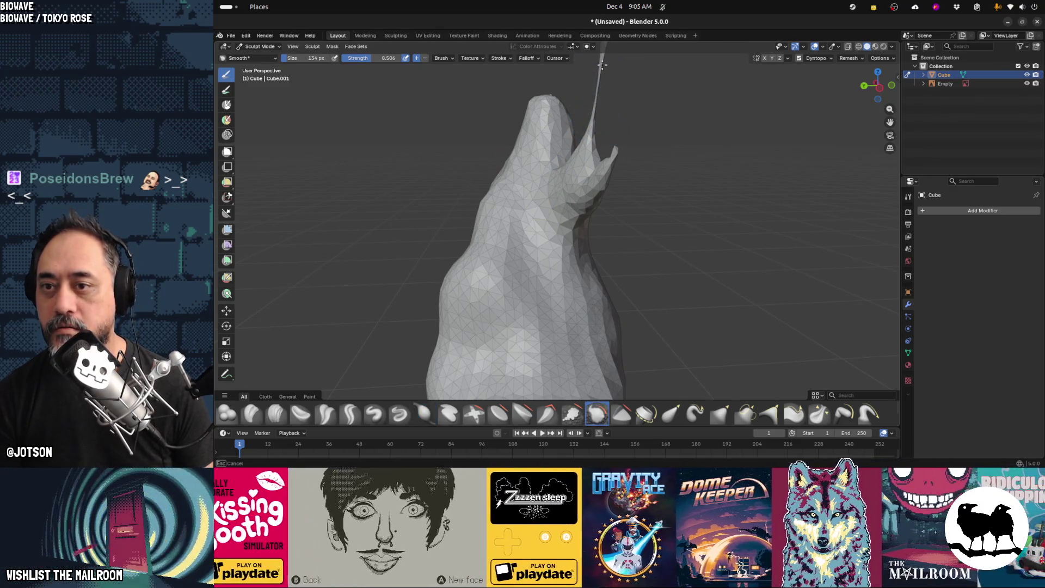
pyautogui.keyDown('ctrl'); pyautogui.moveTo(597, 99); pyautogui.dragTo(595, 93); pyautogui.keyUp('ctrl')
pyautogui.moveTo(595, 93)
pyautogui.mouseDown(button='middle')
pyautogui.moveTo(598, 81)
pyautogui.moveTo(581, 120)
pyautogui.mouseUp(button='middle')
pyautogui.hotkey('ctrl', 'z')
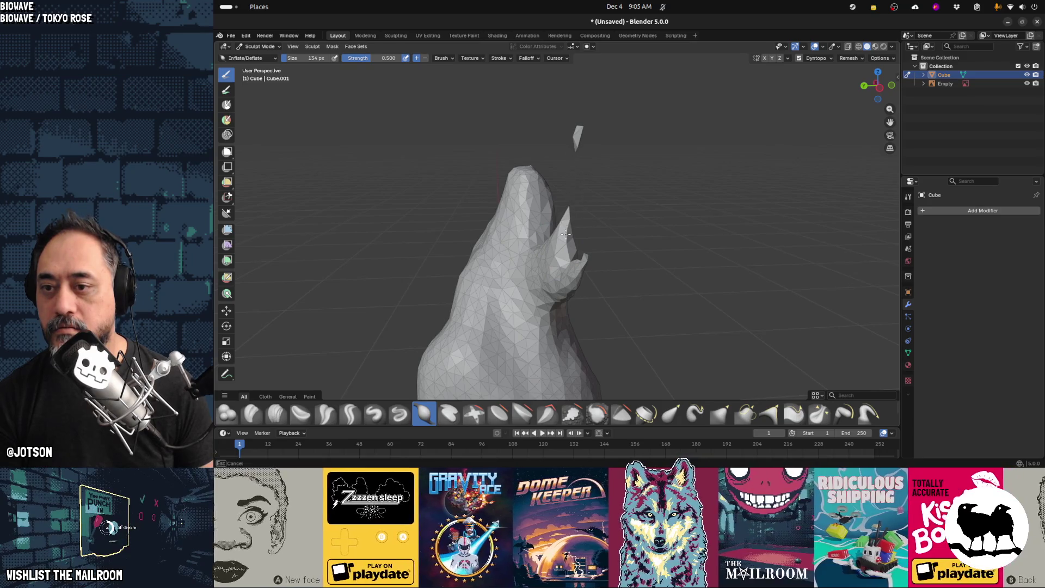
# In Edit Mode with X-ray on, delete the floating fragment's vertices, then turn X-ray off
pyautogui.moveTo(579, 158)
pyautogui.mouseDown(button='middle')
pyautogui.moveTo(651, 207)
pyautogui.moveTo(654, 188)
pyautogui.mouseUp(button='middle')
pyautogui.press('Tab')
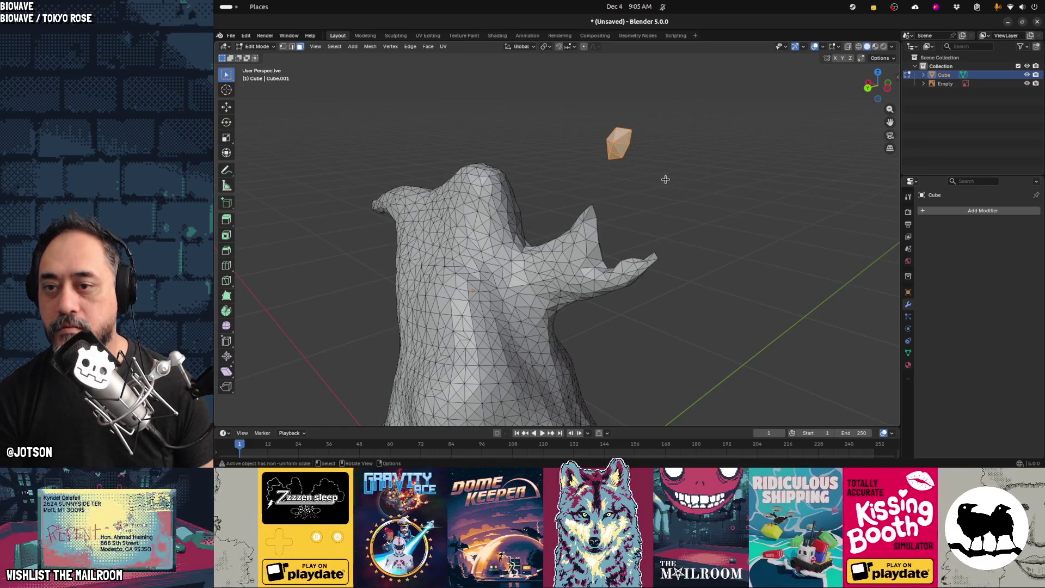
pyautogui.hotkey('alt', 'z')
pyautogui.rightClick(652, 171)
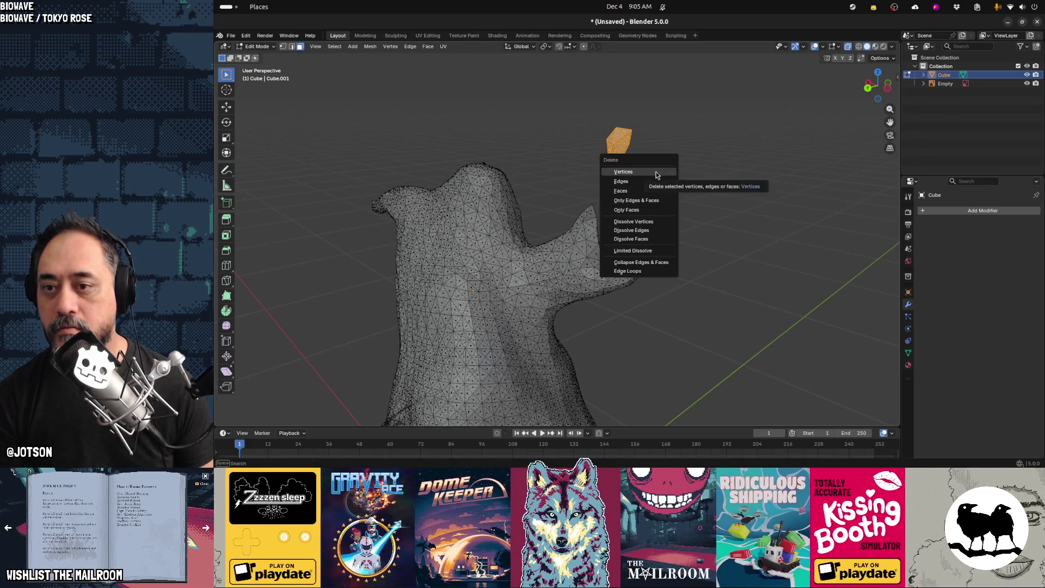
pyautogui.click(656, 172)
pyautogui.moveTo(597, 205)
pyautogui.mouseDown(button='middle')
pyautogui.moveTo(464, 186)
pyautogui.moveTo(494, 214)
pyautogui.mouseUp(button='middle')
pyautogui.hotkey('alt', 'z')
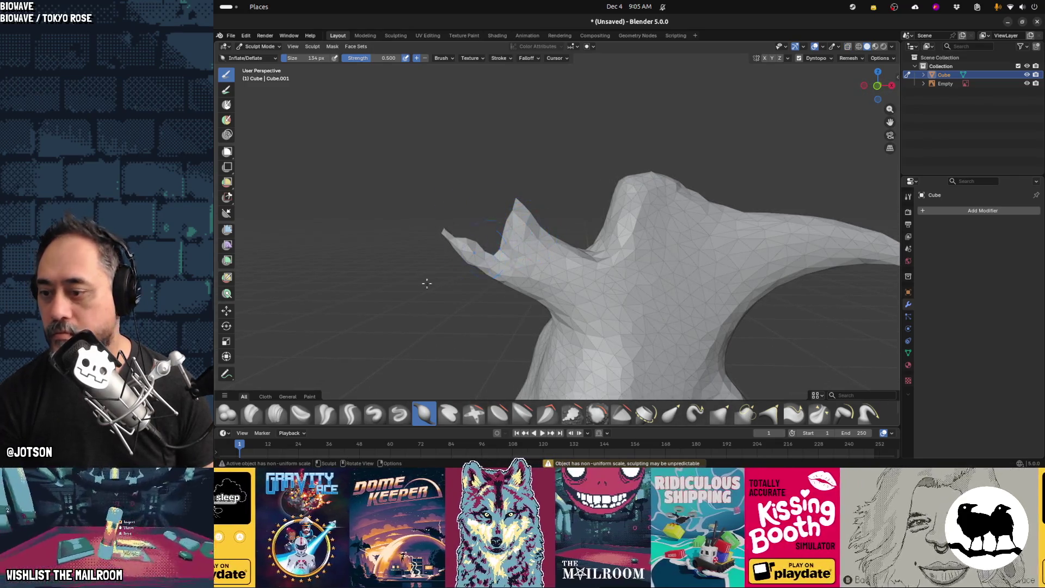
# With the Elastic Snake Hook brush, pull the top spike up and left into a curling arm
pyautogui.click(693, 414)
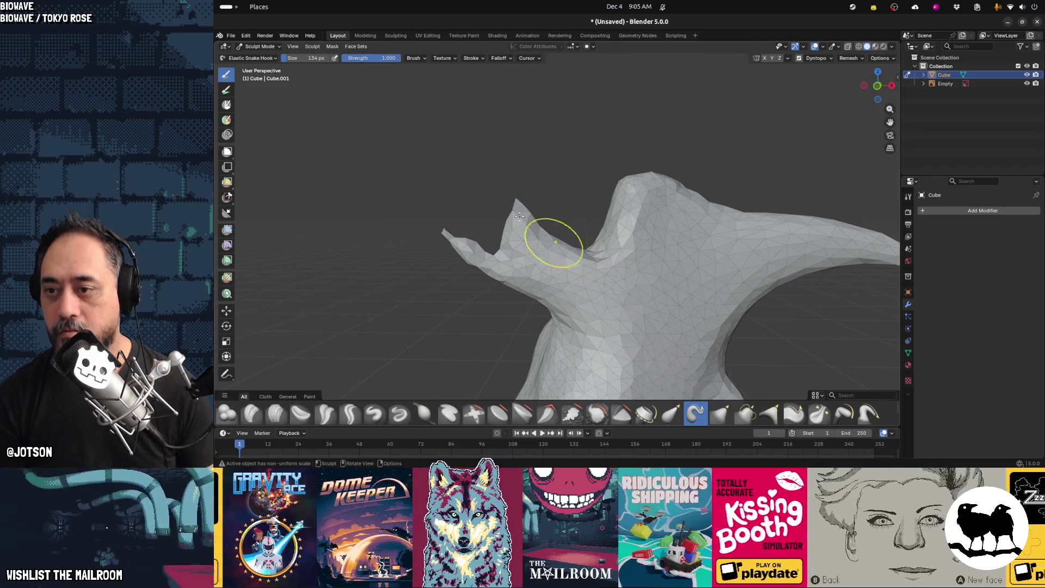
pyautogui.moveTo(518, 211); pyautogui.dragTo(496, 178)
pyautogui.moveTo(494, 118)
pyautogui.mouseDown()
pyautogui.moveTo(497, 131)
pyautogui.moveTo(520, 103)
pyautogui.moveTo(492, 94)
pyautogui.mouseUp()
pyautogui.moveTo(504, 132); pyautogui.dragTo(501, 125)
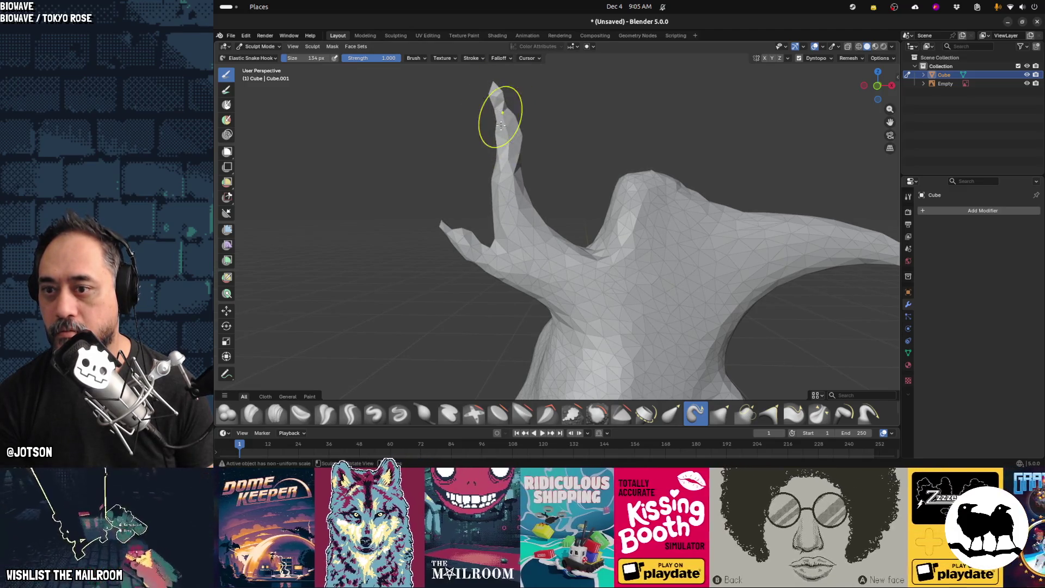
pyautogui.moveTo(513, 179)
pyautogui.mouseDown()
pyautogui.moveTo(532, 181)
pyautogui.moveTo(518, 170)
pyautogui.moveTo(534, 154)
pyautogui.moveTo(528, 146)
pyautogui.mouseUp()
# Stretch the left protrusion out to the left and upward, undoing the bent tip and right-hump crease
pyautogui.moveTo(477, 258); pyautogui.dragTo(442, 258)
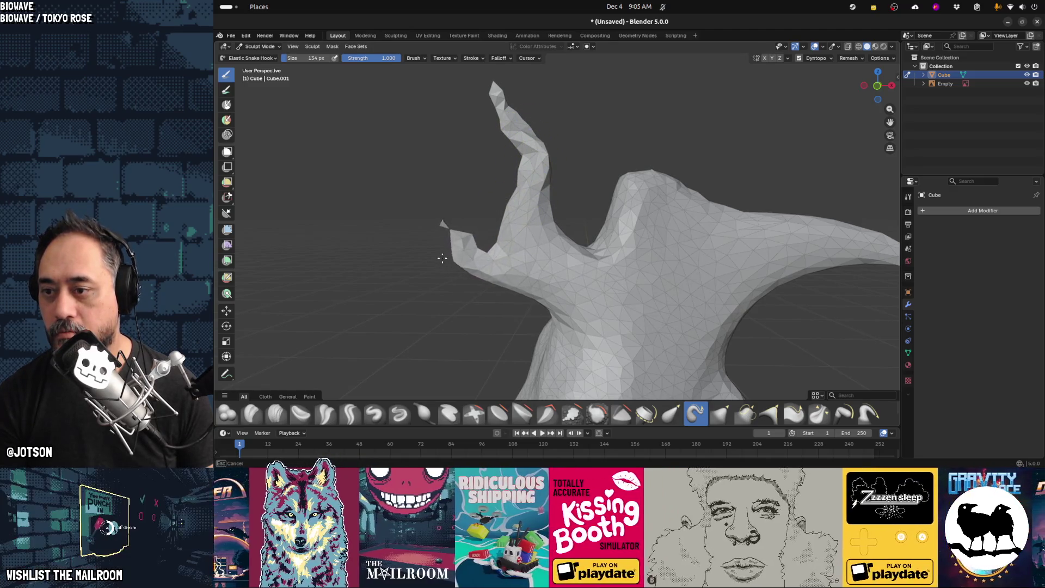
pyautogui.moveTo(458, 192); pyautogui.dragTo(392, 126)
pyautogui.moveTo(441, 186); pyautogui.dragTo(376, 171)
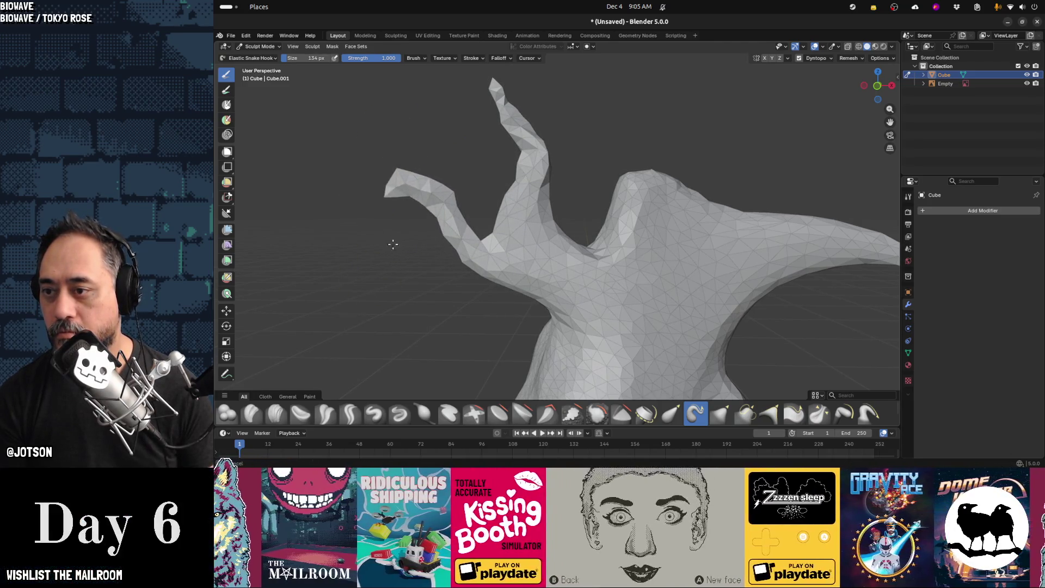
pyautogui.moveTo(381, 190); pyautogui.dragTo(382, 217)
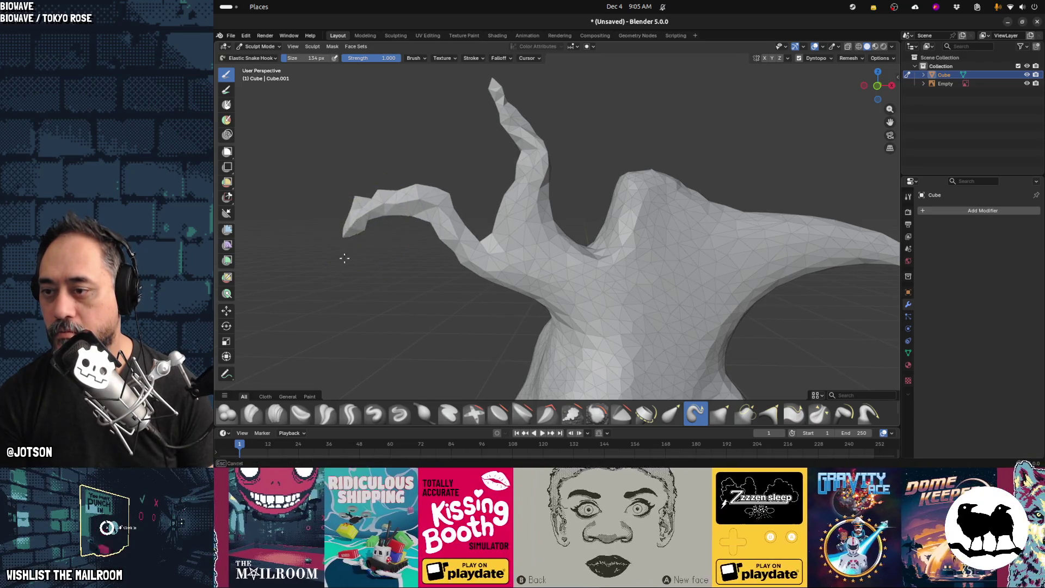
pyautogui.hotkey('ctrl', 'z')
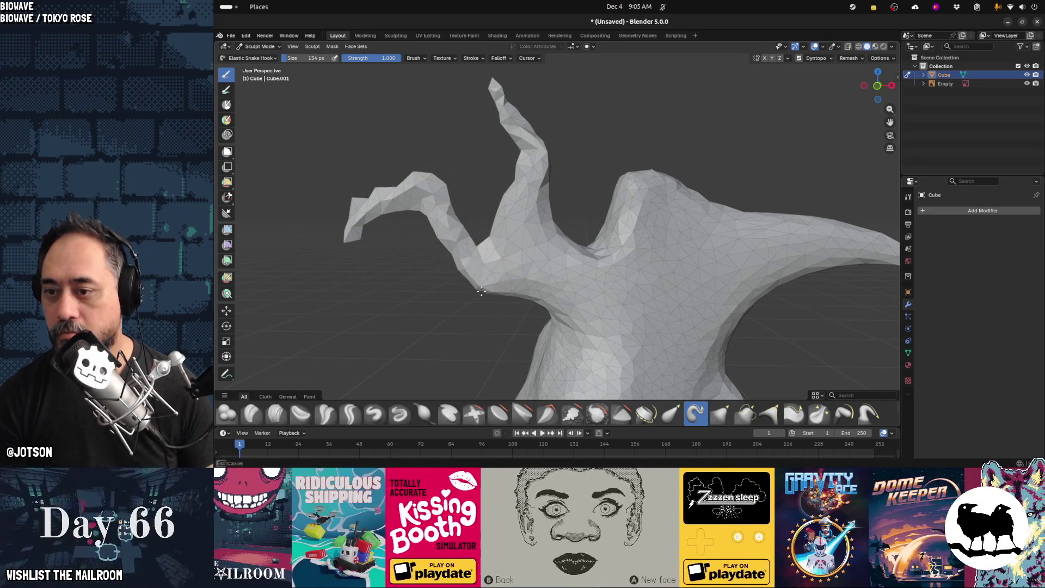
pyautogui.moveTo(648, 234)
pyautogui.mouseDown()
pyautogui.moveTo(669, 187)
pyautogui.moveTo(690, 212)
pyautogui.mouseUp()
pyautogui.hotkey('ctrl', 'z')
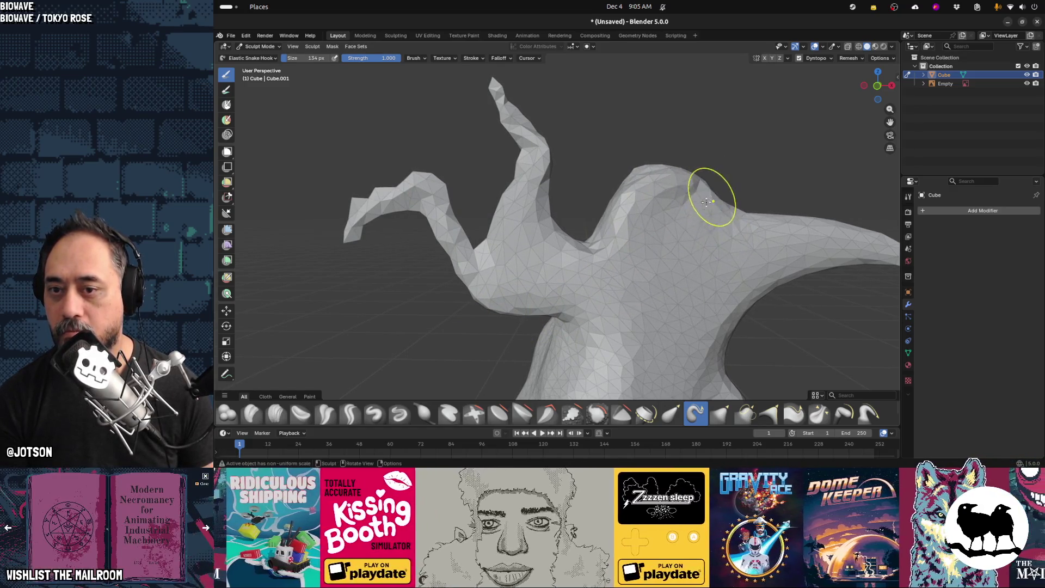
# Stretch the right arm further out toward its tip and pull out part of the surface
pyautogui.moveTo(751, 252); pyautogui.dragTo(628, 225, button='middle')
pyautogui.moveTo(705, 222); pyautogui.dragTo(684, 217, button='middle')
pyautogui.moveTo(708, 196)
pyautogui.mouseDown()
pyautogui.moveTo(751, 180)
pyautogui.moveTo(849, 207)
pyautogui.moveTo(859, 259)
pyautogui.mouseUp()
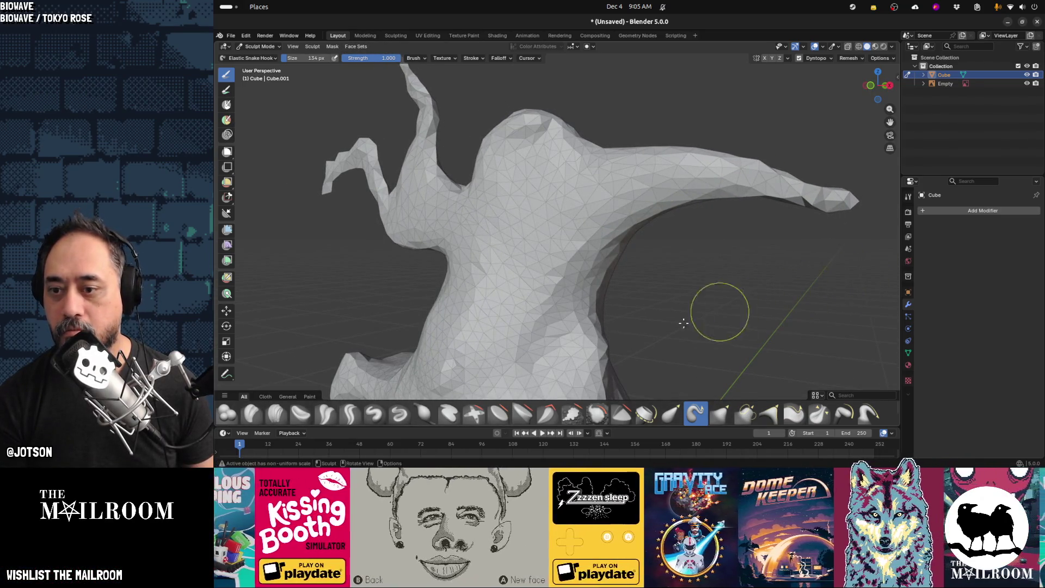
pyautogui.moveTo(644, 312)
pyautogui.mouseDown(button='middle')
pyautogui.moveTo(660, 145)
pyautogui.moveTo(604, 203)
pyautogui.moveTo(579, 199)
pyautogui.moveTo(660, 201)
pyautogui.moveTo(618, 210)
pyautogui.moveTo(588, 194)
pyautogui.mouseUp(button='middle')
pyautogui.moveTo(566, 183); pyautogui.dragTo(579, 182)
pyautogui.moveTo(584, 186); pyautogui.dragTo(525, 171, button='middle')
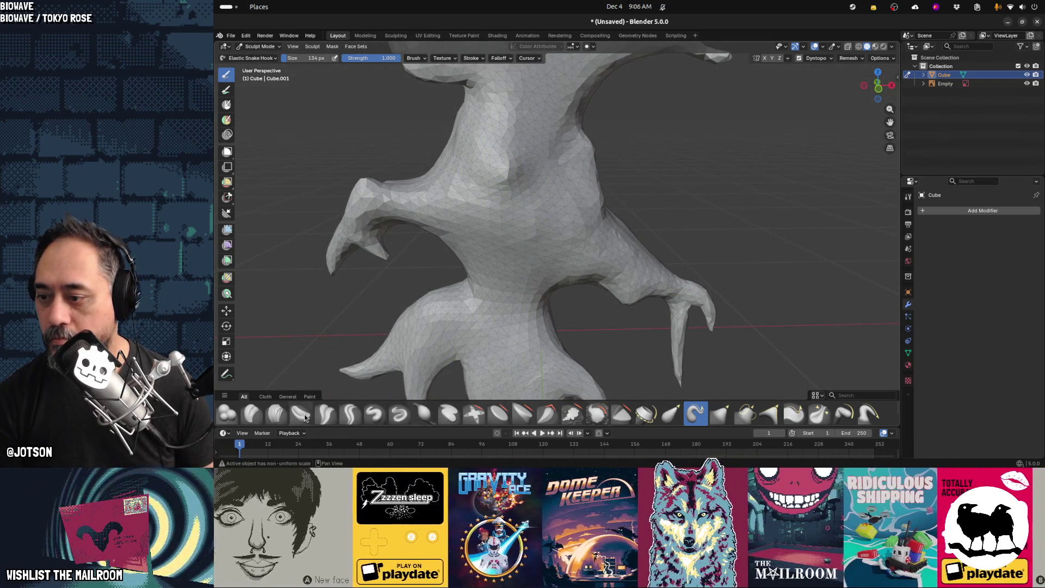
pyautogui.click(276, 414)
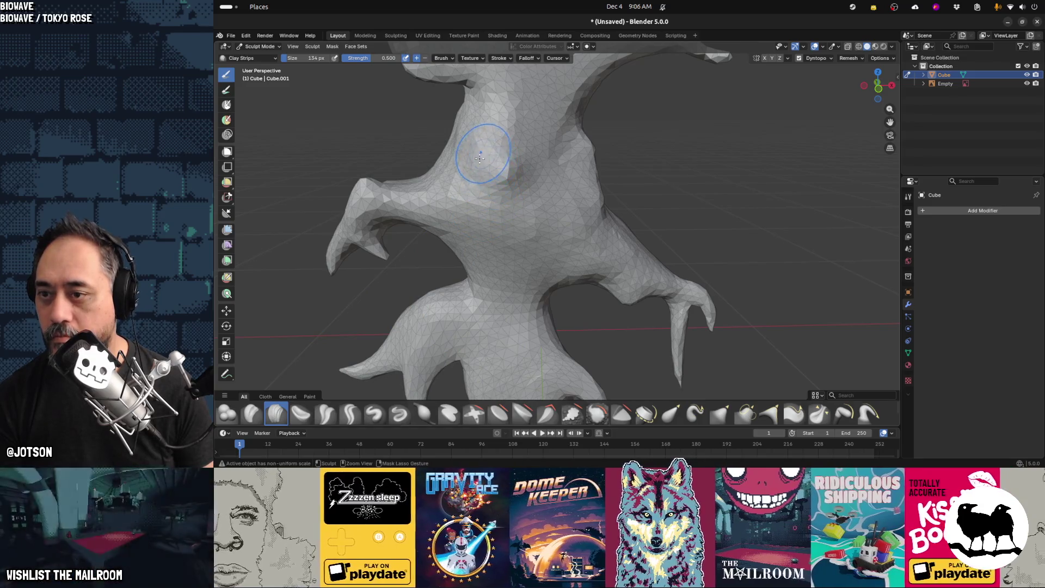
# Shrink the sculpting brush to 72 px and orbit around the model
pyautogui.press('f')
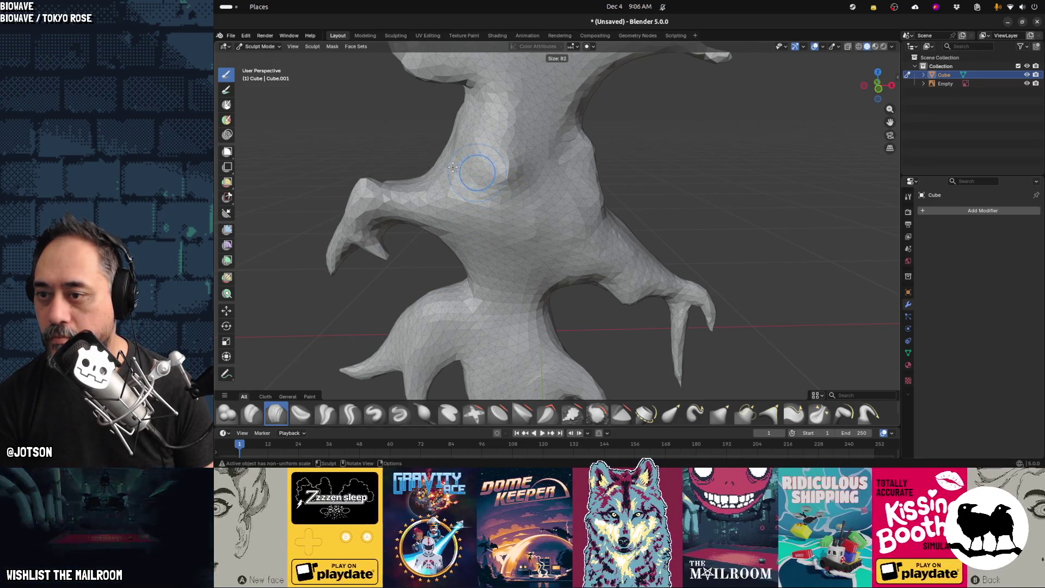
pyautogui.click(485, 159)
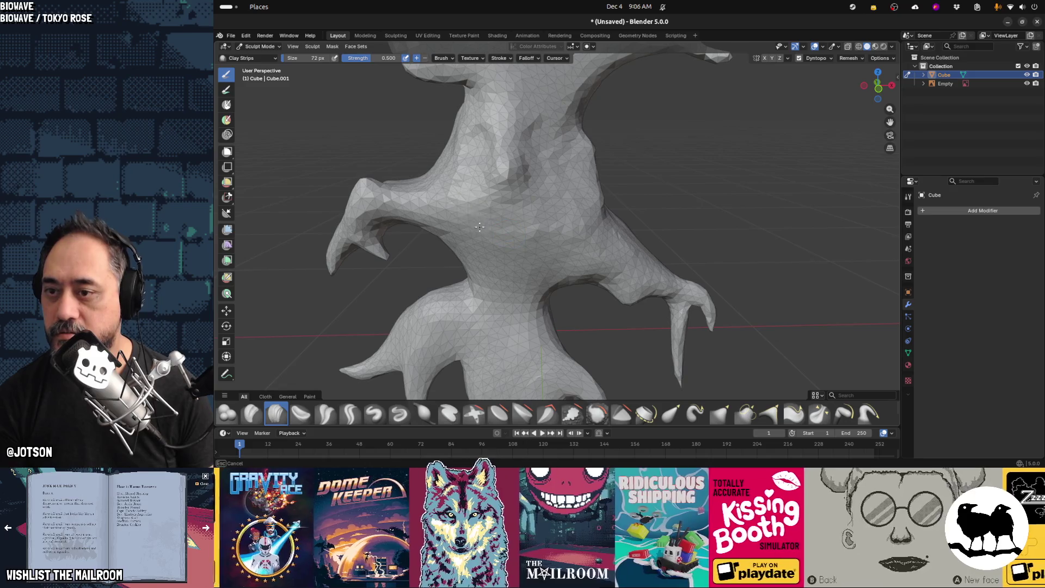
pyautogui.moveTo(530, 243)
pyautogui.mouseDown(button='middle')
pyautogui.moveTo(495, 230)
pyautogui.moveTo(555, 204)
pyautogui.moveTo(557, 294)
pyautogui.moveTo(625, 308)
pyautogui.mouseUp(button='middle')
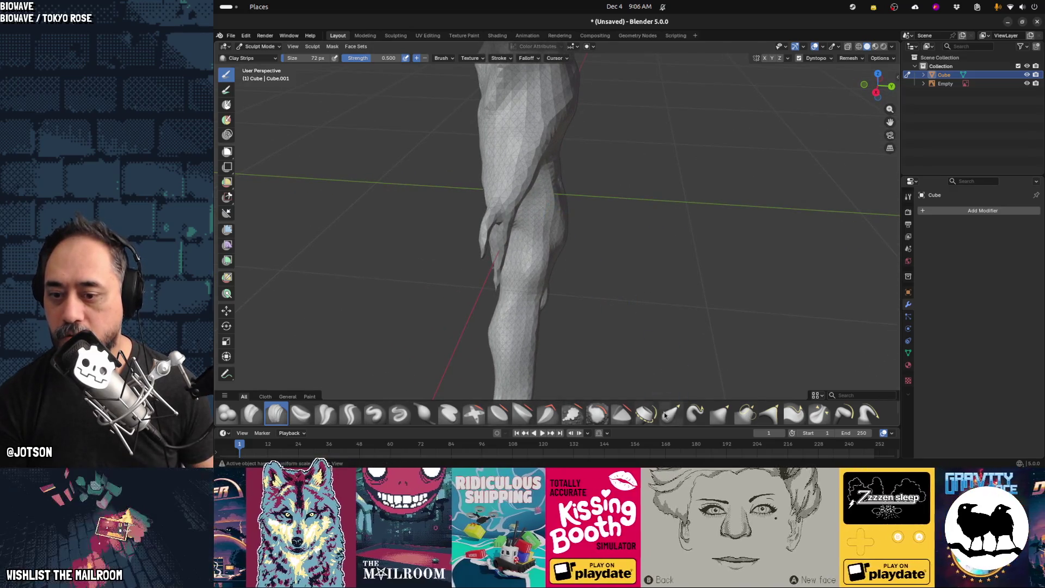
pyautogui.moveTo(568, 232); pyautogui.dragTo(606, 227, button='middle')
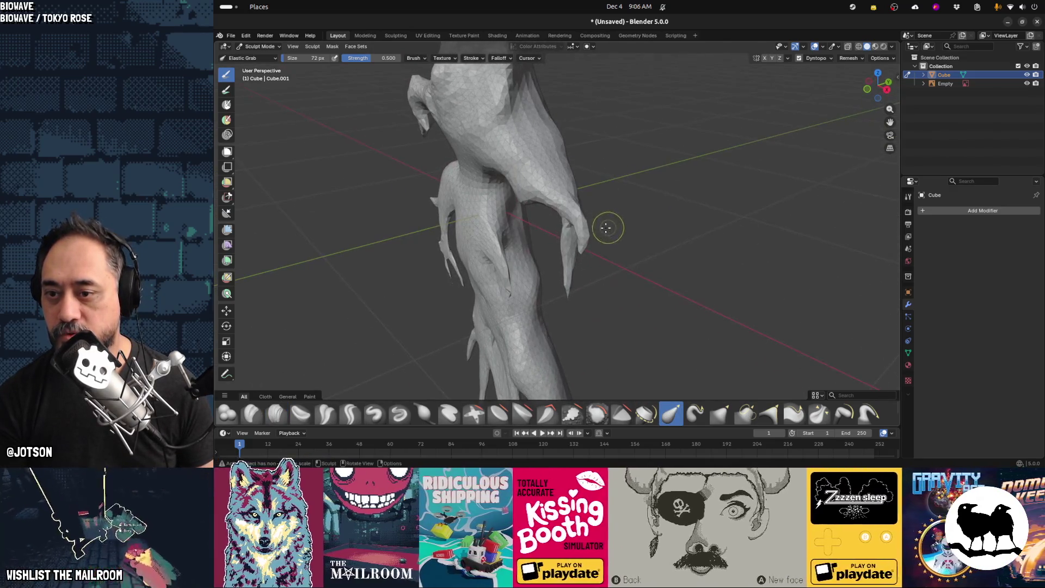
# Enlarge the brush to 170 px and use Elastic Grab to shape the hand area and upper arm edge
pyautogui.press('x')
pyautogui.press('f')
pyautogui.click(617, 253)
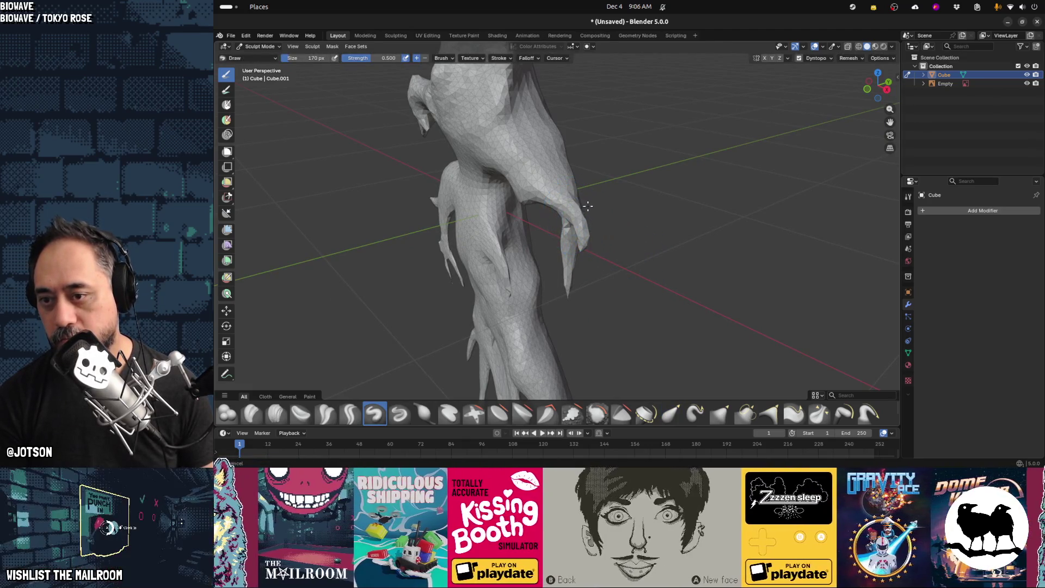
pyautogui.moveTo(604, 211)
pyautogui.mouseDown(button='middle')
pyautogui.moveTo(577, 243)
pyautogui.moveTo(532, 231)
pyautogui.mouseUp(button='middle')
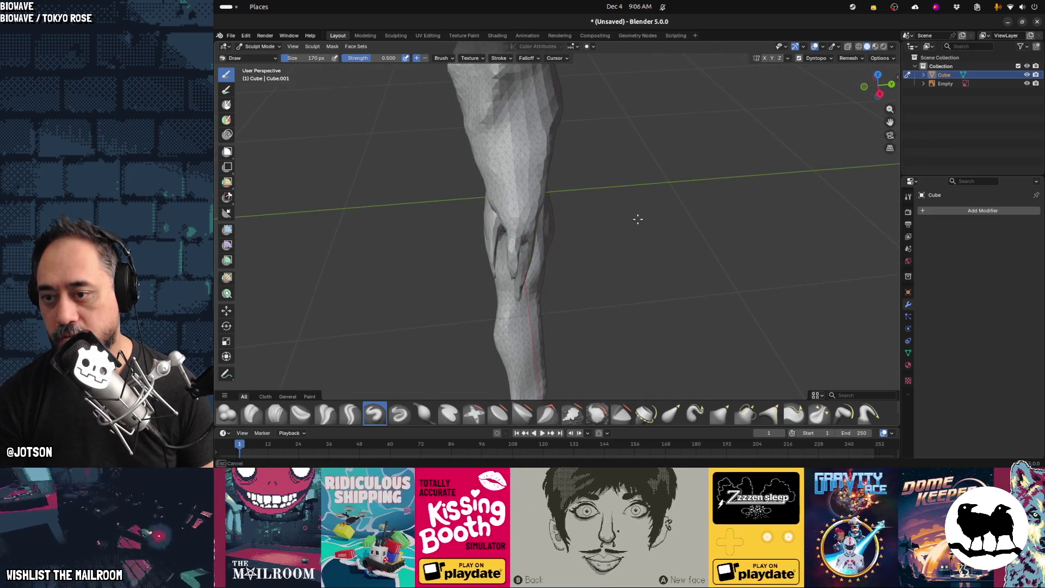
pyautogui.moveTo(646, 261)
pyautogui.mouseDown(button='middle')
pyautogui.moveTo(622, 277)
pyautogui.moveTo(660, 366)
pyautogui.mouseUp(button='middle')
pyautogui.click(670, 417)
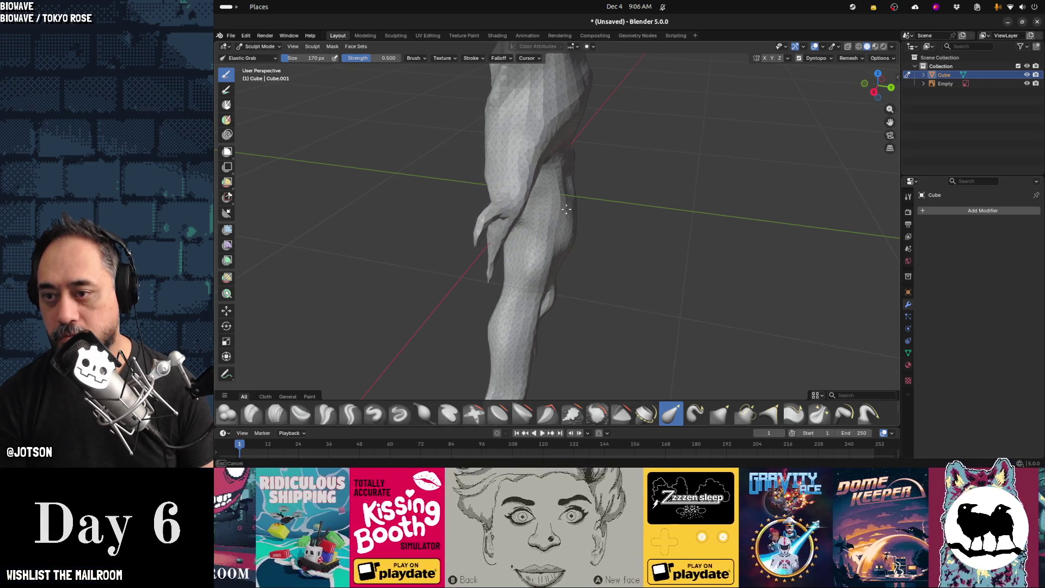
pyautogui.moveTo(489, 256); pyautogui.dragTo(494, 268)
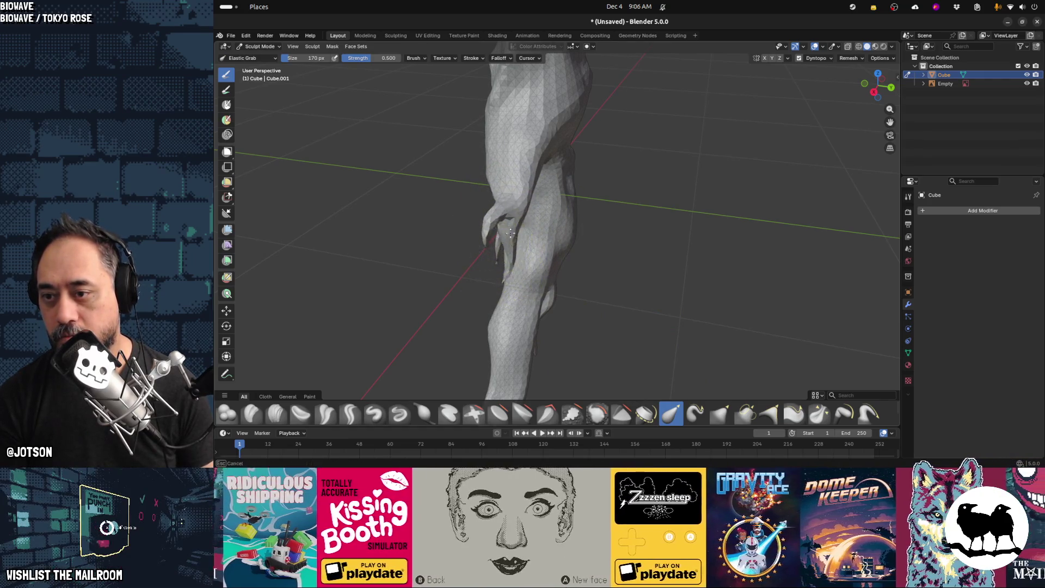
pyautogui.moveTo(528, 222)
pyautogui.mouseDown()
pyautogui.moveTo(525, 163)
pyautogui.moveTo(532, 178)
pyautogui.moveTo(581, 159)
pyautogui.moveTo(551, 182)
pyautogui.mouseUp()
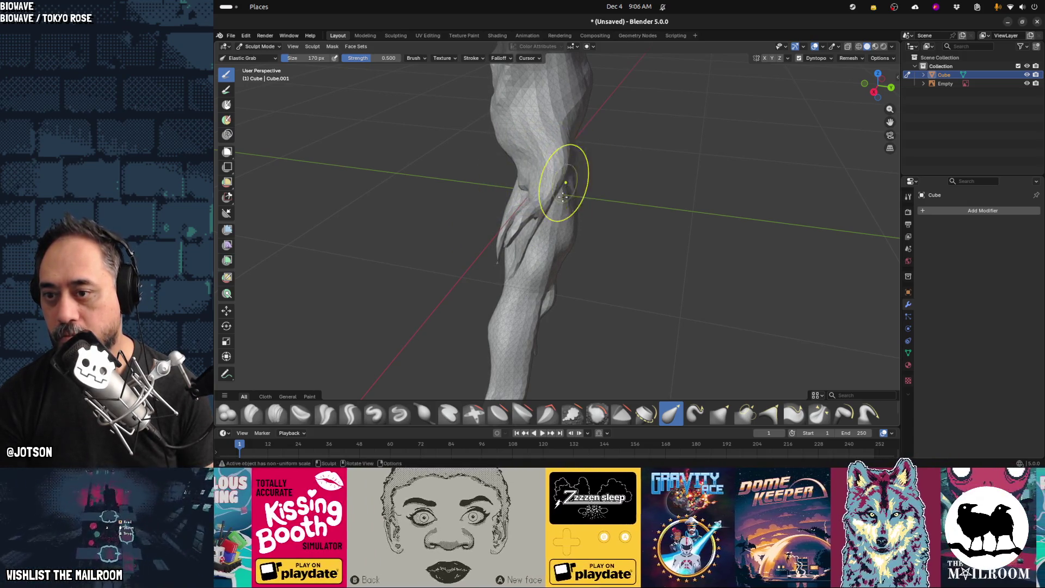
# Reshape the lower arm and hand, the upper body fold, and the fold beside the arm
pyautogui.moveTo(609, 220)
pyautogui.mouseDown(button='middle')
pyautogui.moveTo(660, 192)
pyautogui.moveTo(724, 187)
pyautogui.moveTo(546, 186)
pyautogui.moveTo(554, 222)
pyautogui.moveTo(599, 234)
pyautogui.moveTo(626, 227)
pyautogui.moveTo(549, 227)
pyautogui.mouseUp(button='middle')
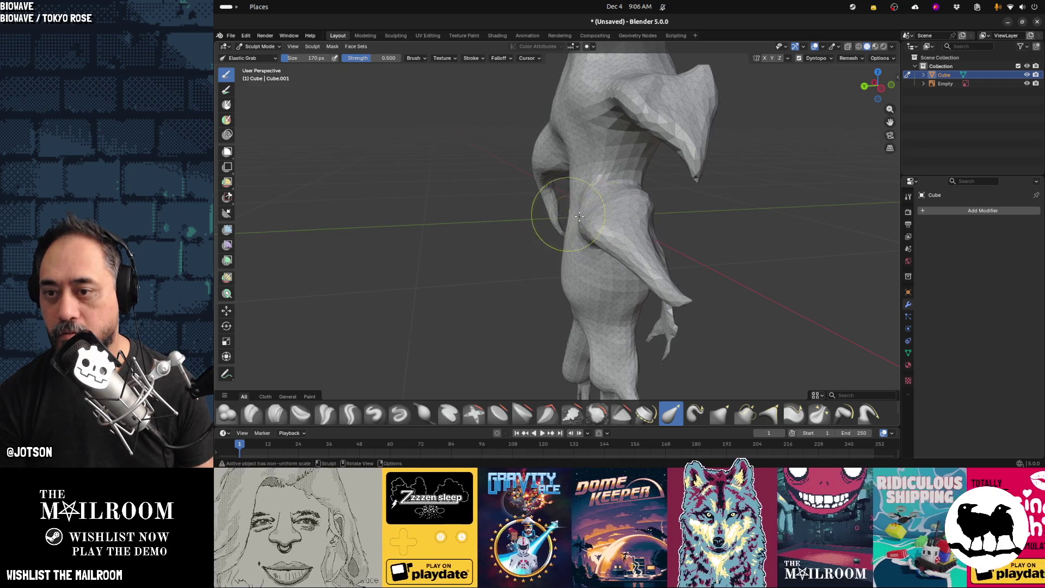
pyautogui.moveTo(610, 235)
pyautogui.mouseDown()
pyautogui.moveTo(604, 283)
pyautogui.moveTo(636, 315)
pyautogui.moveTo(644, 304)
pyautogui.mouseUp()
pyautogui.moveTo(630, 314)
pyautogui.mouseDown(button='middle')
pyautogui.moveTo(552, 291)
pyautogui.moveTo(539, 228)
pyautogui.moveTo(564, 164)
pyautogui.mouseUp(button='middle')
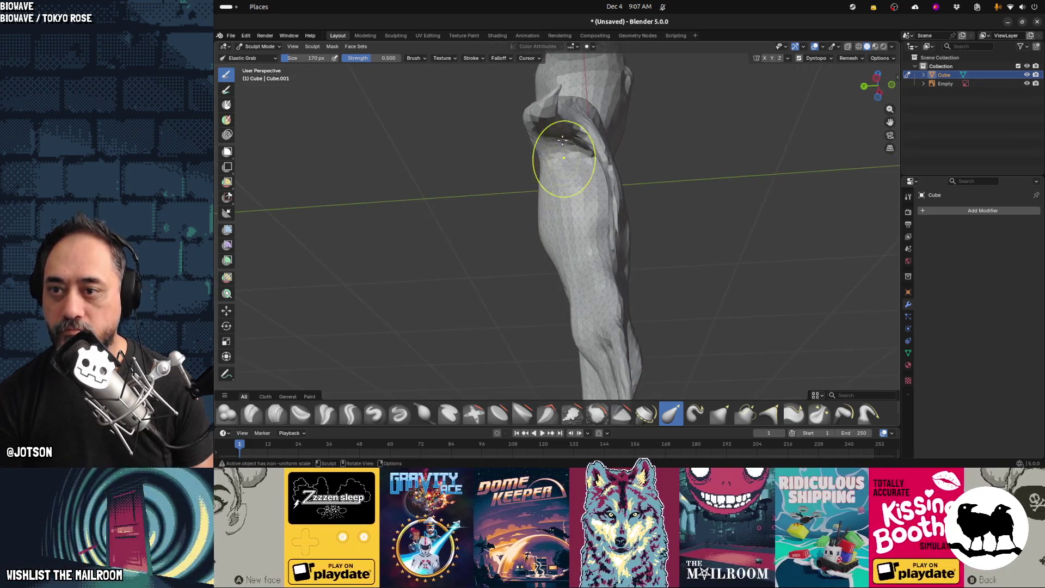
pyautogui.moveTo(547, 137)
pyautogui.mouseDown()
pyautogui.moveTo(549, 105)
pyautogui.moveTo(596, 162)
pyautogui.mouseUp()
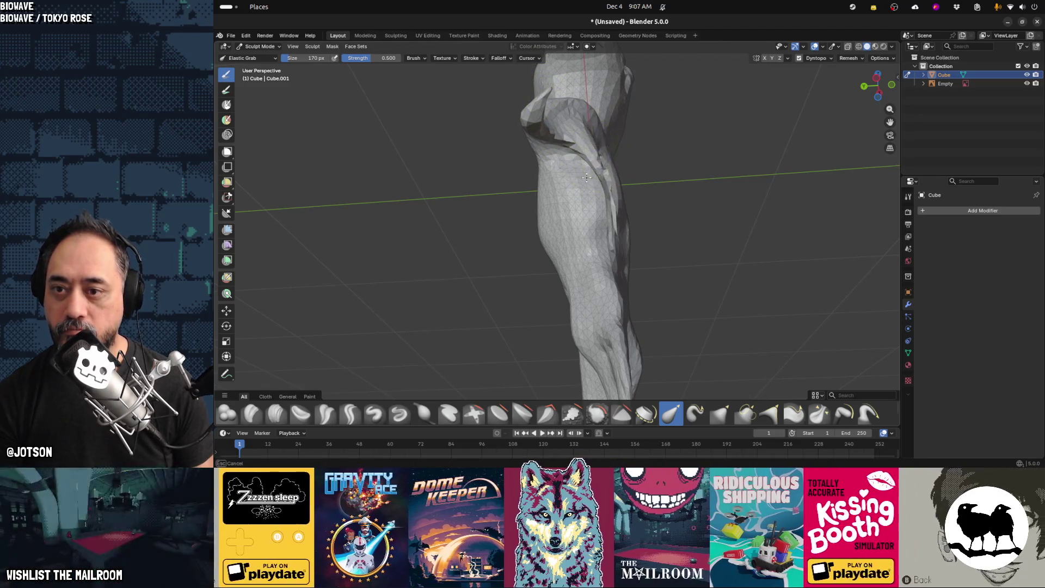
pyautogui.moveTo(573, 198)
pyautogui.mouseDown(button='middle')
pyautogui.moveTo(547, 246)
pyautogui.moveTo(537, 245)
pyautogui.mouseUp(button='middle')
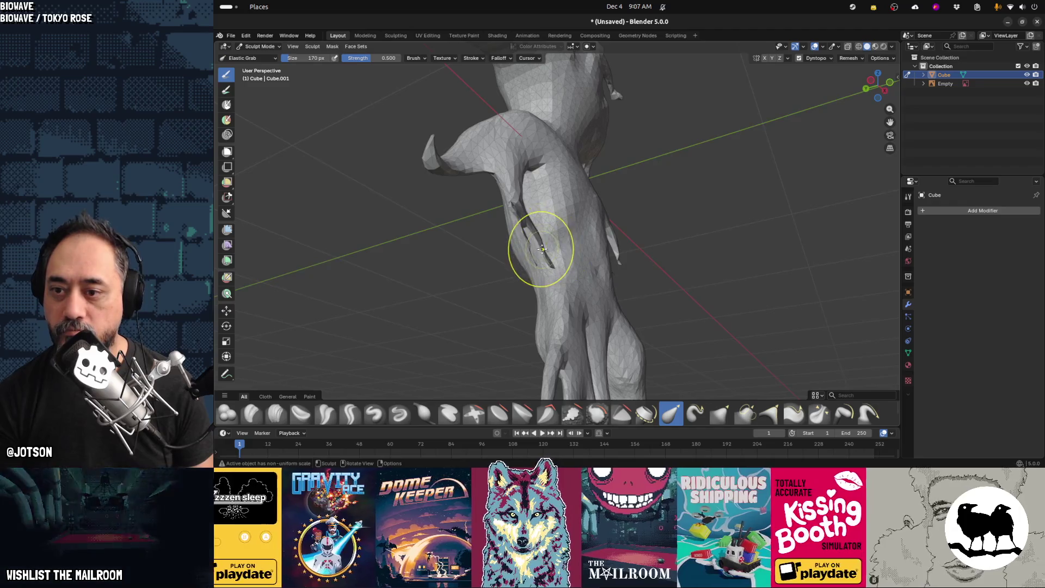
pyautogui.moveTo(562, 233)
pyautogui.mouseDown()
pyautogui.moveTo(515, 202)
pyautogui.moveTo(548, 226)
pyautogui.mouseUp()
pyautogui.moveTo(548, 226); pyautogui.dragTo(651, 297, button='middle')
# Pull the hanging strand and tendril tips upward, drag the arm tendril left, and push the hip outward
pyautogui.moveTo(651, 297)
pyautogui.mouseDown()
pyautogui.moveTo(671, 278)
pyautogui.moveTo(665, 268)
pyautogui.moveTo(672, 312)
pyautogui.moveTo(660, 323)
pyautogui.mouseUp()
pyautogui.moveTo(667, 323)
pyautogui.mouseDown(button='middle')
pyautogui.moveTo(696, 329)
pyautogui.moveTo(705, 296)
pyautogui.moveTo(677, 266)
pyautogui.mouseUp(button='middle')
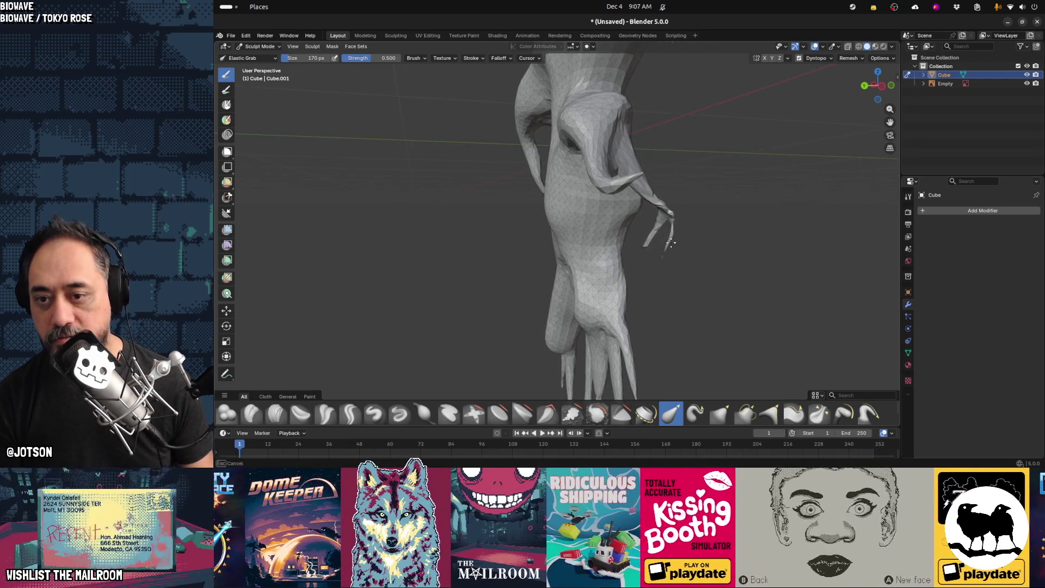
pyautogui.moveTo(660, 240); pyautogui.dragTo(671, 212)
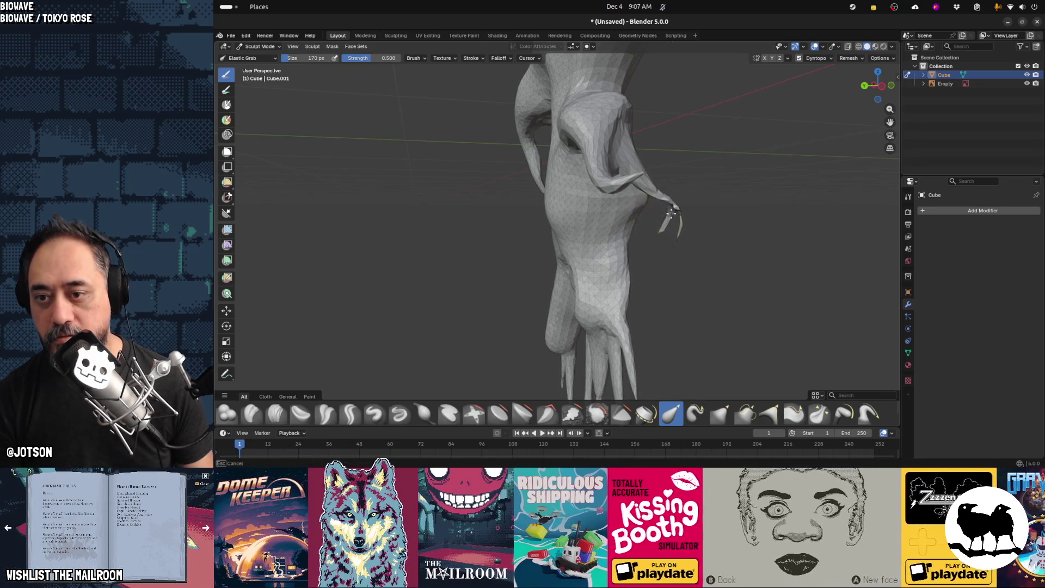
pyautogui.moveTo(607, 229)
pyautogui.mouseDown(button='middle')
pyautogui.moveTo(541, 222)
pyautogui.moveTo(642, 214)
pyautogui.moveTo(656, 198)
pyautogui.mouseUp(button='middle')
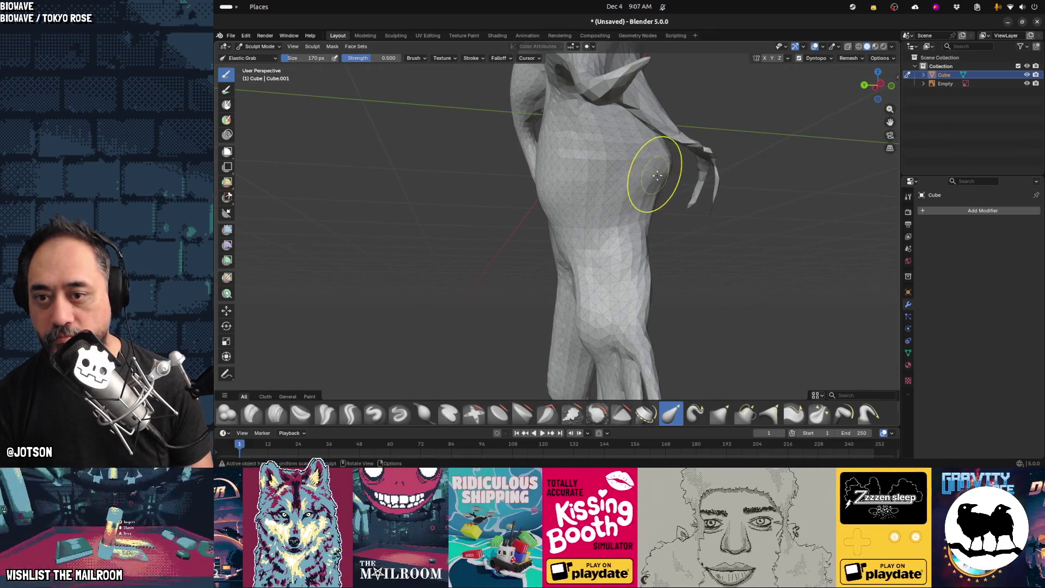
pyautogui.moveTo(642, 169)
pyautogui.mouseDown()
pyautogui.moveTo(613, 163)
pyautogui.moveTo(602, 213)
pyautogui.mouseUp()
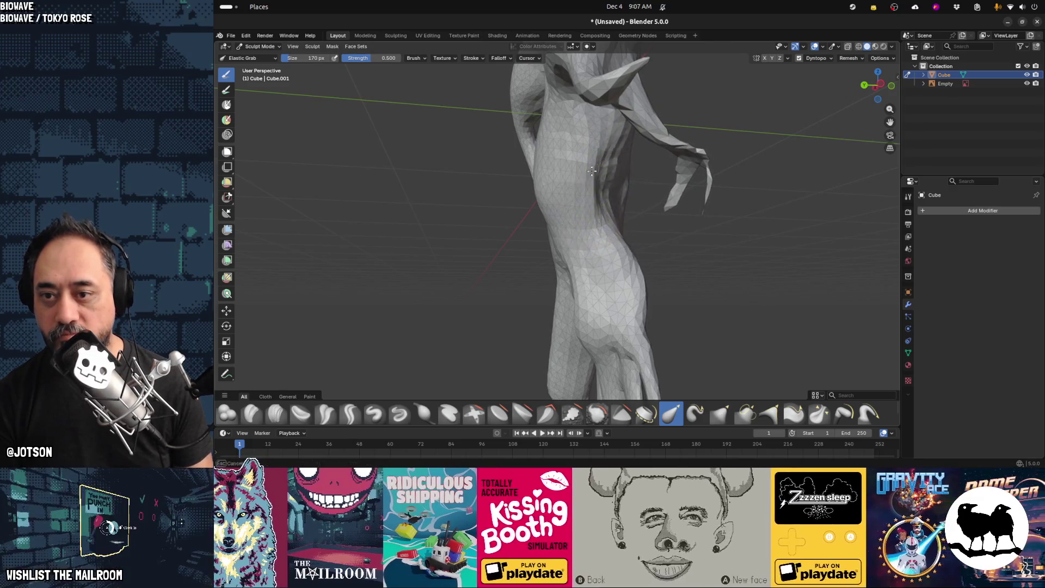
pyautogui.moveTo(580, 169)
pyautogui.mouseDown()
pyautogui.moveTo(610, 307)
pyautogui.moveTo(613, 280)
pyautogui.mouseUp()
pyautogui.moveTo(614, 280)
pyautogui.mouseDown(button='middle')
pyautogui.moveTo(547, 295)
pyautogui.moveTo(497, 261)
pyautogui.moveTo(489, 284)
pyautogui.moveTo(569, 232)
pyautogui.moveTo(566, 180)
pyautogui.mouseUp(button='middle')
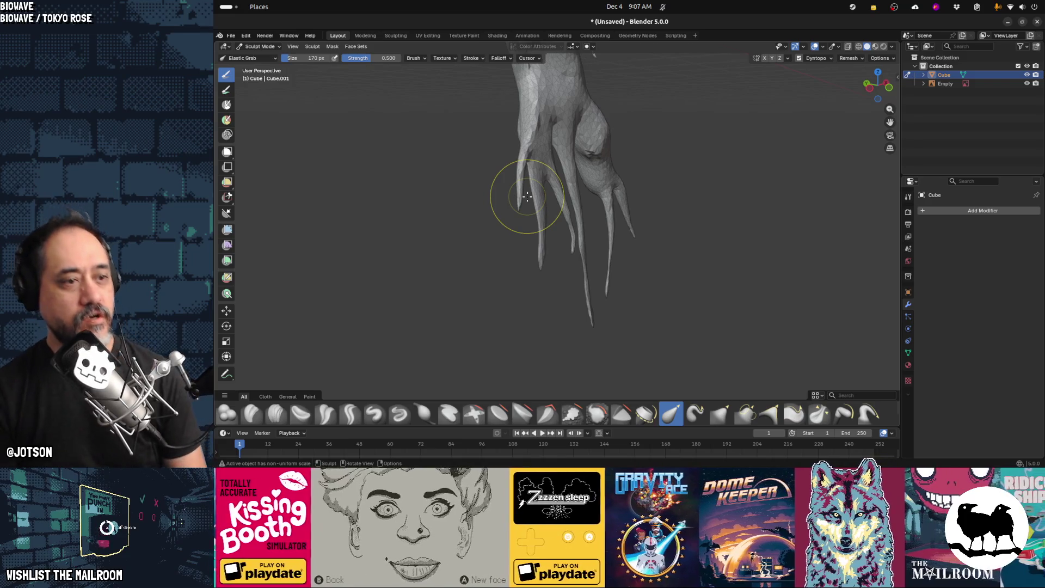
# Orbit to the lower roots and set the brush size to 114 px
pyautogui.moveTo(599, 152)
pyautogui.mouseDown(button='middle')
pyautogui.moveTo(623, 210)
pyautogui.moveTo(460, 227)
pyautogui.moveTo(553, 203)
pyautogui.moveTo(557, 228)
pyautogui.moveTo(535, 134)
pyautogui.moveTo(557, 137)
pyautogui.mouseUp(button='middle')
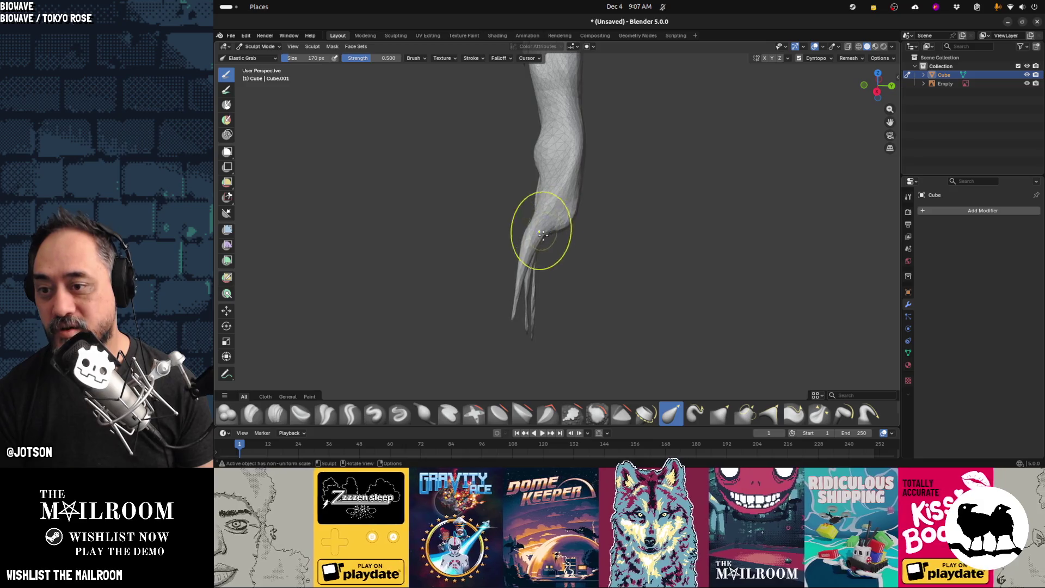
pyautogui.moveTo(554, 252)
pyautogui.mouseDown(button='middle')
pyautogui.moveTo(609, 191)
pyautogui.moveTo(568, 142)
pyautogui.moveTo(561, 158)
pyautogui.mouseUp(button='middle')
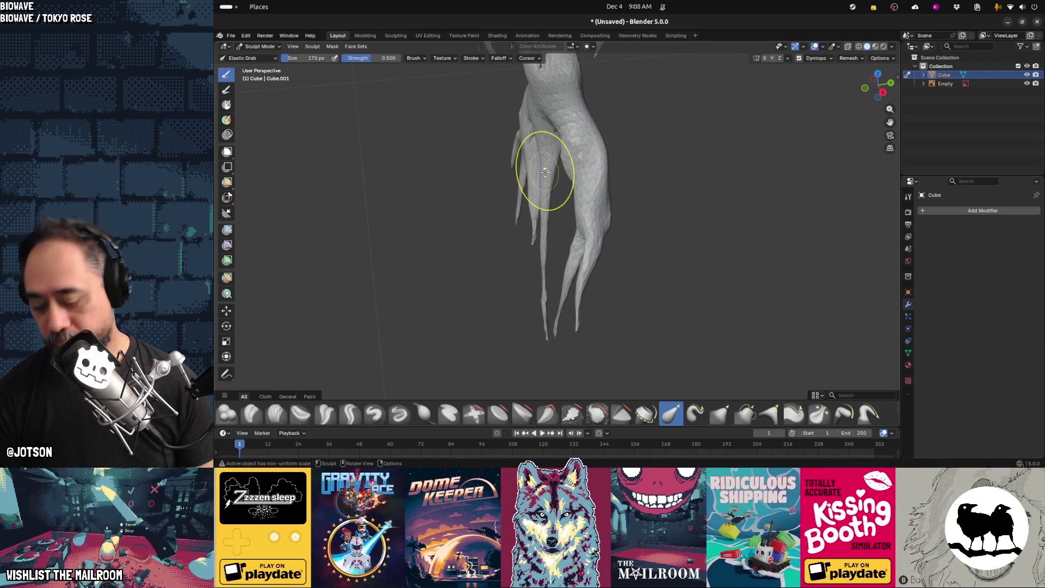
pyautogui.press('f')
pyautogui.click(526, 160)
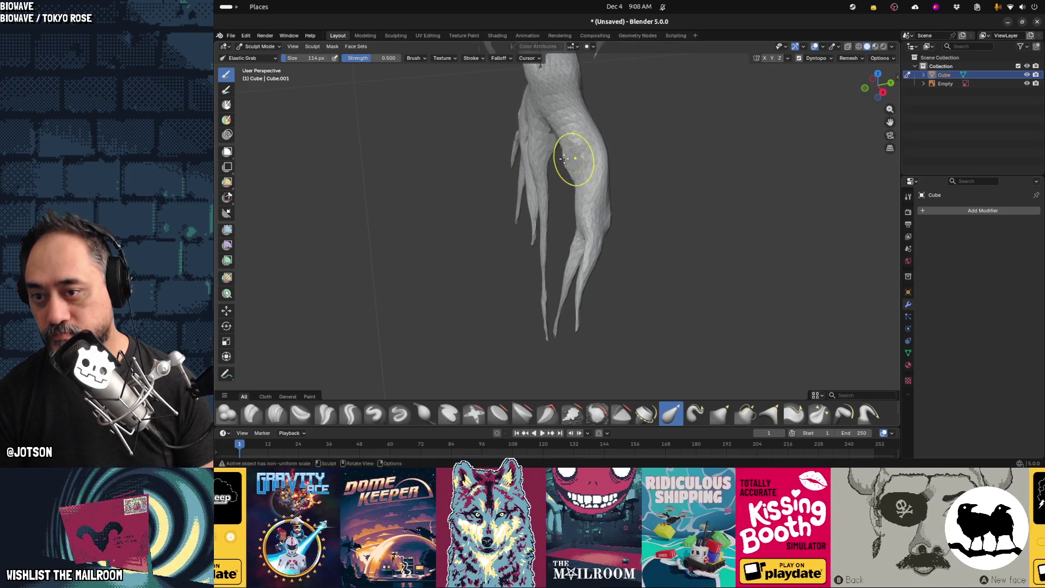
# Pull the lower root strand tips out and curl the thin left strands up and to the left
pyautogui.moveTo(565, 169); pyautogui.dragTo(539, 165)
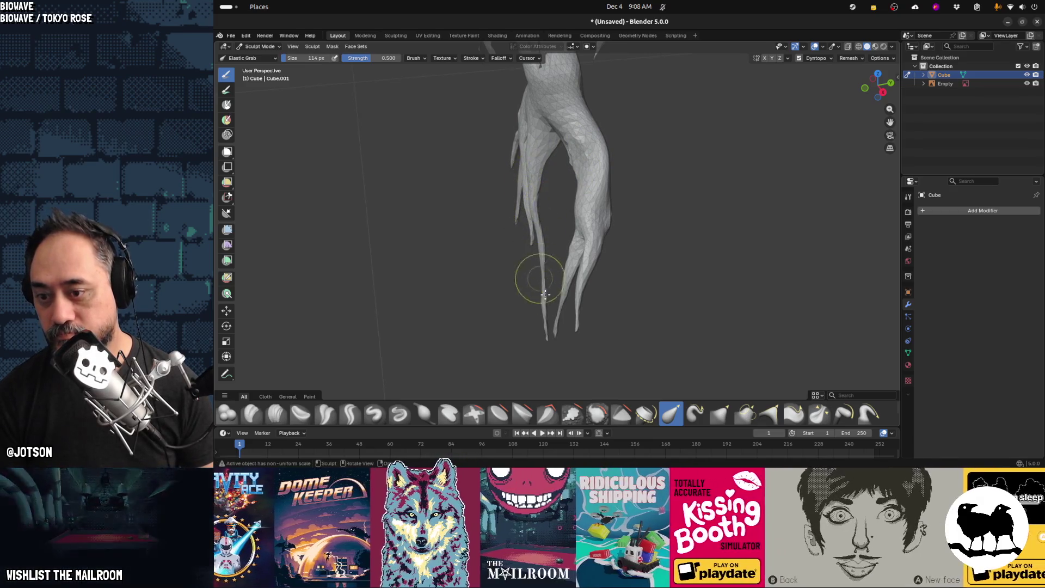
pyautogui.moveTo(542, 299)
pyautogui.mouseDown()
pyautogui.moveTo(525, 304)
pyautogui.moveTo(542, 337)
pyautogui.moveTo(526, 331)
pyautogui.moveTo(566, 340)
pyautogui.moveTo(509, 333)
pyautogui.moveTo(533, 335)
pyautogui.mouseUp()
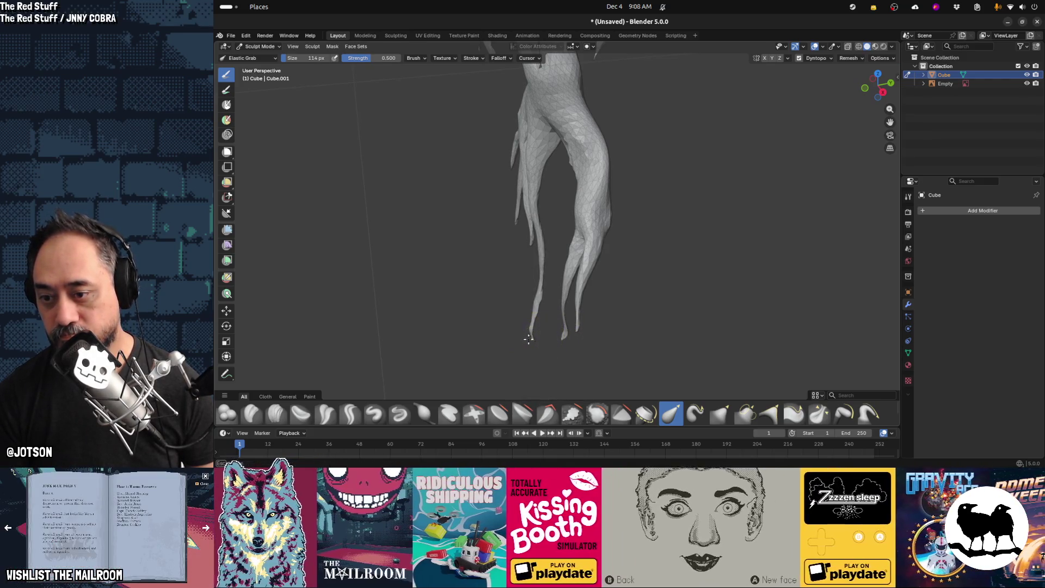
pyautogui.moveTo(537, 299); pyautogui.dragTo(467, 240)
pyautogui.moveTo(515, 314); pyautogui.dragTo(486, 292)
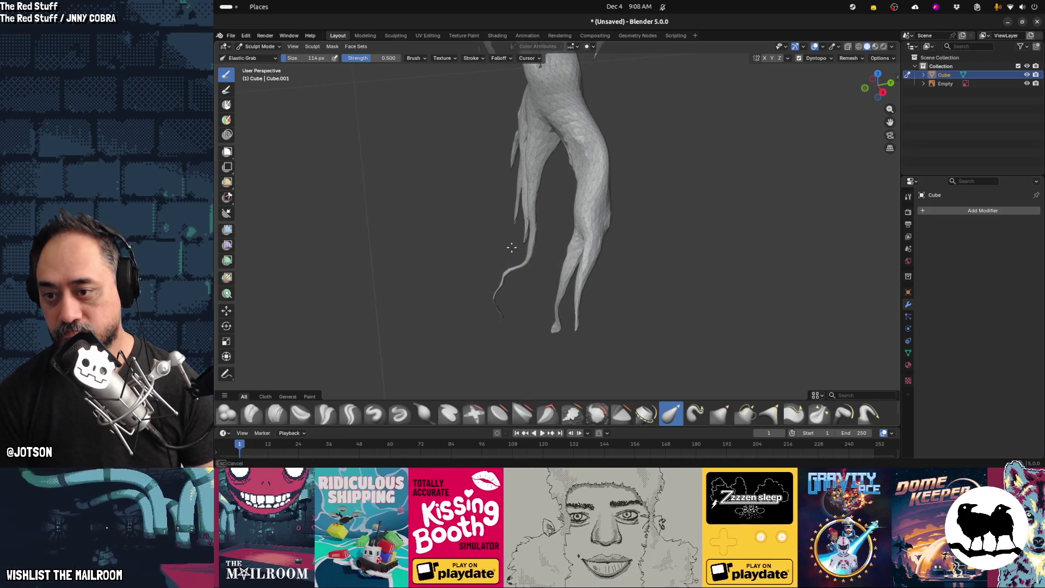
pyautogui.moveTo(509, 209)
pyautogui.mouseDown(button='middle')
pyautogui.moveTo(572, 223)
pyautogui.moveTo(668, 187)
pyautogui.moveTo(578, 214)
pyautogui.mouseUp(button='middle')
pyautogui.moveTo(578, 215); pyautogui.dragTo(544, 244)
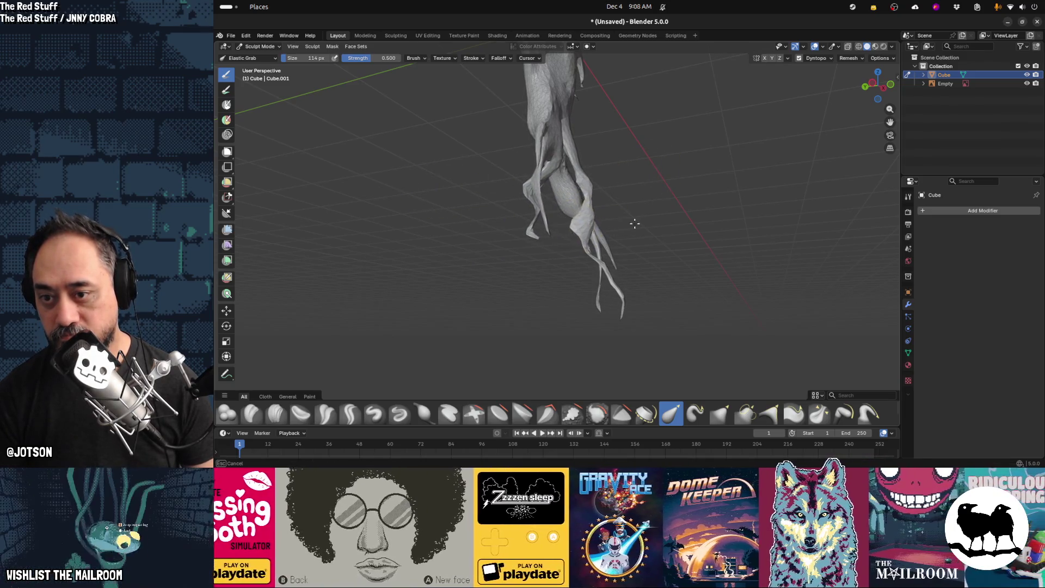
# Pull the left root branch downward and lift the mesh into a fold, viewing from several angles
pyautogui.moveTo(587, 223)
pyautogui.mouseDown(button='middle')
pyautogui.moveTo(732, 217)
pyautogui.moveTo(553, 240)
pyautogui.moveTo(541, 227)
pyautogui.moveTo(636, 208)
pyautogui.moveTo(617, 169)
pyautogui.mouseUp(button='middle')
pyautogui.moveTo(476, 128)
pyautogui.mouseDown(button='middle')
pyautogui.moveTo(537, 135)
pyautogui.moveTo(429, 174)
pyautogui.moveTo(449, 157)
pyautogui.mouseUp(button='middle')
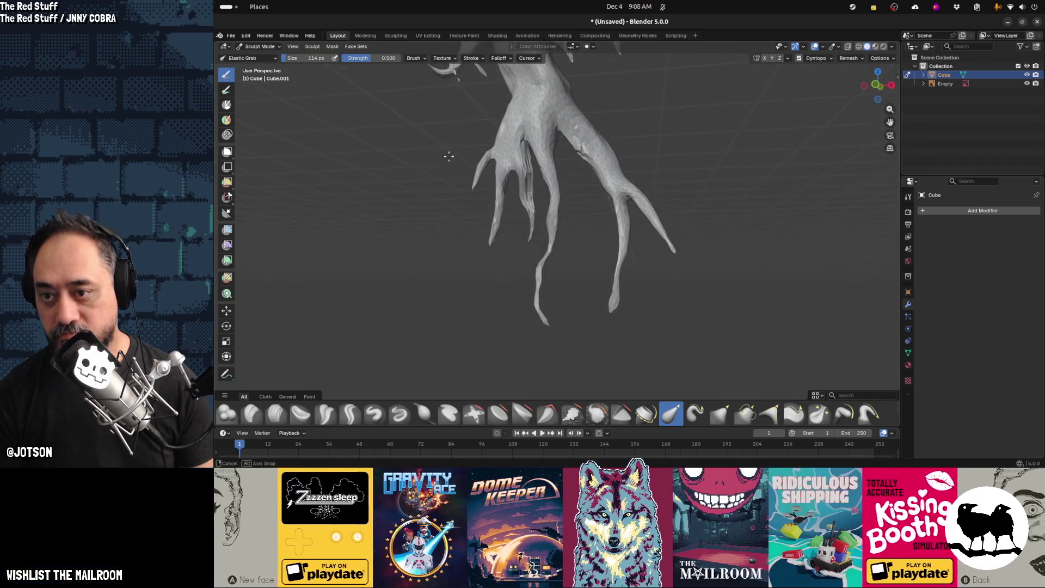
pyautogui.moveTo(529, 162)
pyautogui.mouseDown(button='middle')
pyautogui.moveTo(464, 170)
pyautogui.moveTo(566, 150)
pyautogui.mouseUp(button='middle')
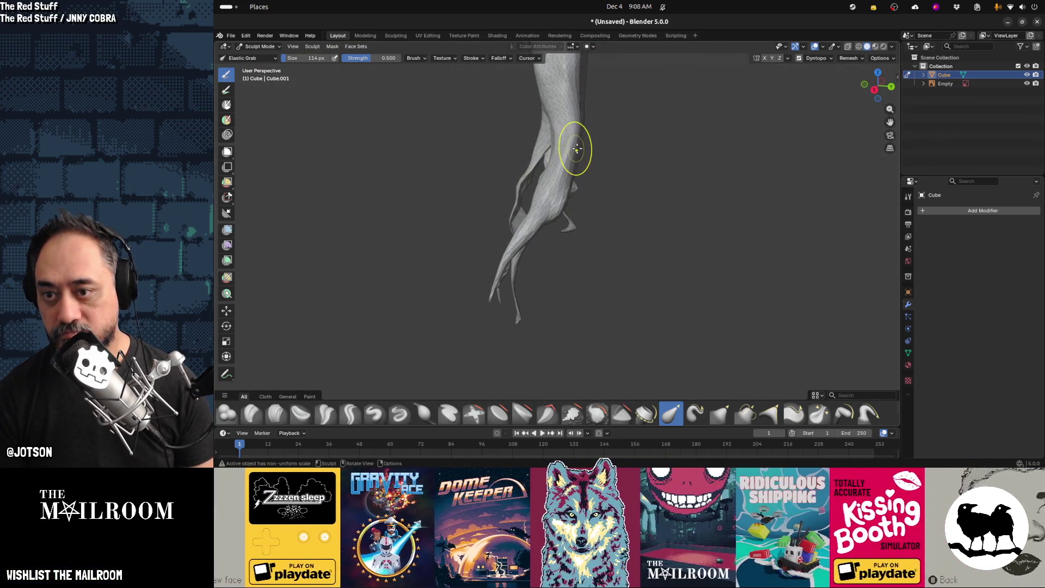
pyautogui.moveTo(651, 139)
pyautogui.mouseDown(button='middle')
pyautogui.moveTo(511, 154)
pyautogui.moveTo(528, 157)
pyautogui.mouseUp(button='middle')
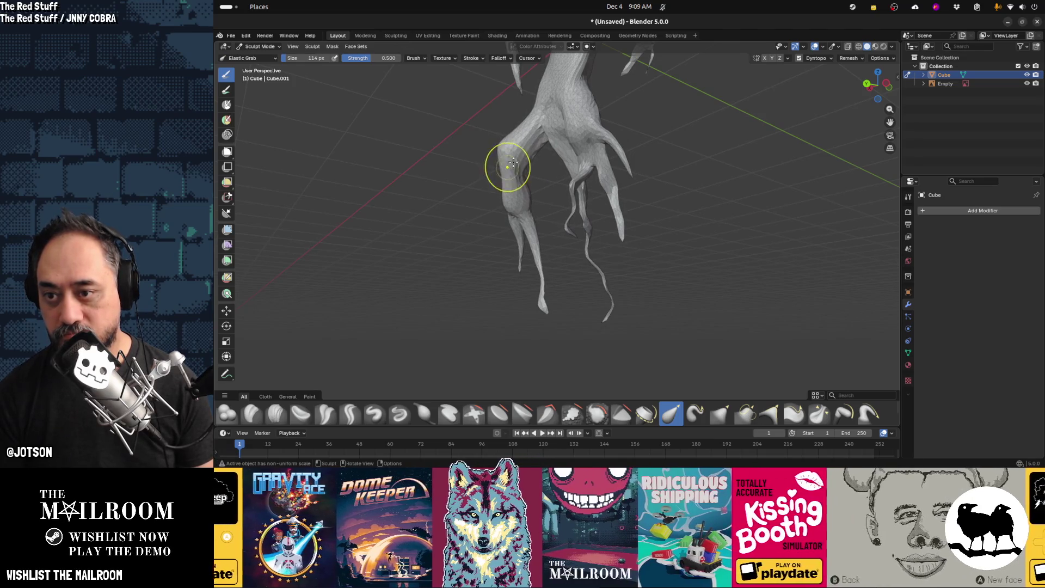
pyautogui.moveTo(518, 187); pyautogui.dragTo(526, 197)
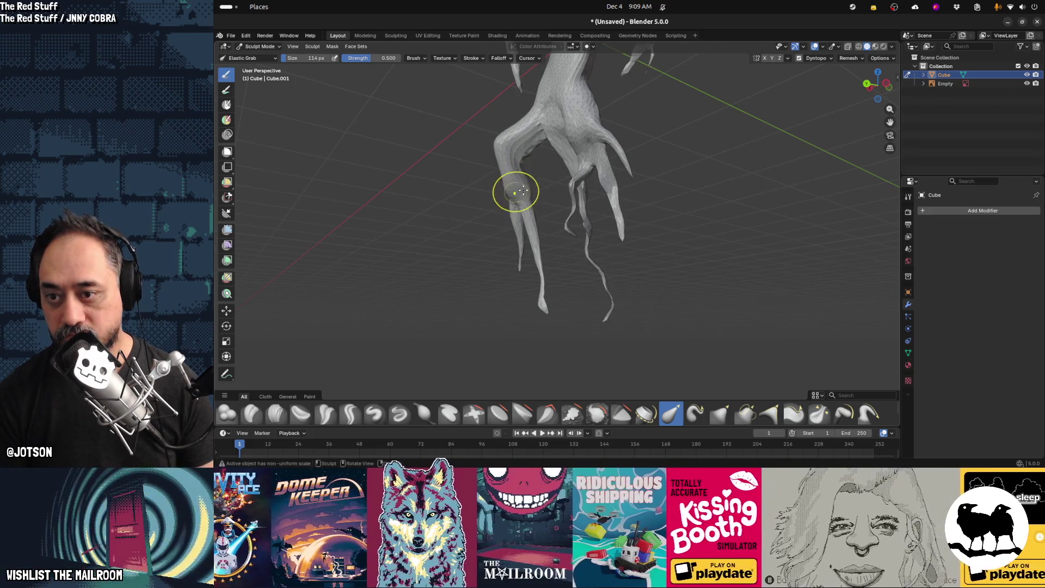
pyautogui.moveTo(588, 129)
pyautogui.mouseDown(button='middle')
pyautogui.moveTo(483, 145)
pyautogui.moveTo(544, 128)
pyautogui.moveTo(566, 105)
pyautogui.moveTo(542, 164)
pyautogui.mouseUp(button='middle')
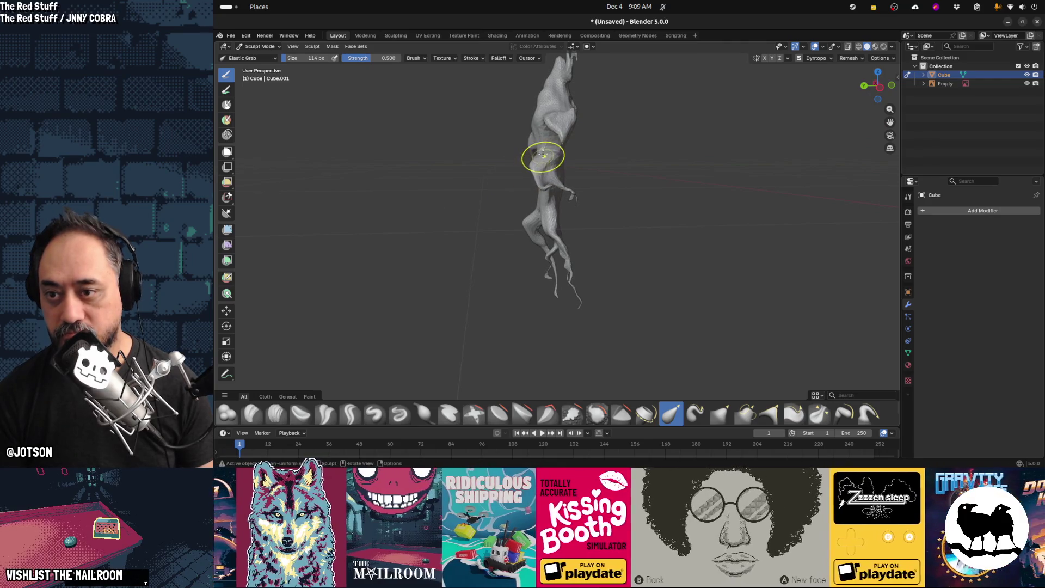
pyautogui.moveTo(543, 157); pyautogui.dragTo(535, 136)
pyautogui.moveTo(530, 123)
pyautogui.mouseDown(button='middle')
pyautogui.moveTo(472, 159)
pyautogui.moveTo(599, 169)
pyautogui.moveTo(542, 174)
pyautogui.mouseUp(button='middle')
# Nudge the surface and pull the left branch toward the right, then zoom in on the tree
pyautogui.moveTo(544, 165)
pyautogui.mouseDown()
pyautogui.moveTo(601, 167)
pyautogui.moveTo(625, 98)
pyautogui.mouseUp()
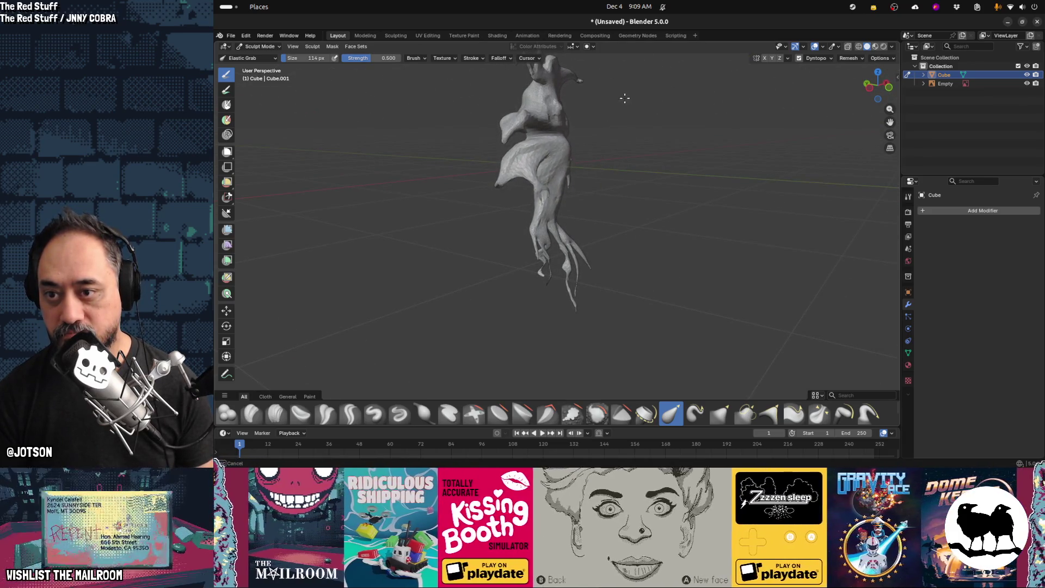
pyautogui.moveTo(590, 160)
pyautogui.mouseDown(button='middle')
pyautogui.moveTo(460, 191)
pyautogui.moveTo(506, 191)
pyautogui.moveTo(527, 169)
pyautogui.moveTo(458, 174)
pyautogui.mouseUp(button='middle')
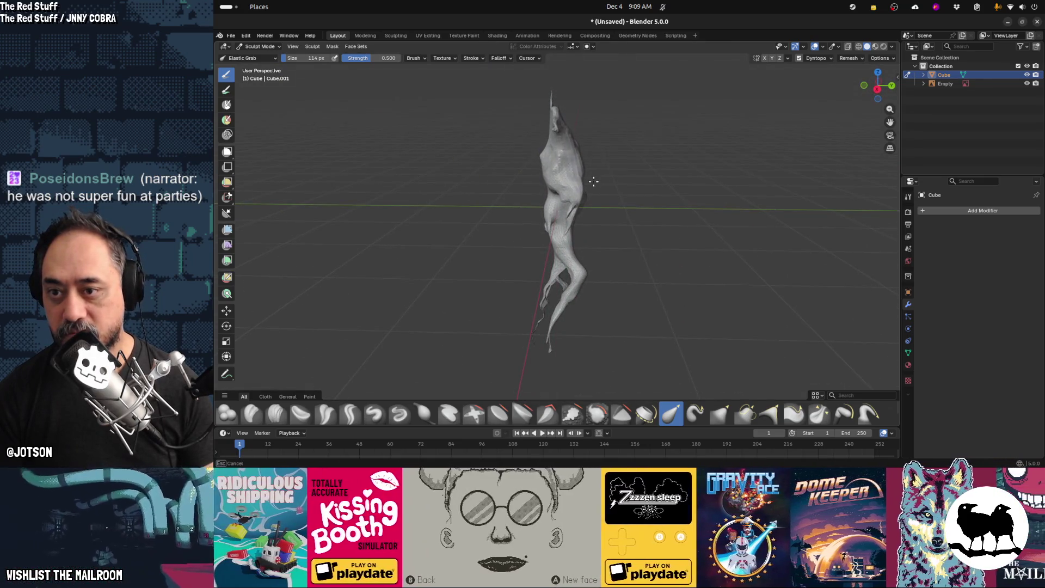
pyautogui.moveTo(615, 114); pyautogui.dragTo(640, 169, button='middle')
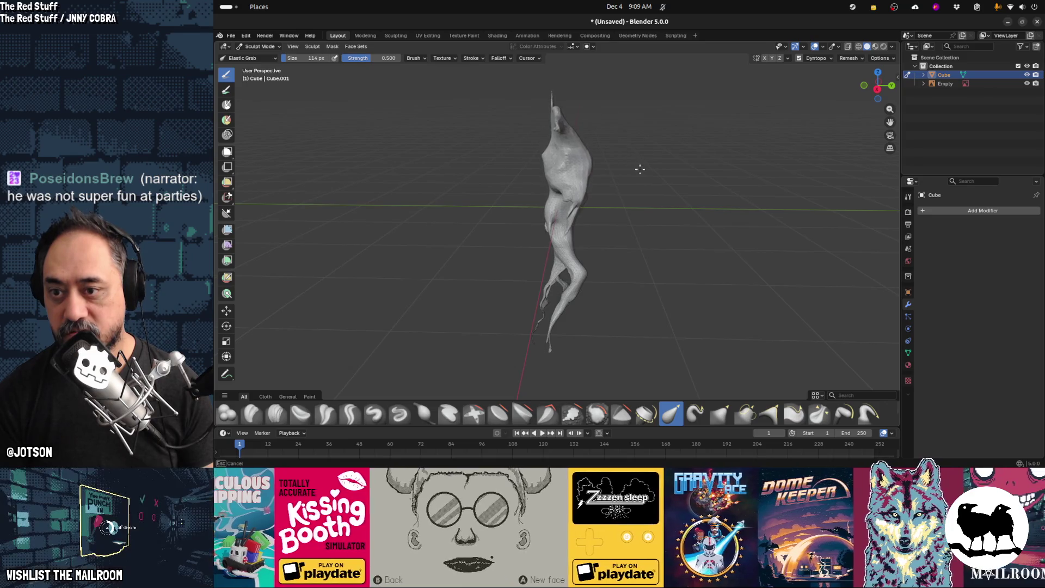
pyautogui.moveTo(547, 201)
pyautogui.mouseDown(button='middle')
pyautogui.moveTo(677, 177)
pyautogui.moveTo(586, 167)
pyautogui.mouseUp(button='middle')
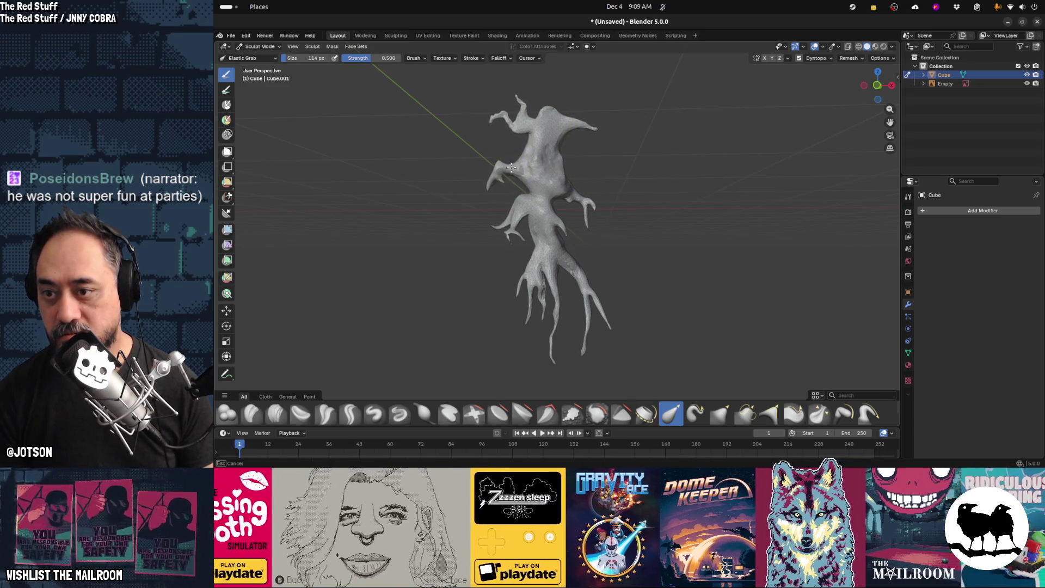
pyautogui.moveTo(482, 183); pyautogui.dragTo(514, 186)
pyautogui.moveTo(513, 223); pyautogui.dragTo(537, 194, button='middle')
pyautogui.scroll(5, 537, 194)
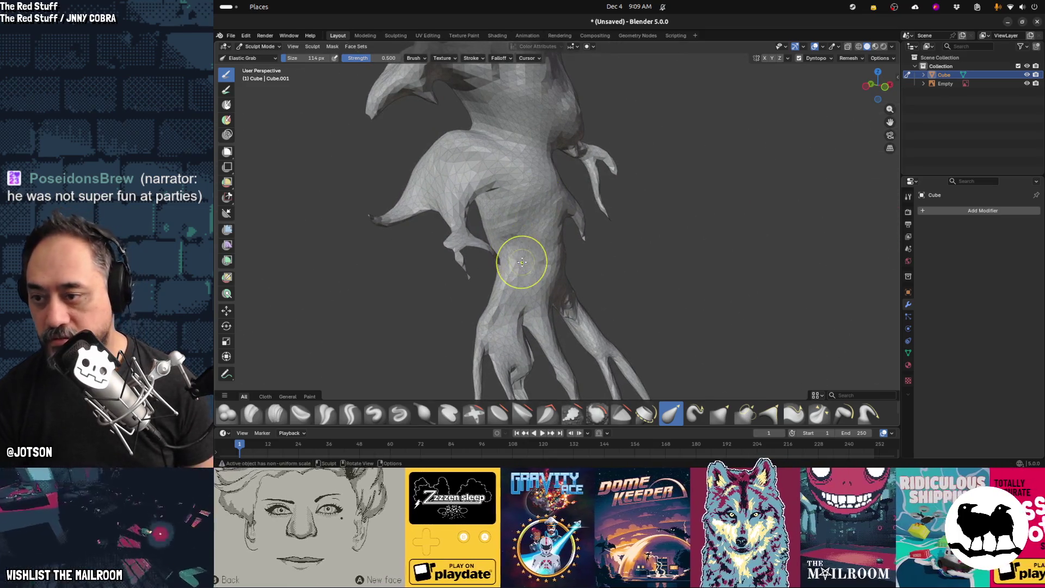
# Delete the stray fragment's vertices near the lower-left branch in Edit Mode, then return to Sculpt Mode
pyautogui.press('Tab')
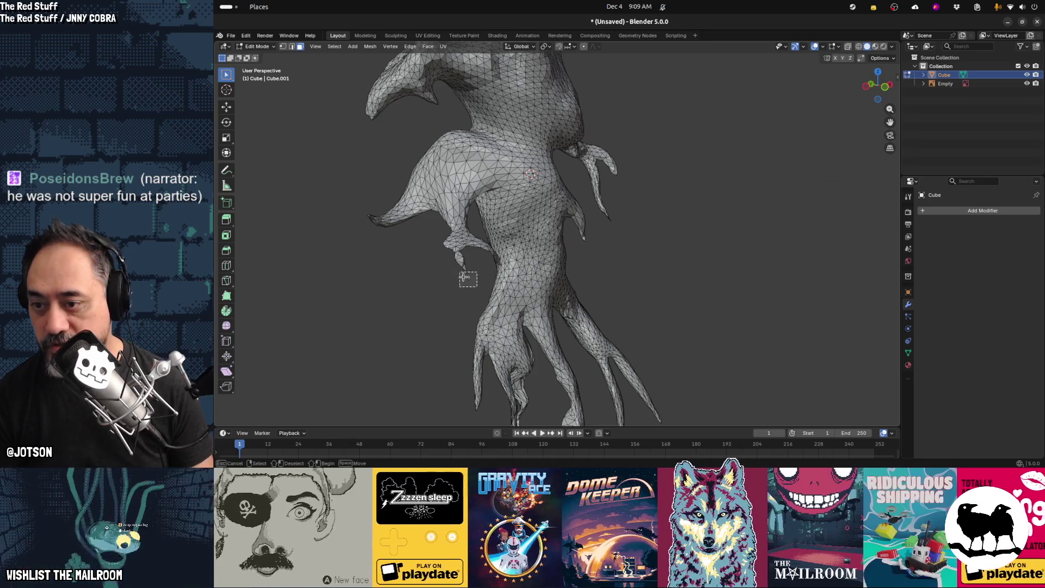
pyautogui.moveTo(463, 277); pyautogui.dragTo(475, 286)
pyautogui.press('1')
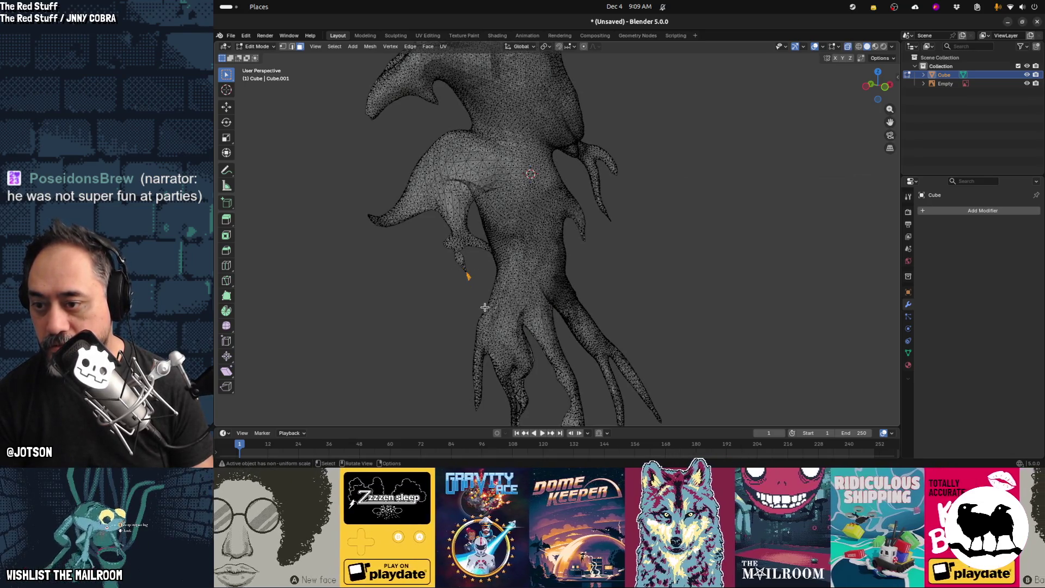
pyautogui.hotkey('ctrl', 'x')
pyautogui.press('x')
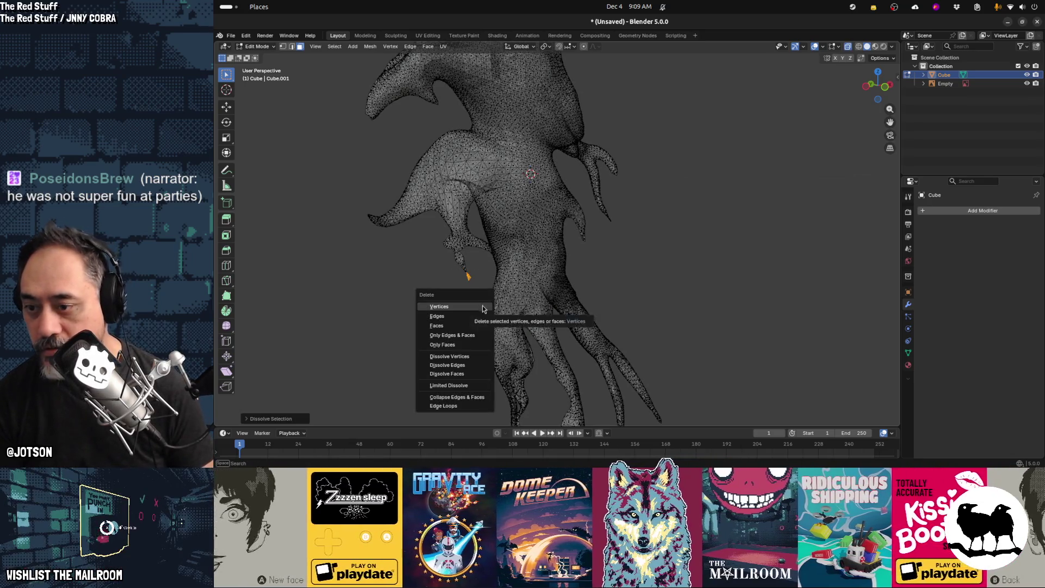
pyautogui.click(439, 307)
pyautogui.moveTo(482, 309)
pyautogui.mouseDown(button='middle')
pyautogui.moveTo(456, 252)
pyautogui.moveTo(455, 262)
pyautogui.mouseUp(button='middle')
pyautogui.press('Tab')
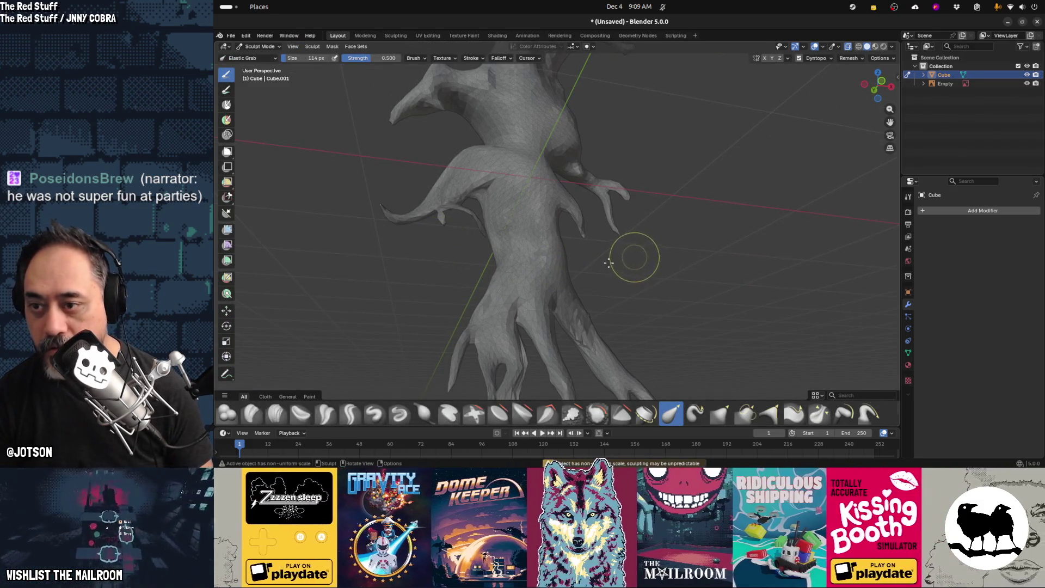
pyautogui.hotkey('ctrl', 'r')
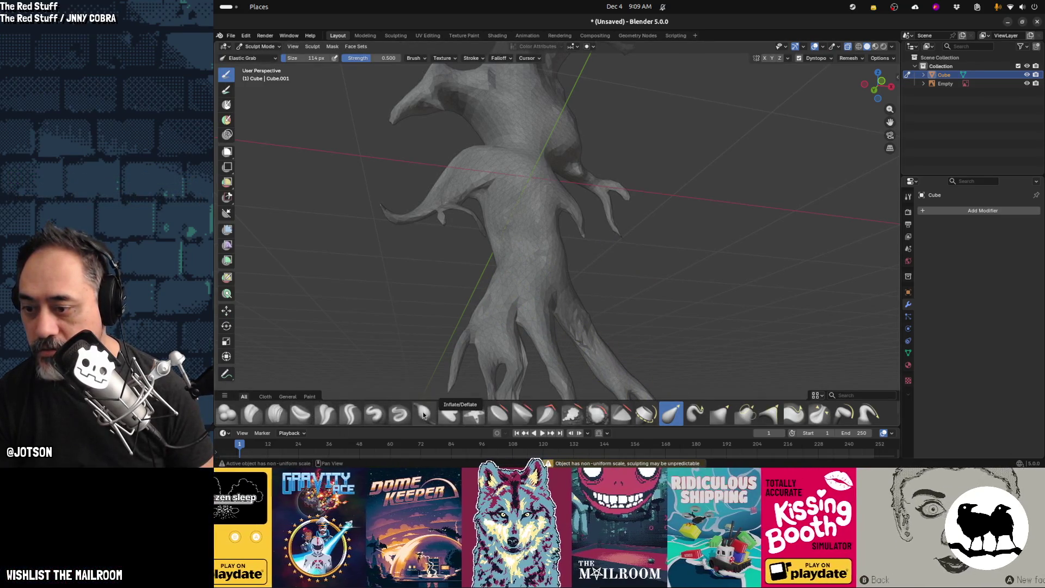
# Switch to the Inflate/Deflate brush and thicken the skinny branch tip
pyautogui.click(424, 415)
pyautogui.moveTo(557, 297); pyautogui.dragTo(485, 311, button='middle')
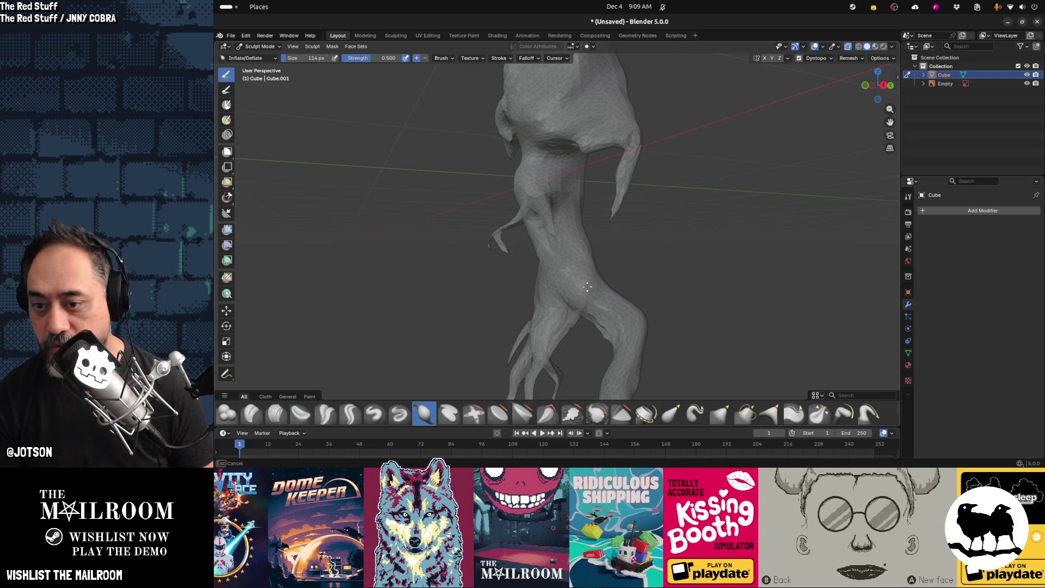
pyautogui.moveTo(581, 304)
pyautogui.mouseDown(button='middle')
pyautogui.moveTo(518, 305)
pyautogui.moveTo(559, 295)
pyautogui.mouseUp(button='middle')
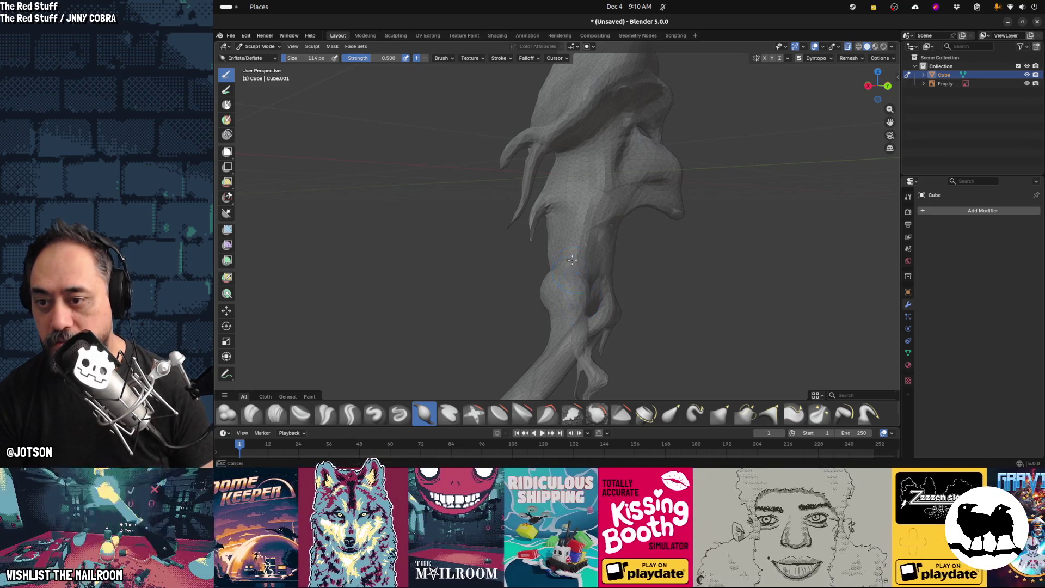
pyautogui.moveTo(585, 296)
pyautogui.mouseDown(button='middle')
pyautogui.moveTo(531, 204)
pyautogui.moveTo(578, 229)
pyautogui.moveTo(602, 196)
pyautogui.moveTo(583, 226)
pyautogui.mouseUp(button='middle')
pyautogui.scroll(3, 587, 226)
pyautogui.moveTo(598, 229); pyautogui.dragTo(596, 231)
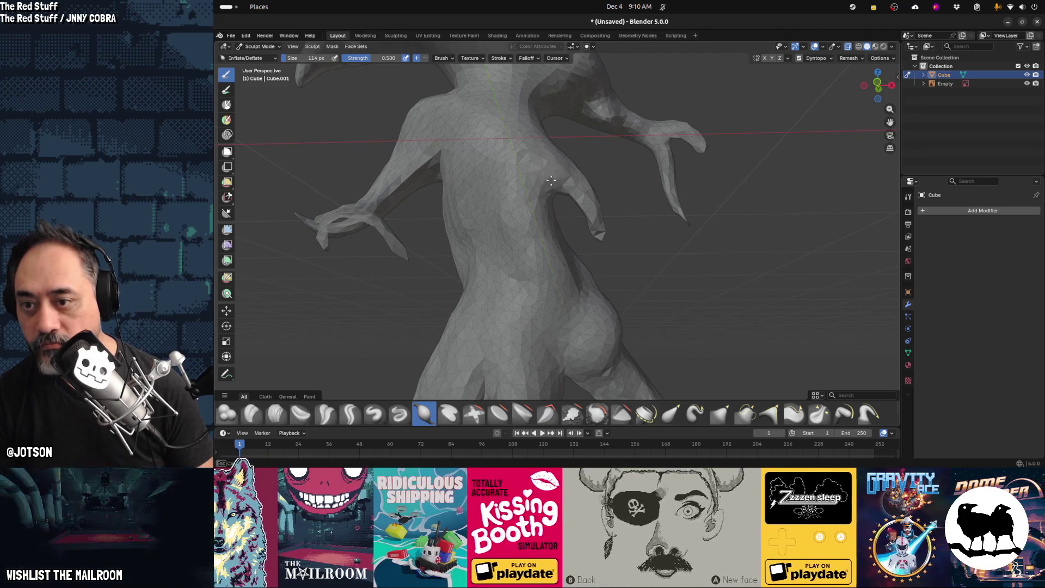
# Inflate the top rim and the small flap near the head, swelling it toward the crease
pyautogui.moveTo(562, 180); pyautogui.dragTo(537, 158, button='middle')
pyautogui.moveTo(558, 195)
pyautogui.mouseDown(button='middle')
pyautogui.moveTo(549, 167)
pyautogui.moveTo(548, 189)
pyautogui.moveTo(560, 182)
pyautogui.mouseUp(button='middle')
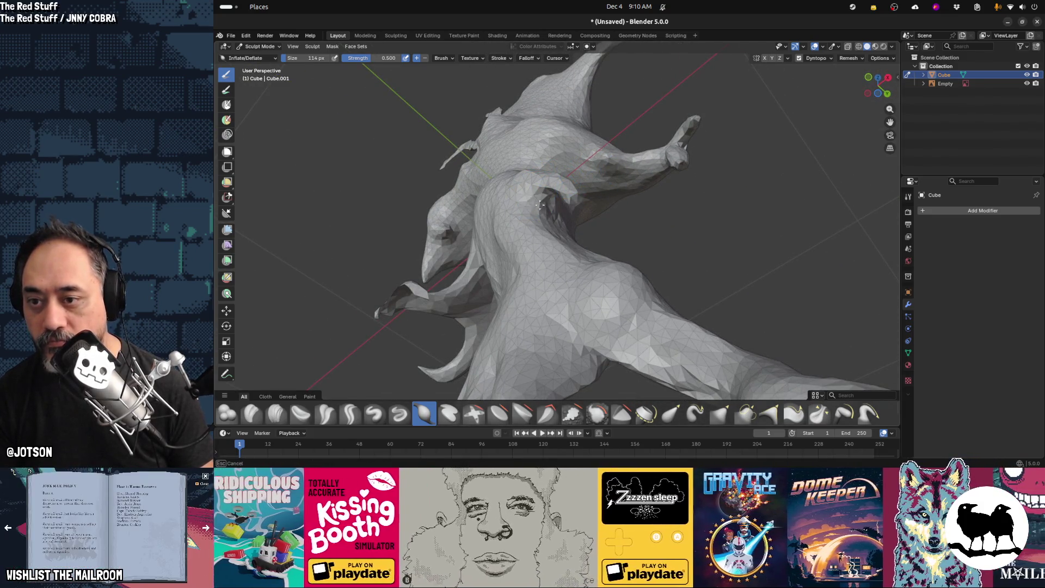
pyautogui.moveTo(539, 213); pyautogui.dragTo(534, 220, button='middle')
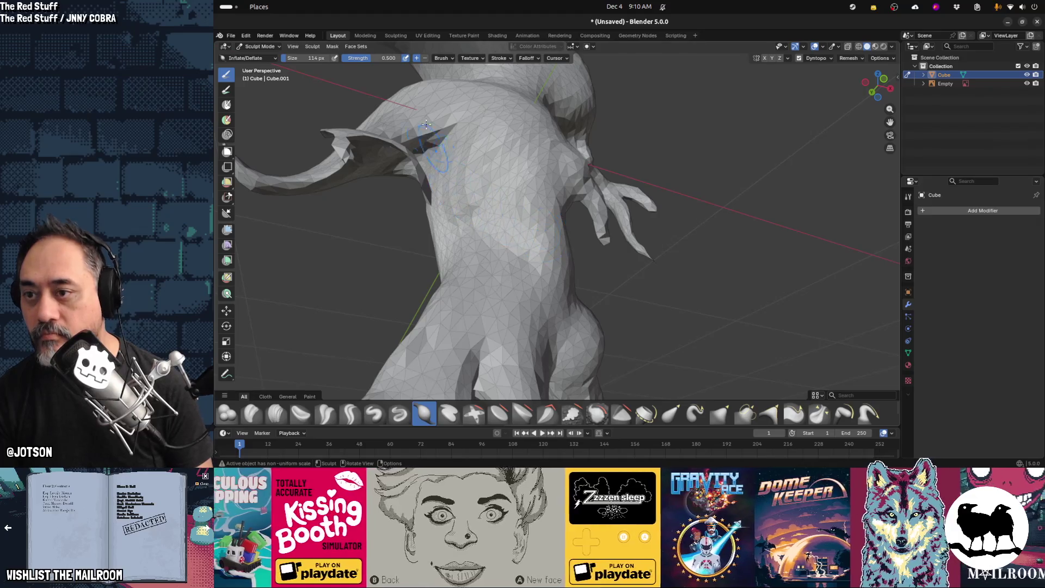
pyautogui.moveTo(436, 157); pyautogui.dragTo(475, 91, button='middle')
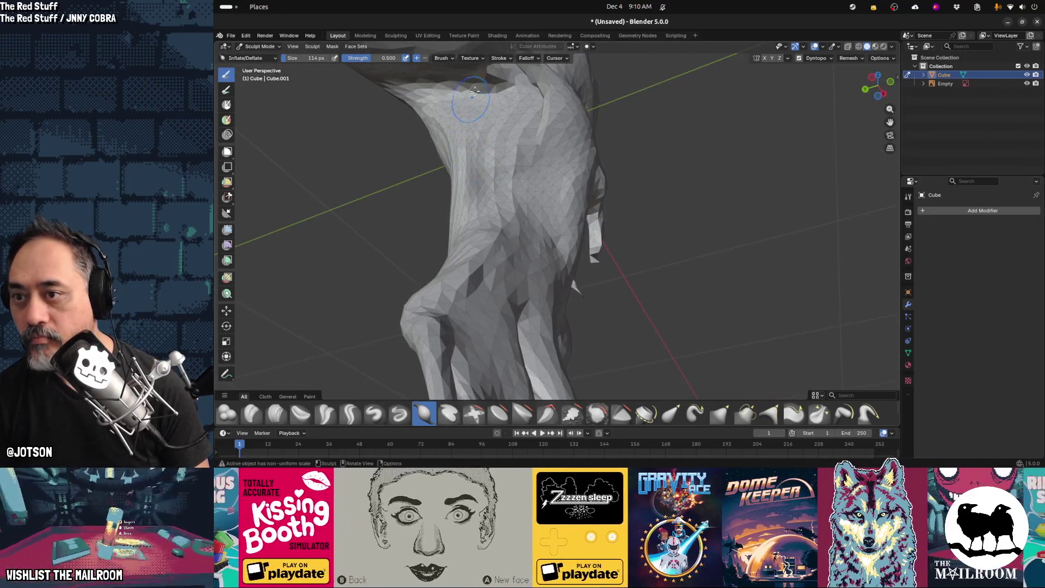
pyautogui.moveTo(430, 80)
pyautogui.mouseDown()
pyautogui.moveTo(498, 81)
pyautogui.moveTo(406, 91)
pyautogui.moveTo(463, 98)
pyautogui.mouseUp()
pyautogui.moveTo(462, 98); pyautogui.dragTo(378, 170, button='middle')
pyautogui.moveTo(378, 170); pyautogui.dragTo(369, 178)
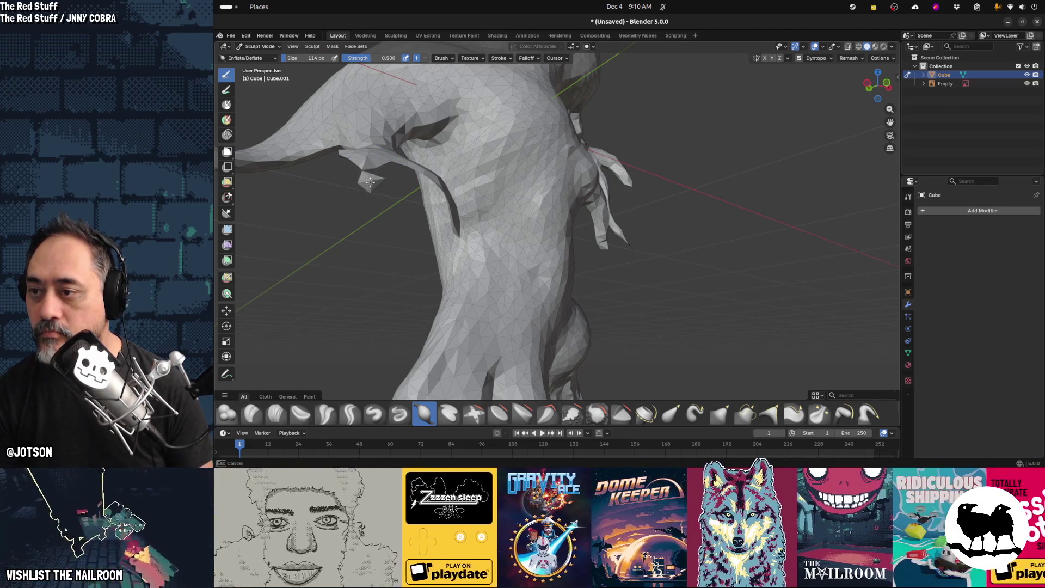
pyautogui.moveTo(384, 163); pyautogui.dragTo(426, 172)
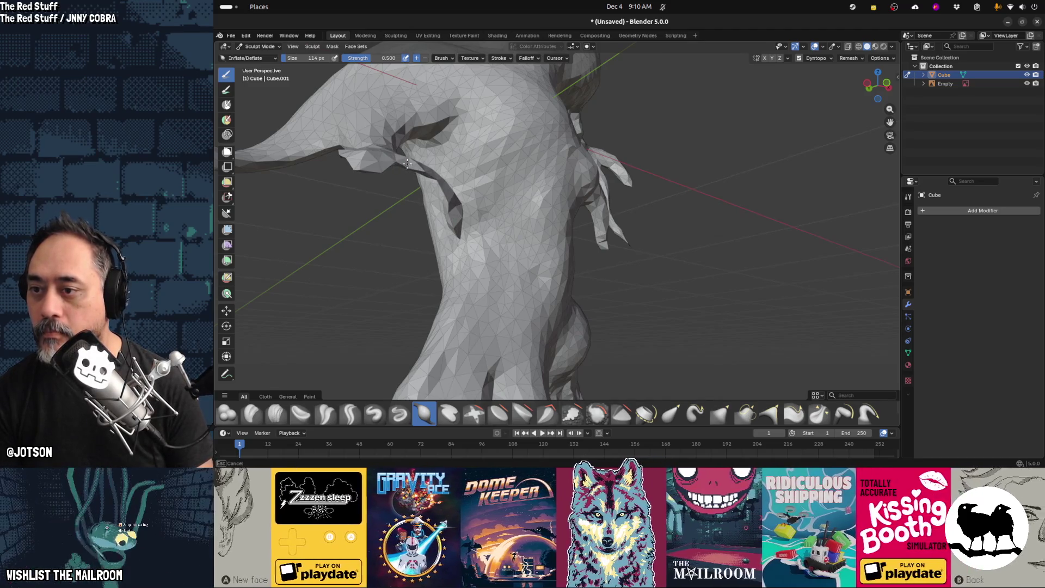
pyautogui.moveTo(457, 204); pyautogui.dragTo(321, 247, button='middle')
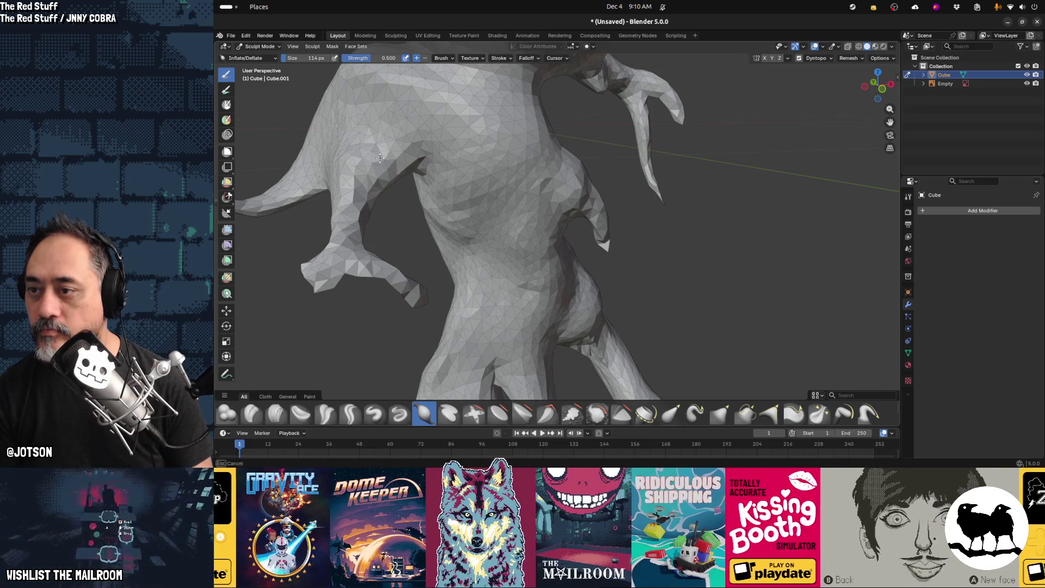
pyautogui.moveTo(353, 141)
pyautogui.mouseDown(button='middle')
pyautogui.moveTo(446, 139)
pyautogui.moveTo(491, 103)
pyautogui.moveTo(504, 135)
pyautogui.moveTo(497, 152)
pyautogui.mouseUp(button='middle')
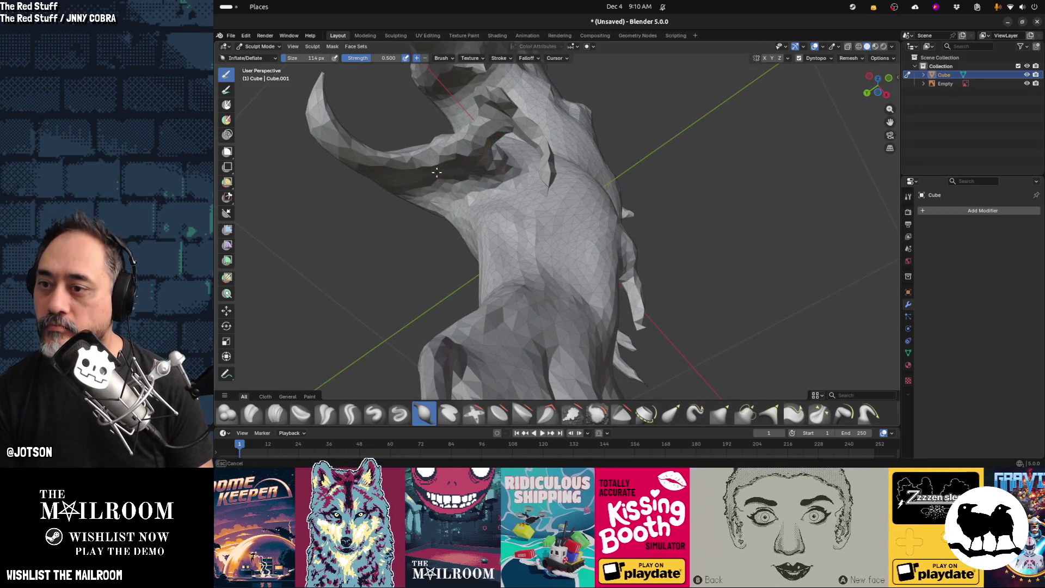
# Enlarge the sculpt brush and inflate the base of the horn and the hand
pyautogui.press('f')
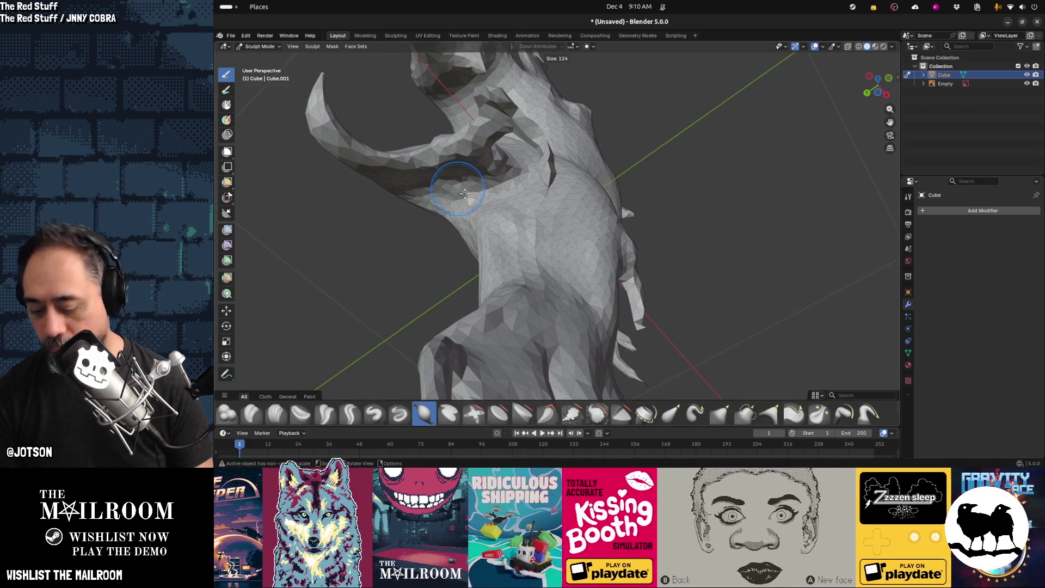
pyautogui.click(430, 188)
pyautogui.moveTo(428, 187); pyautogui.dragTo(427, 184)
pyautogui.moveTo(441, 163)
pyautogui.mouseDown(button='middle')
pyautogui.moveTo(493, 201)
pyautogui.moveTo(450, 189)
pyautogui.moveTo(501, 221)
pyautogui.mouseUp(button='middle')
pyautogui.moveTo(572, 108)
pyautogui.mouseDown(button='middle')
pyautogui.moveTo(587, 139)
pyautogui.moveTo(490, 250)
pyautogui.moveTo(451, 278)
pyautogui.moveTo(425, 266)
pyautogui.mouseUp(button='middle')
pyautogui.moveTo(415, 301)
pyautogui.mouseDown()
pyautogui.moveTo(426, 271)
pyautogui.moveTo(477, 296)
pyautogui.mouseUp()
# Inflate the mesh near the hand, extend the finger tip and swell the torso
pyautogui.moveTo(470, 308); pyautogui.dragTo(423, 159, button='middle')
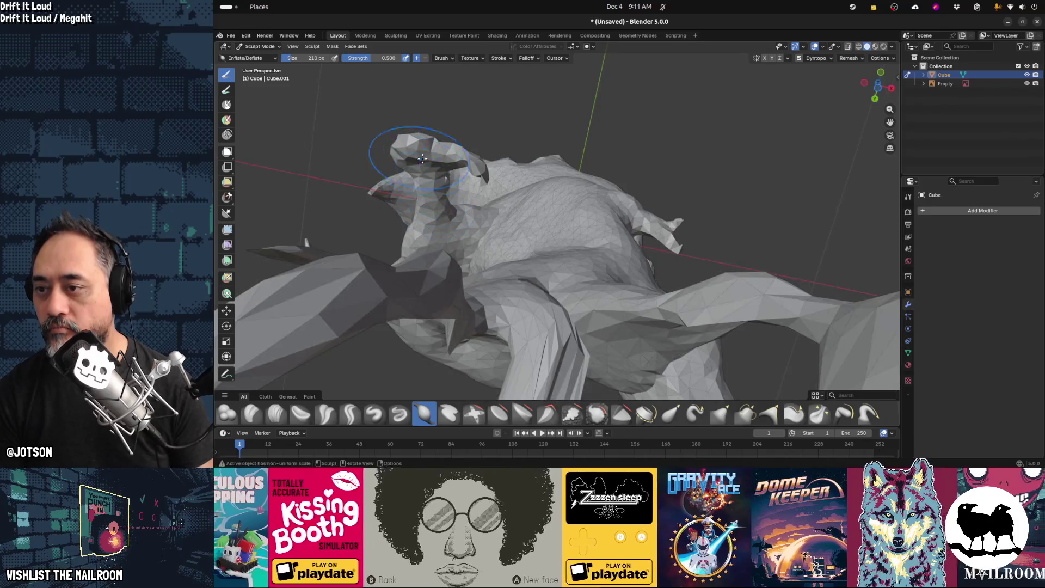
pyautogui.moveTo(423, 164); pyautogui.dragTo(443, 157)
pyautogui.moveTo(442, 157)
pyautogui.mouseDown(button='middle')
pyautogui.moveTo(605, 238)
pyautogui.moveTo(660, 233)
pyautogui.mouseUp(button='middle')
pyautogui.moveTo(661, 234); pyautogui.dragTo(665, 269)
pyautogui.moveTo(655, 233)
pyautogui.mouseDown()
pyautogui.moveTo(658, 242)
pyautogui.moveTo(574, 184)
pyautogui.mouseUp()
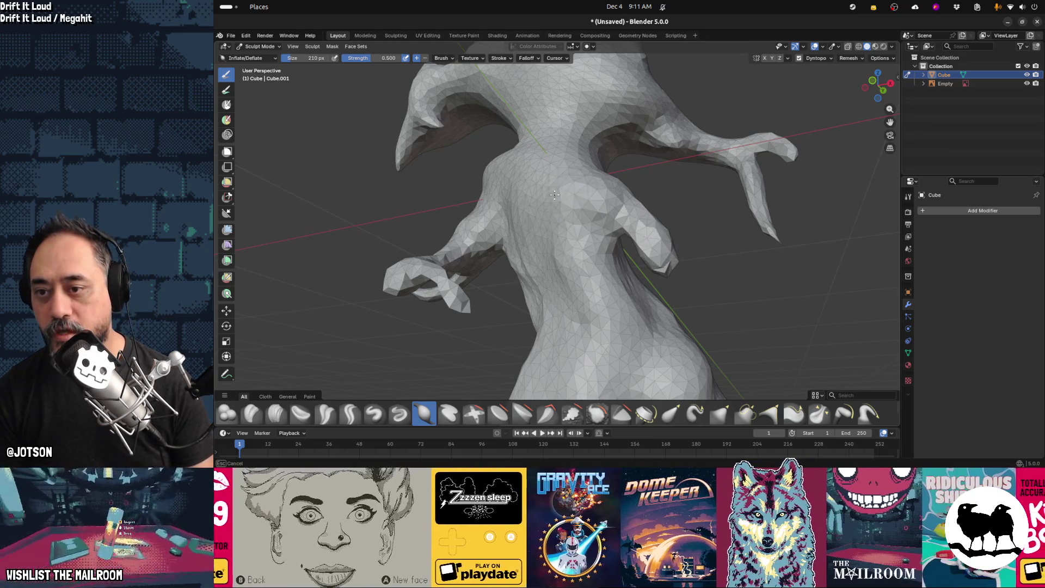
pyautogui.moveTo(512, 202)
pyautogui.mouseDown(button='middle')
pyautogui.moveTo(536, 111)
pyautogui.moveTo(487, 123)
pyautogui.moveTo(478, 154)
pyautogui.moveTo(509, 127)
pyautogui.moveTo(504, 102)
pyautogui.mouseUp(button='middle')
pyautogui.moveTo(554, 151)
pyautogui.mouseDown(button='middle')
pyautogui.moveTo(615, 172)
pyautogui.moveTo(605, 162)
pyautogui.mouseUp(button='middle')
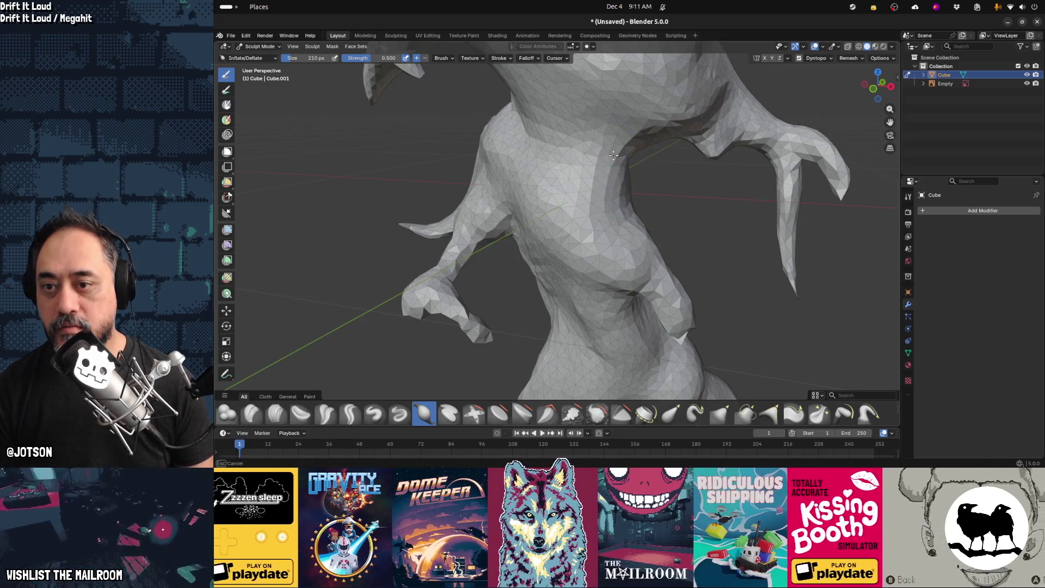
pyautogui.moveTo(584, 157)
pyautogui.mouseDown(button='middle')
pyautogui.moveTo(700, 186)
pyautogui.moveTo(731, 173)
pyautogui.moveTo(494, 110)
pyautogui.moveTo(479, 135)
pyautogui.moveTo(422, 141)
pyautogui.mouseUp(button='middle')
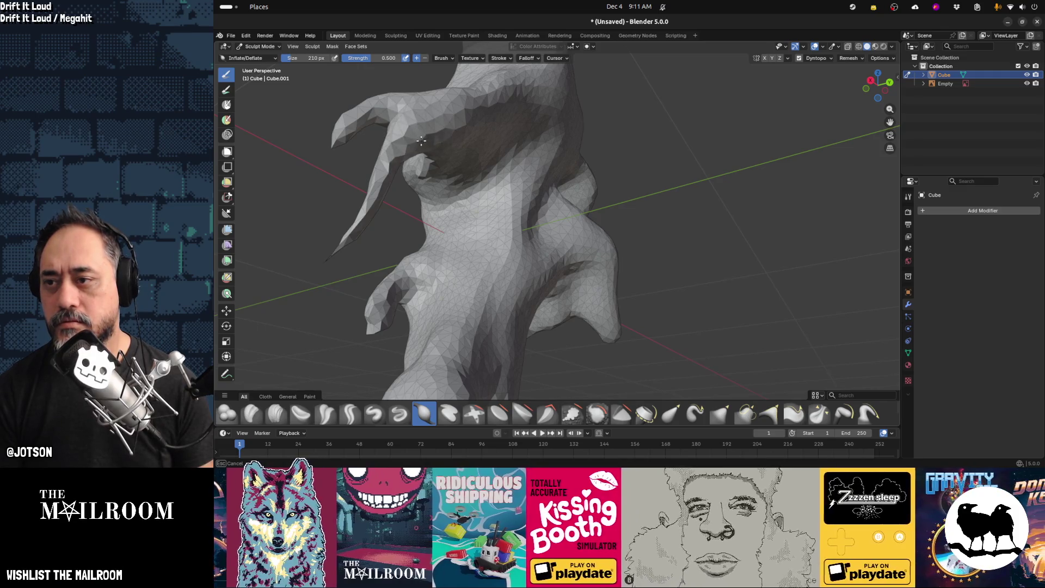
# Thicken the left and right arms and bulge the middle leg appendage
pyautogui.moveTo(386, 197)
pyautogui.mouseDown()
pyautogui.moveTo(330, 256)
pyautogui.moveTo(353, 188)
pyautogui.moveTo(380, 180)
pyautogui.moveTo(351, 198)
pyautogui.mouseUp()
pyautogui.moveTo(350, 198); pyautogui.dragTo(501, 196, button='middle')
pyautogui.moveTo(735, 190); pyautogui.dragTo(762, 207, button='middle')
pyautogui.moveTo(762, 207); pyautogui.dragTo(765, 211)
pyautogui.moveTo(765, 212)
pyautogui.mouseDown(button='middle')
pyautogui.moveTo(601, 234)
pyautogui.moveTo(438, 123)
pyautogui.mouseUp(button='middle')
pyautogui.moveTo(439, 122)
pyautogui.mouseDown()
pyautogui.moveTo(463, 217)
pyautogui.moveTo(455, 310)
pyautogui.moveTo(417, 272)
pyautogui.mouseUp()
pyautogui.press('Tab')
# Delete the stray fragment and its whole linked loose piece
pyautogui.press('x')
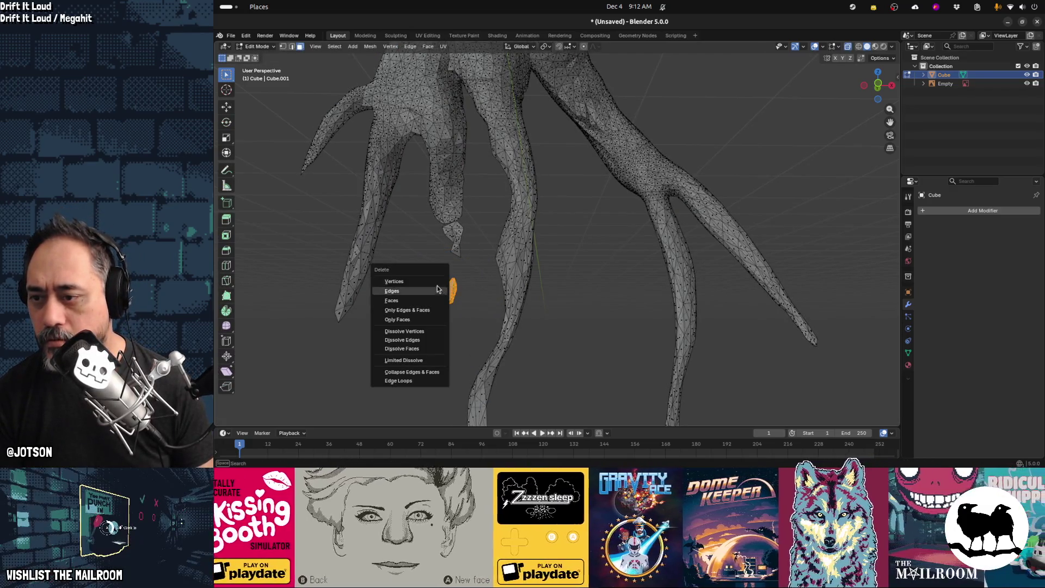
pyautogui.click(438, 289)
pyautogui.press('l')
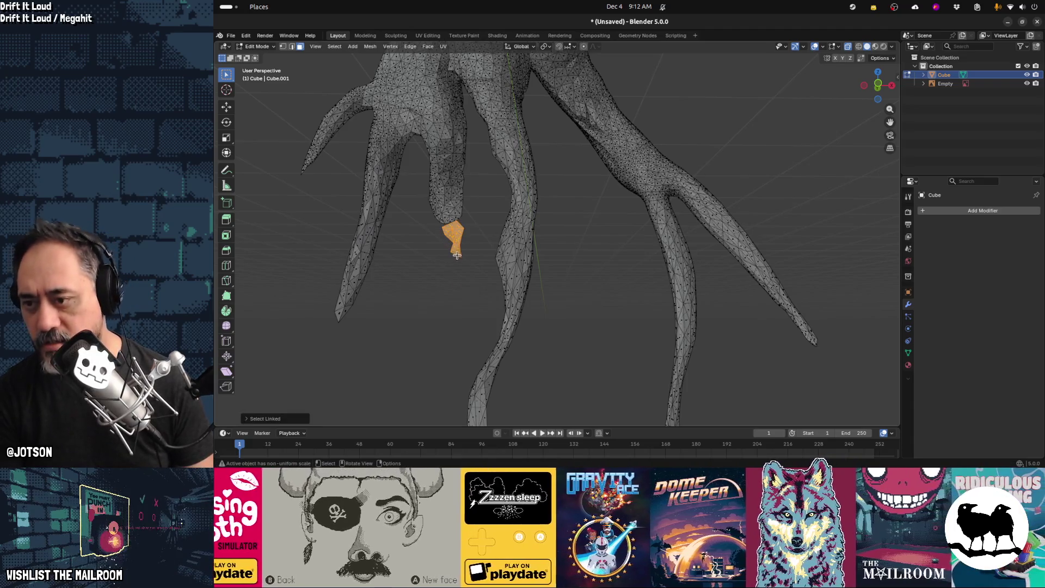
pyautogui.press('x')
pyautogui.click(458, 260)
# Reshape the finger tip in Sculpt Mode, then return to Edit Mode at the root tip
pyautogui.hotkey('ctrl', 'Tab')
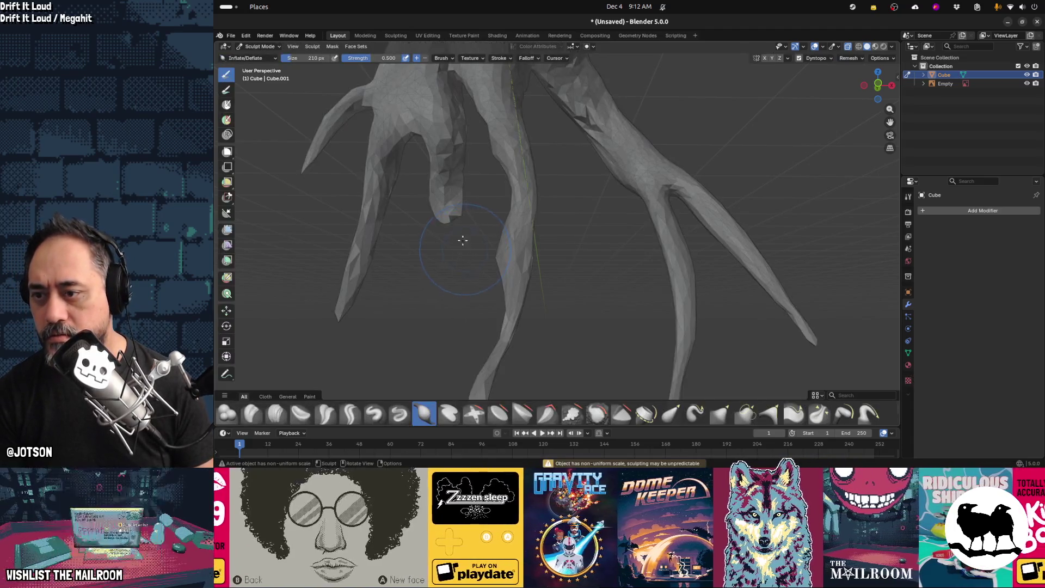
pyautogui.moveTo(445, 212); pyautogui.dragTo(452, 211)
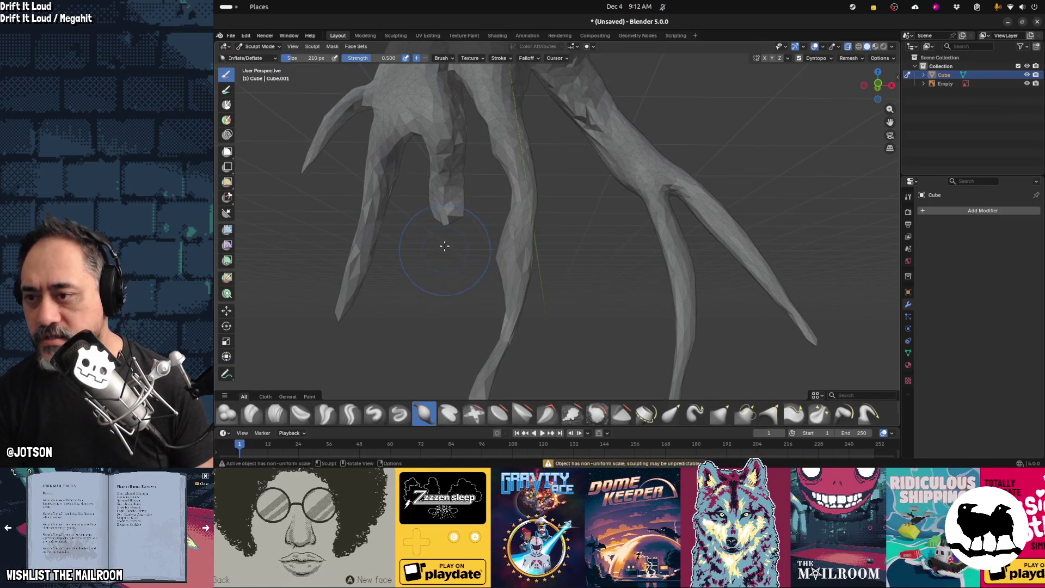
pyautogui.scroll(6, 445, 246)
pyautogui.press('Tab')
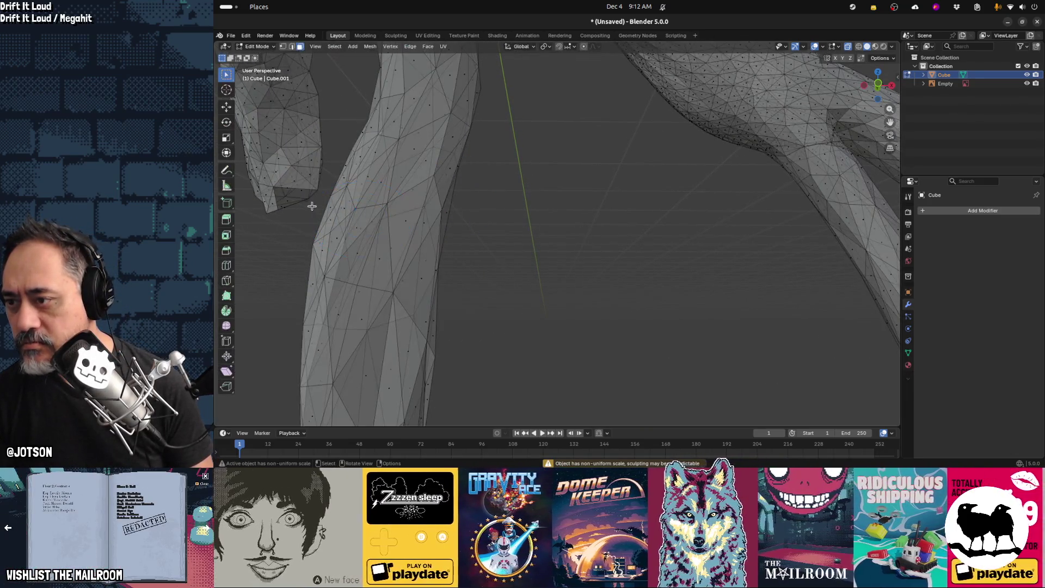
pyautogui.click(299, 194)
pyautogui.moveTo(310, 205)
pyautogui.keyDown('shift'); pyautogui.mouseDown(button='middle')
pyautogui.moveTo(327, 218)
pyautogui.moveTo(432, 222)
pyautogui.moveTo(495, 204)
pyautogui.mouseUp(button='middle'); pyautogui.keyUp('shift')
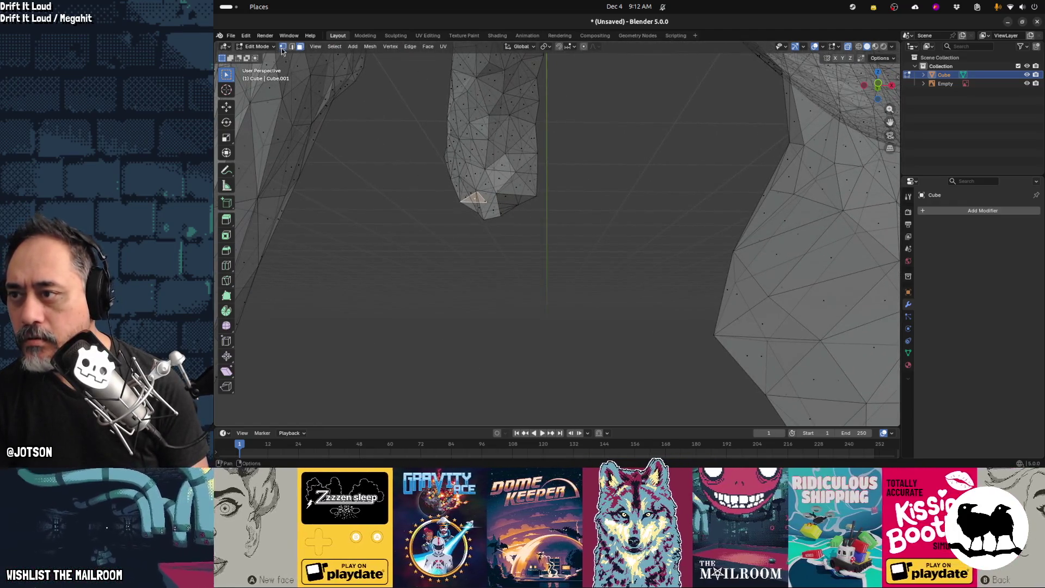
# Merge the tip triangle's vertices at center in vertex select, then resume sculpting
pyautogui.click(283, 48)
pyautogui.click(536, 197)
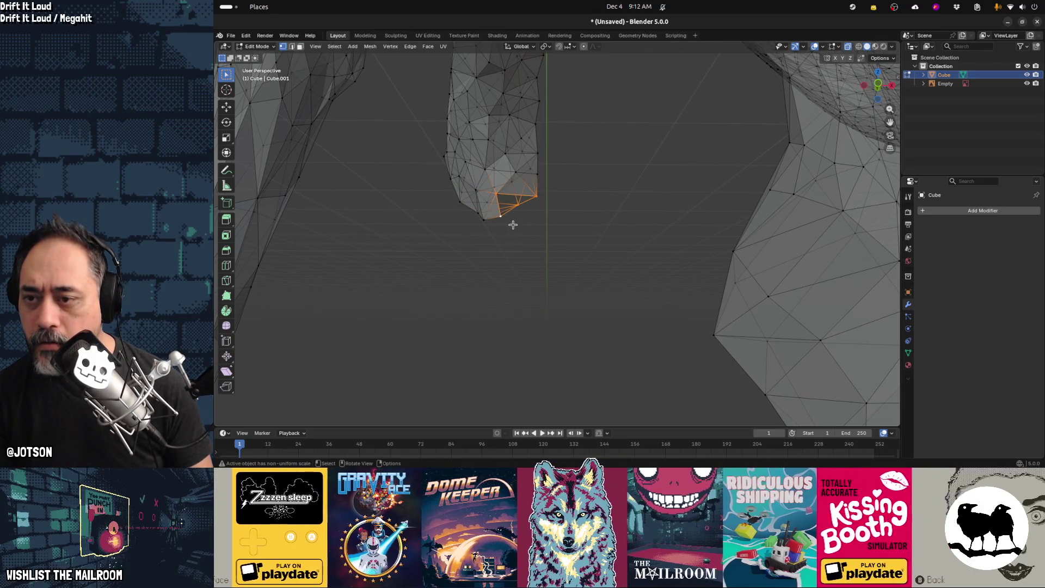
pyautogui.keyDown('shift'); pyautogui.click(514, 224); pyautogui.keyUp('shift')
pyautogui.press('m')
pyautogui.click(522, 220)
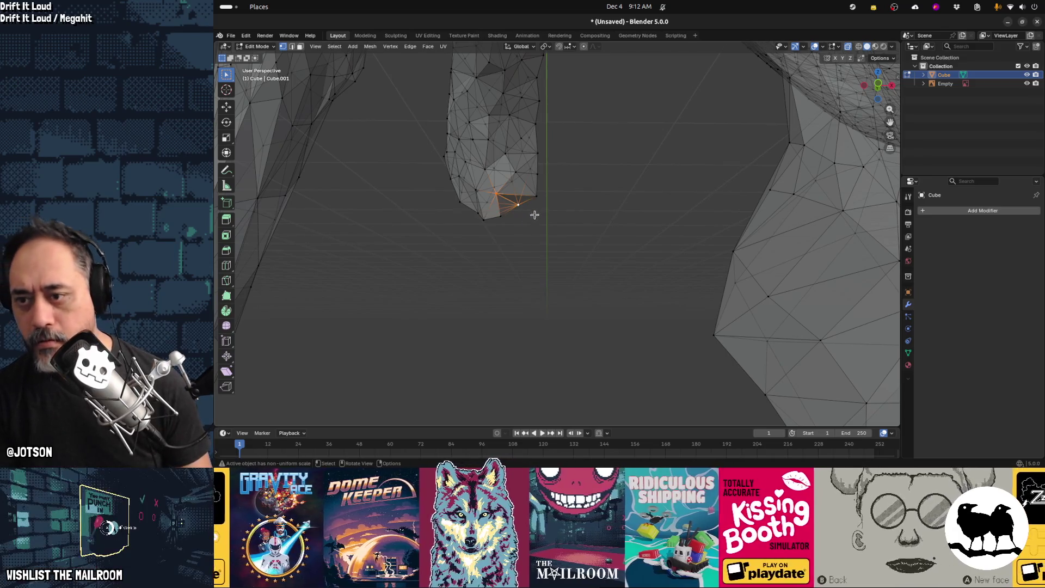
pyautogui.hotkey('ctrl', 'Tab')
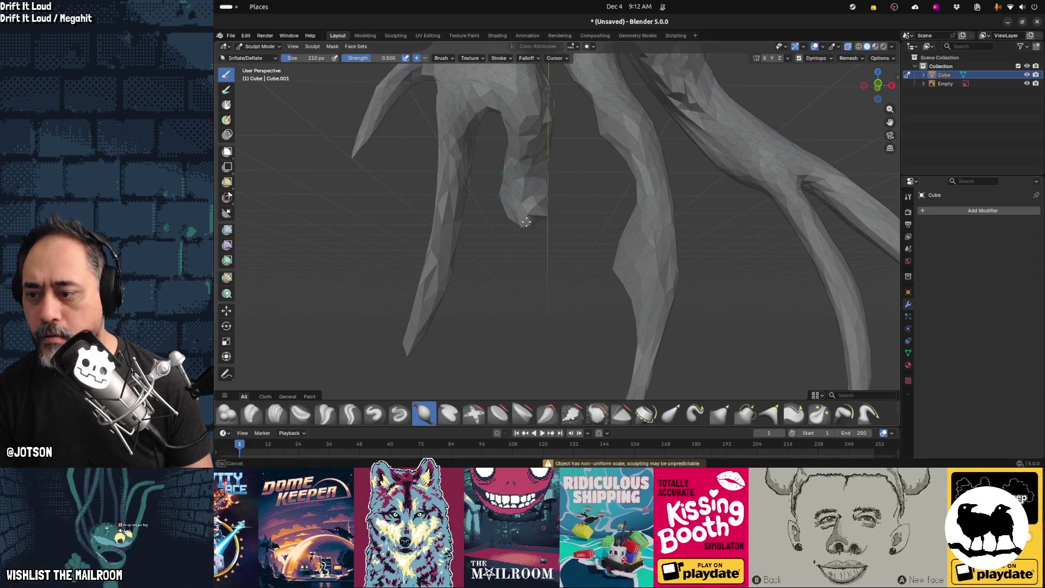
# Inflate the root-tip lump and try thinning the left spike at 60 px, undoing each attempt
pyautogui.moveTo(531, 224); pyautogui.dragTo(551, 225)
pyautogui.moveTo(522, 250)
pyautogui.mouseDown(button='middle')
pyautogui.moveTo(455, 331)
pyautogui.moveTo(456, 256)
pyautogui.mouseUp(button='middle')
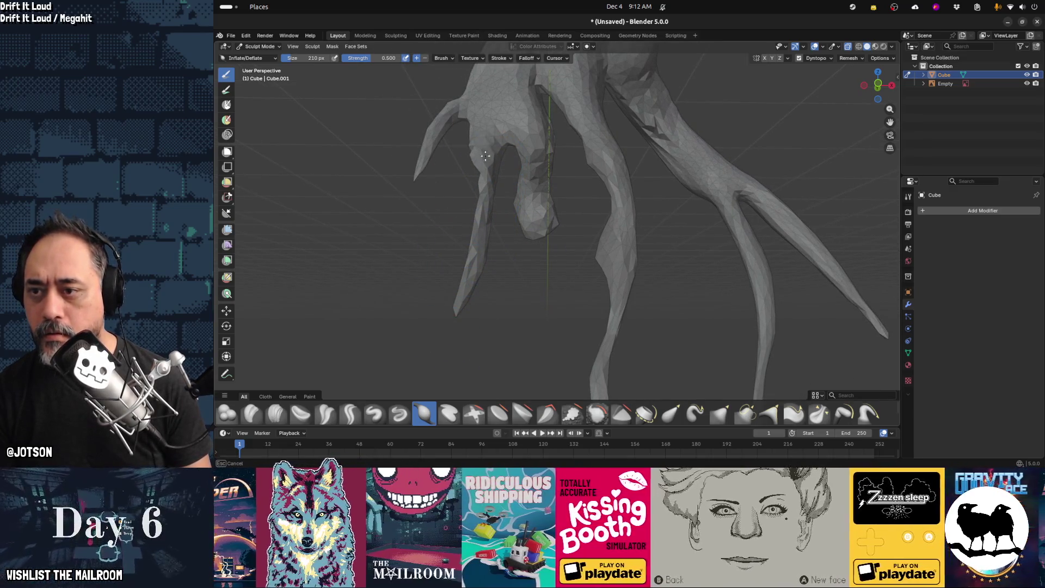
pyautogui.keyDown('ctrl'); pyautogui.moveTo(483, 163); pyautogui.dragTo(475, 283); pyautogui.keyUp('ctrl')
pyautogui.hotkey('ctrl', 'z')
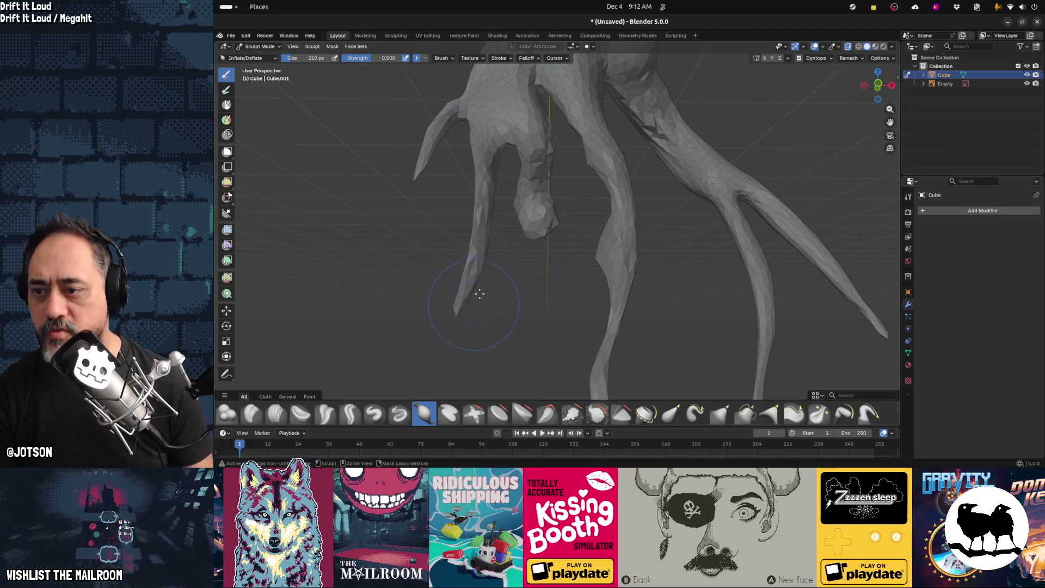
pyautogui.press('f')
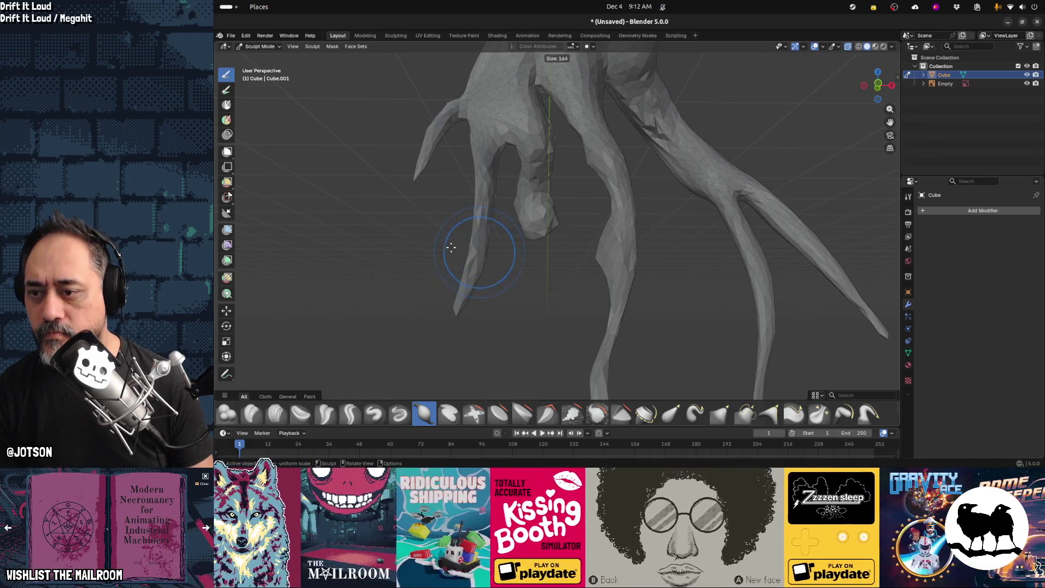
pyautogui.click(409, 225)
pyautogui.moveTo(482, 244)
pyautogui.keyDown('ctrl'); pyautogui.mouseDown()
pyautogui.moveTo(466, 286)
pyautogui.moveTo(483, 174)
pyautogui.moveTo(491, 179)
pyautogui.mouseUp(); pyautogui.keyUp('ctrl')
pyautogui.hotkey('ctrl', 'z')
pyautogui.hotkey('ctrl', 'z')
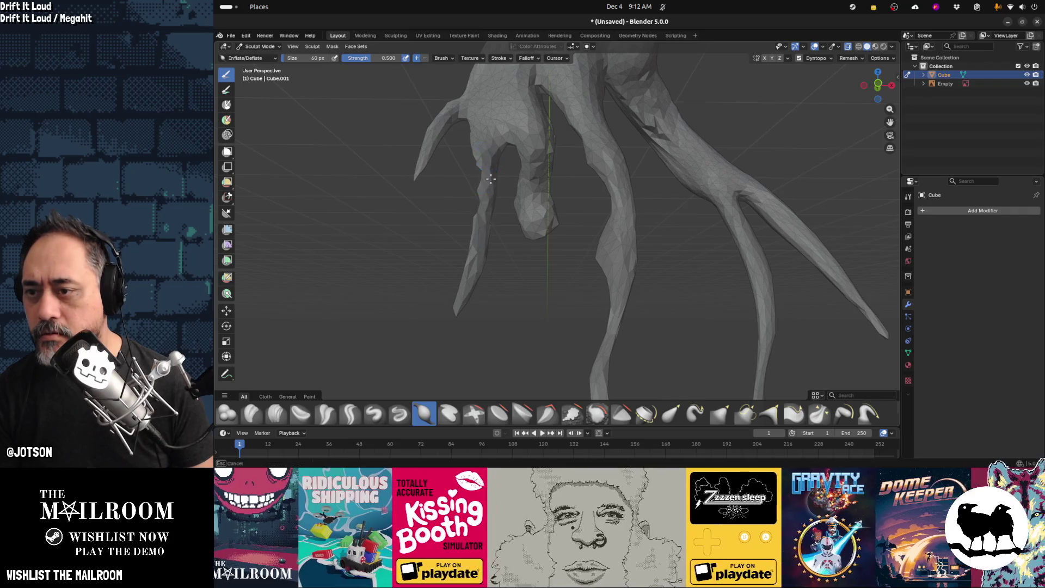
# Enlarge the brush to 152 px and swell the right claw and its tip
pyautogui.keyDown('ctrl'); pyautogui.moveTo(480, 226); pyautogui.dragTo(485, 218); pyautogui.keyUp('ctrl')
pyautogui.press('f')
pyautogui.click(517, 240)
pyautogui.moveTo(532, 241)
pyautogui.mouseDown(button='middle')
pyautogui.moveTo(560, 248)
pyautogui.moveTo(381, 248)
pyautogui.moveTo(583, 248)
pyautogui.moveTo(544, 261)
pyautogui.moveTo(669, 248)
pyautogui.mouseUp(button='middle')
pyautogui.moveTo(718, 241)
pyautogui.mouseDown()
pyautogui.moveTo(711, 234)
pyautogui.moveTo(718, 272)
pyautogui.moveTo(698, 198)
pyautogui.moveTo(720, 253)
pyautogui.moveTo(706, 256)
pyautogui.mouseUp()
pyautogui.moveTo(657, 274)
pyautogui.mouseDown(button='middle')
pyautogui.moveTo(584, 263)
pyautogui.moveTo(671, 266)
pyautogui.moveTo(711, 234)
pyautogui.mouseUp(button='middle')
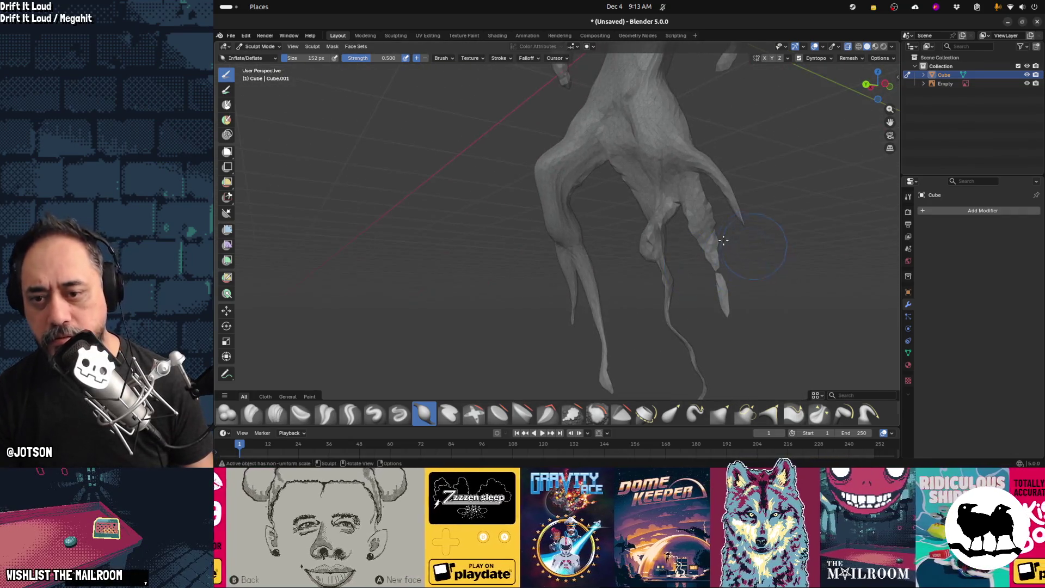
pyautogui.moveTo(711, 234); pyautogui.dragTo(715, 272)
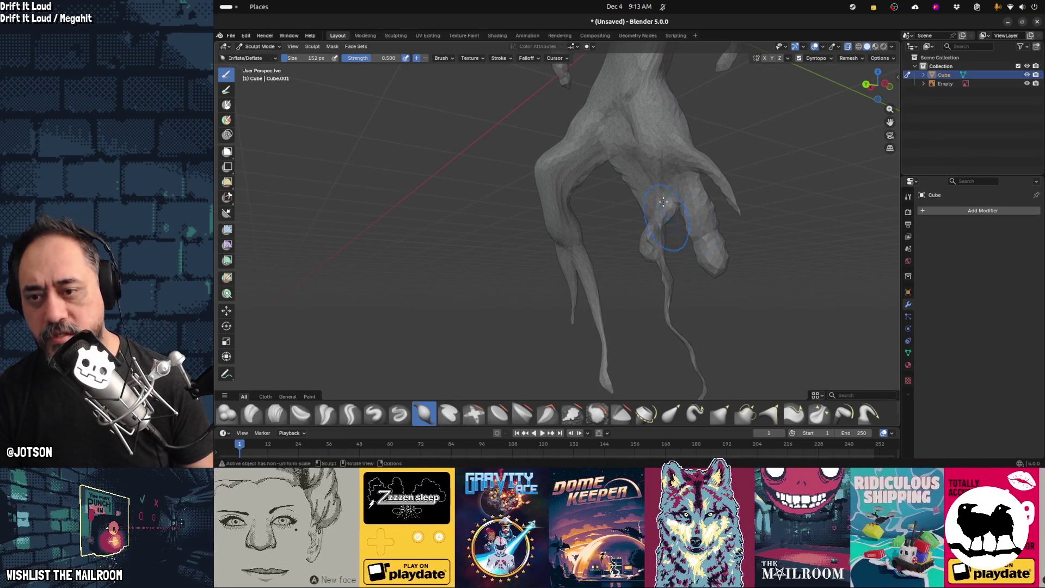
# Reshape the finger and thin the strand below into fragments, swelling one into a lump
pyautogui.moveTo(659, 281)
pyautogui.mouseDown(button='middle')
pyautogui.moveTo(678, 253)
pyautogui.moveTo(595, 248)
pyautogui.moveTo(544, 264)
pyautogui.moveTo(490, 256)
pyautogui.moveTo(523, 245)
pyautogui.moveTo(611, 256)
pyautogui.moveTo(560, 186)
pyautogui.mouseUp(button='middle')
pyautogui.moveTo(553, 94); pyautogui.dragTo(560, 223)
pyautogui.moveTo(554, 292); pyautogui.dragTo(553, 317)
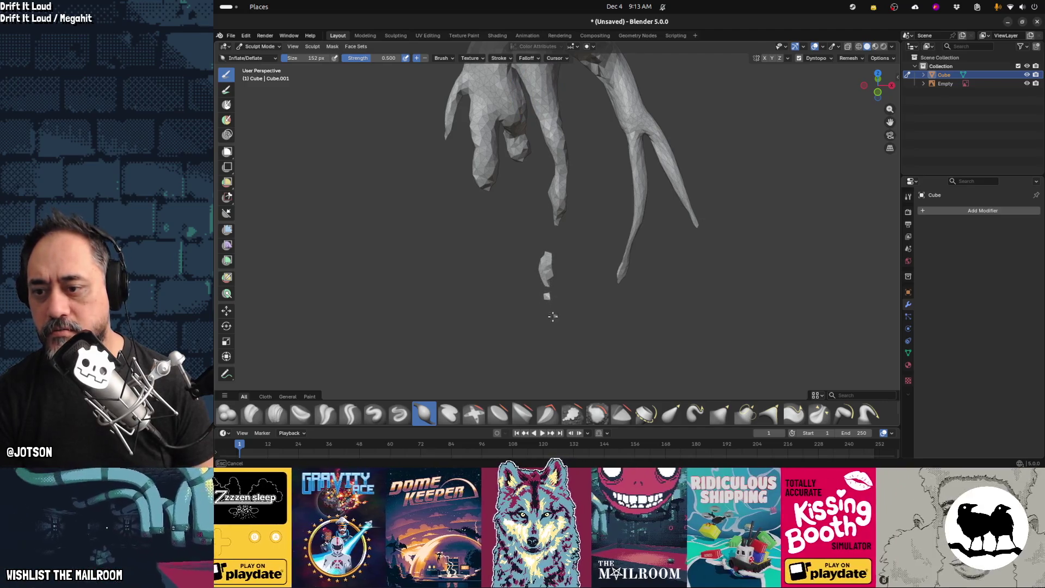
pyautogui.moveTo(545, 266)
pyautogui.mouseDown()
pyautogui.moveTo(555, 310)
pyautogui.moveTo(551, 89)
pyautogui.moveTo(560, 199)
pyautogui.moveTo(645, 141)
pyautogui.moveTo(634, 229)
pyautogui.moveTo(638, 117)
pyautogui.moveTo(685, 219)
pyautogui.mouseUp()
pyautogui.press('Tab')
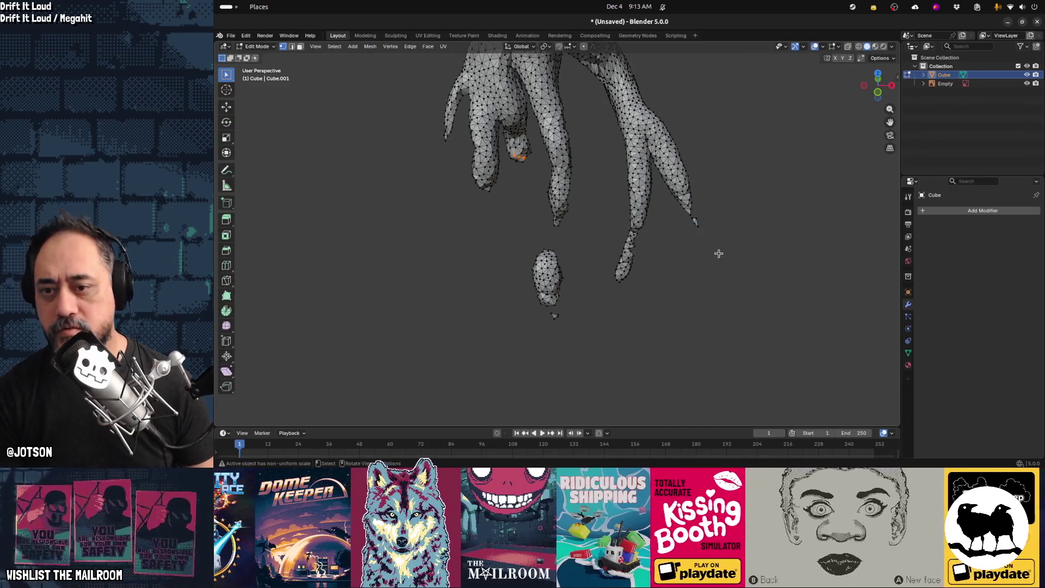
# Select the loose fingertip piece and the oval blob as linked geometry and delete them
pyautogui.moveTo(688, 218); pyautogui.dragTo(689, 220)
pyautogui.rightClick(690, 223)
pyautogui.click(692, 256)
pyautogui.click(699, 238)
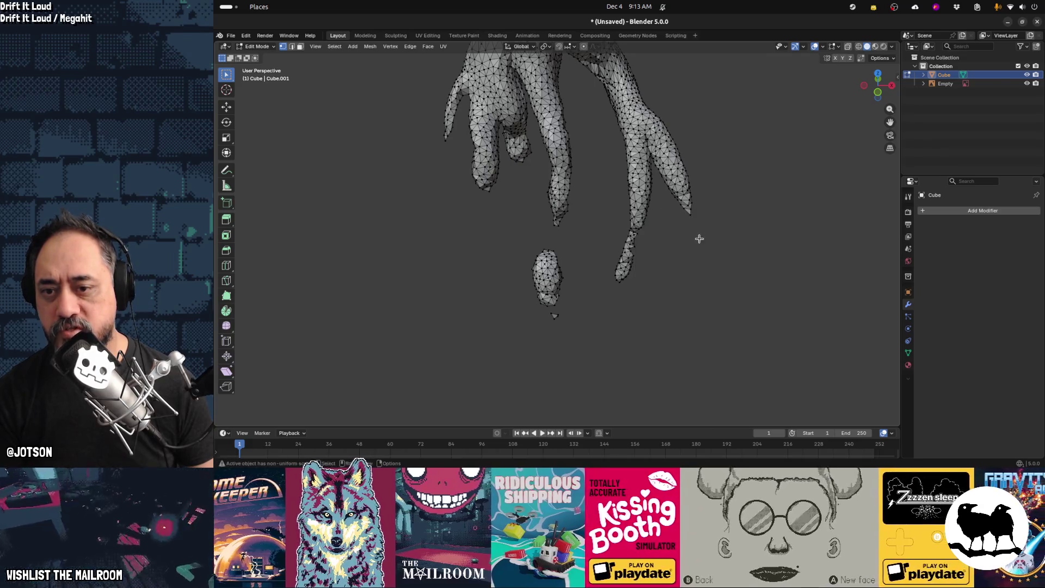
pyautogui.press('l')
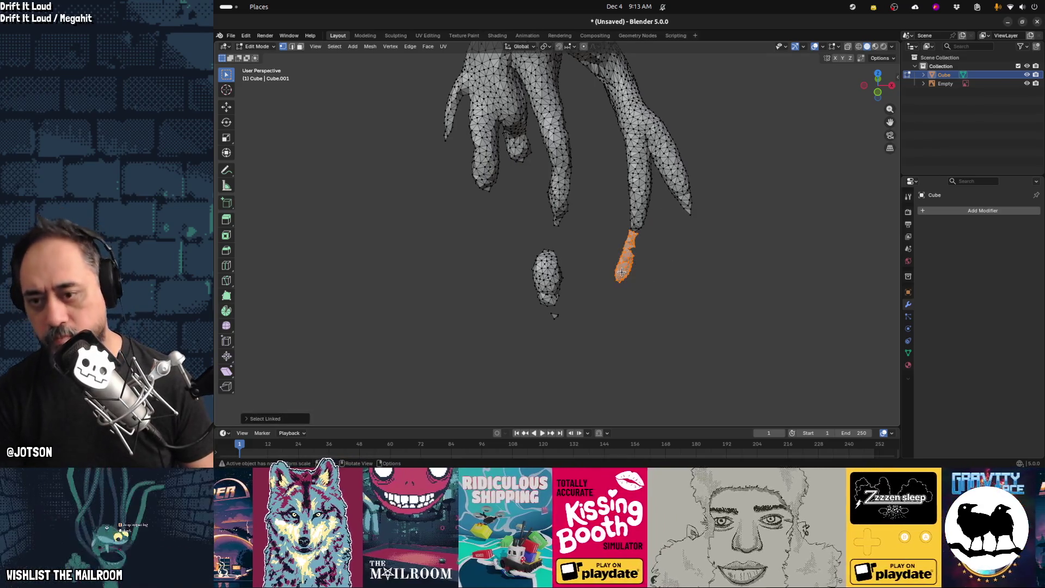
pyautogui.press('x')
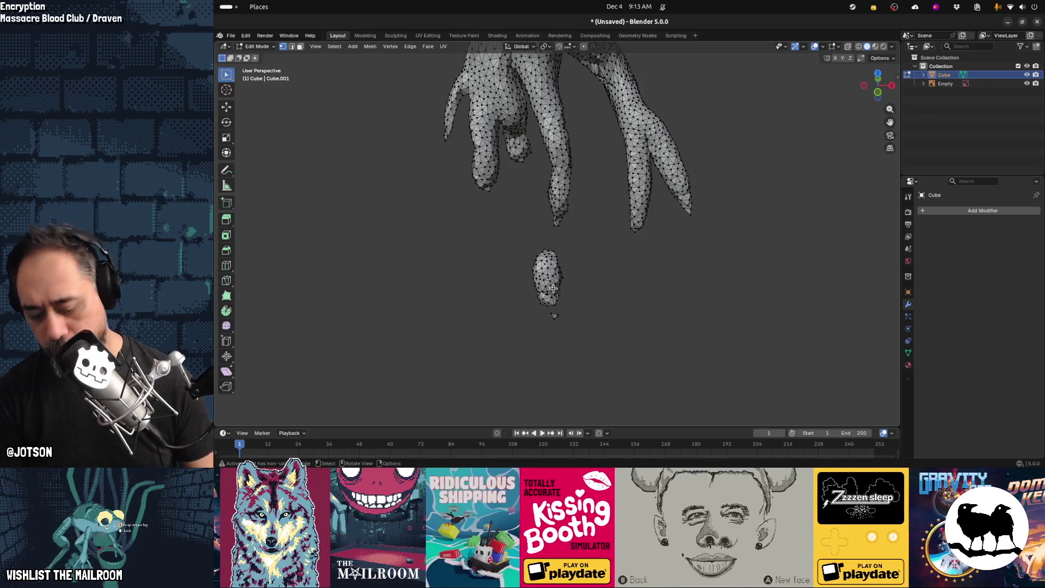
pyautogui.press('l')
pyautogui.press('x')
pyautogui.click(568, 321)
# Inflate the fingertip, swell the finger, and fatten the lower-left fist
pyautogui.hotkey('ctrl', 'Tab')
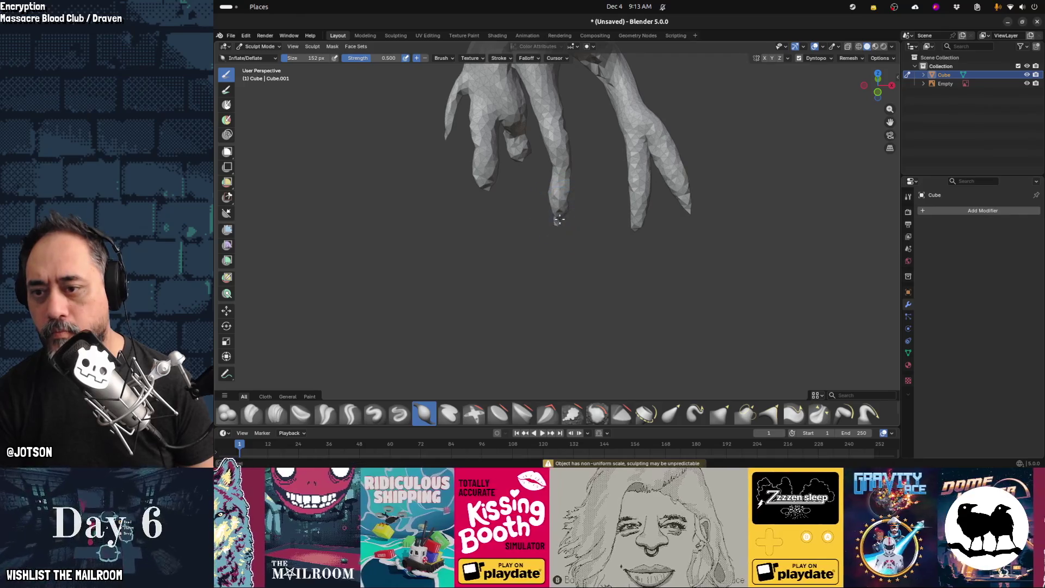
pyautogui.moveTo(590, 252)
pyautogui.mouseDown(button='middle')
pyautogui.moveTo(587, 262)
pyautogui.moveTo(629, 219)
pyautogui.mouseUp(button='middle')
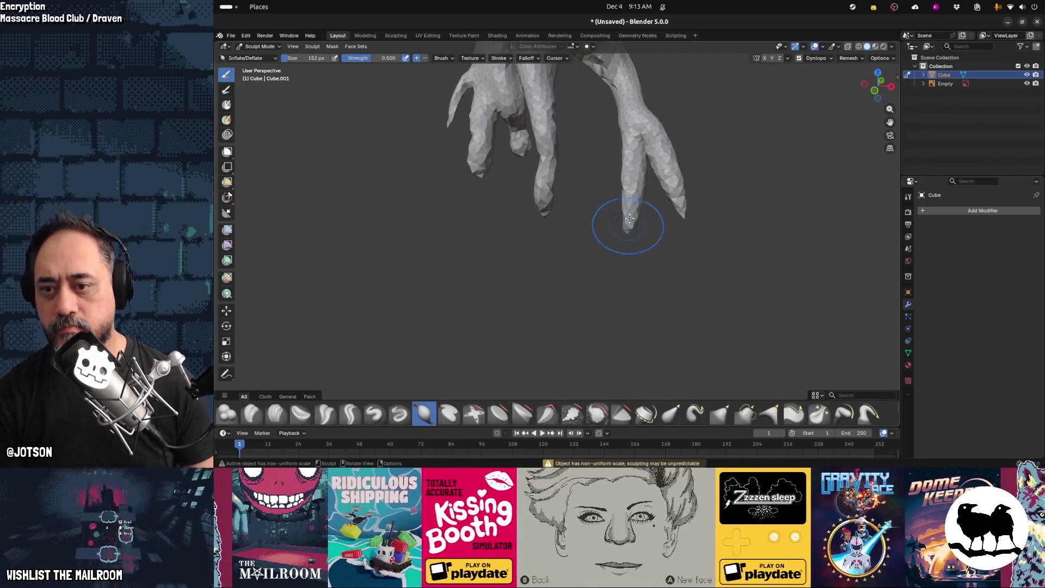
pyautogui.moveTo(630, 219); pyautogui.dragTo(629, 217)
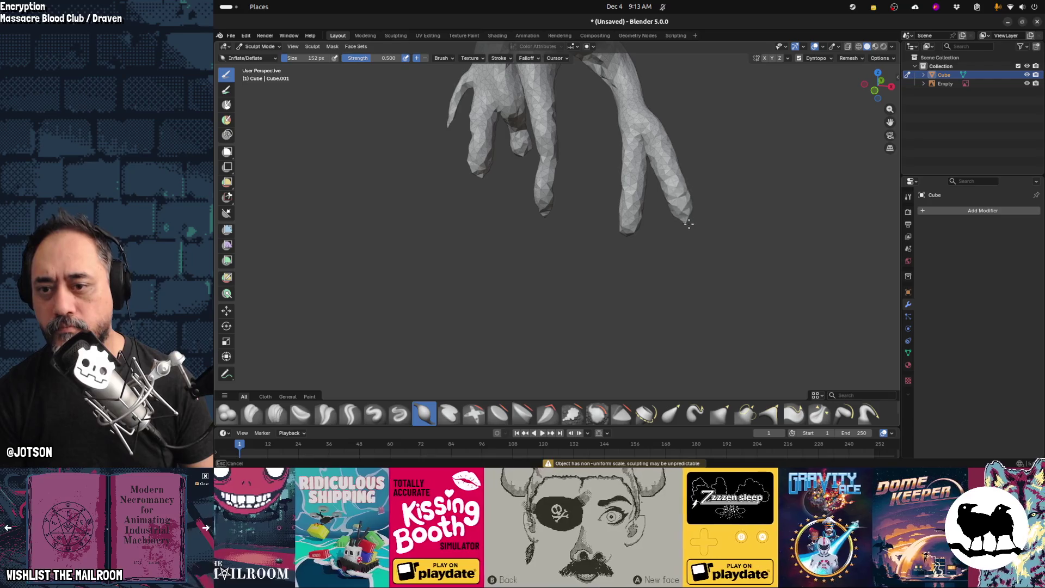
pyautogui.moveTo(644, 119)
pyautogui.mouseDown()
pyautogui.moveTo(641, 108)
pyautogui.moveTo(626, 137)
pyautogui.mouseUp()
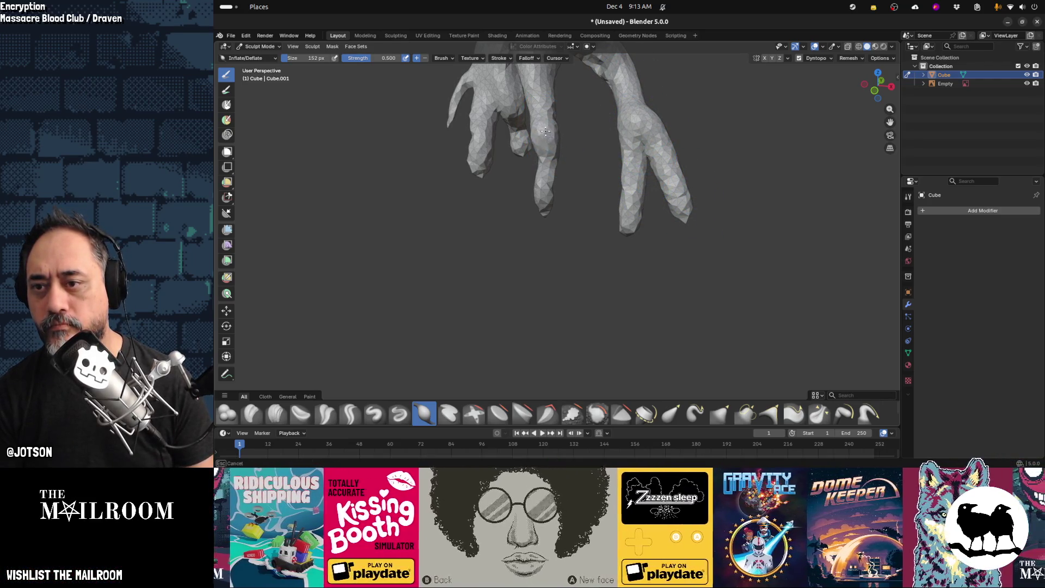
pyautogui.moveTo(506, 162)
pyautogui.mouseDown(button='middle')
pyautogui.moveTo(560, 158)
pyautogui.moveTo(593, 135)
pyautogui.mouseUp(button='middle')
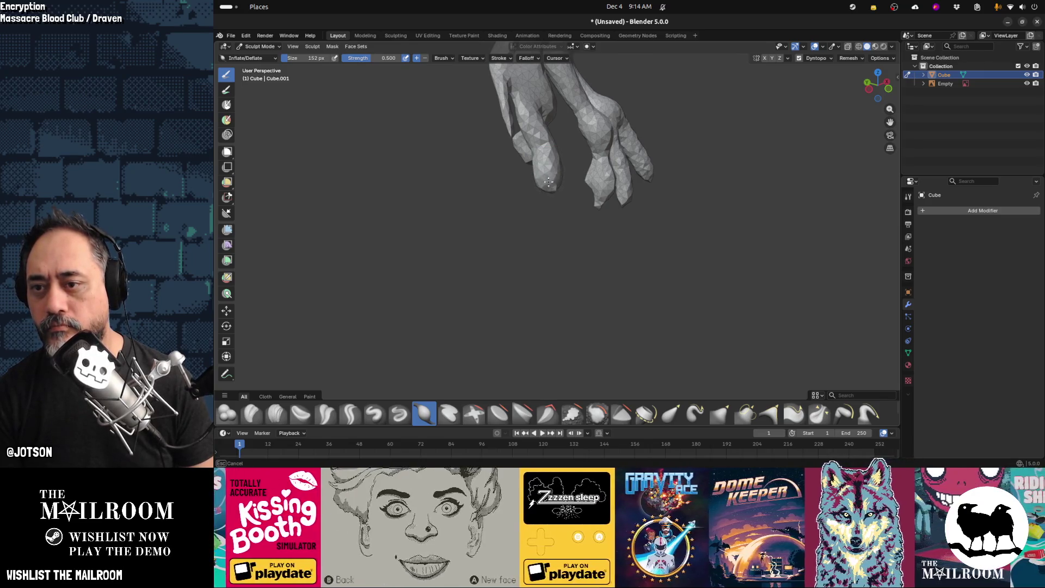
pyautogui.moveTo(558, 197)
pyautogui.mouseDown(button='middle')
pyautogui.moveTo(465, 217)
pyautogui.moveTo(508, 221)
pyautogui.mouseUp(button='middle')
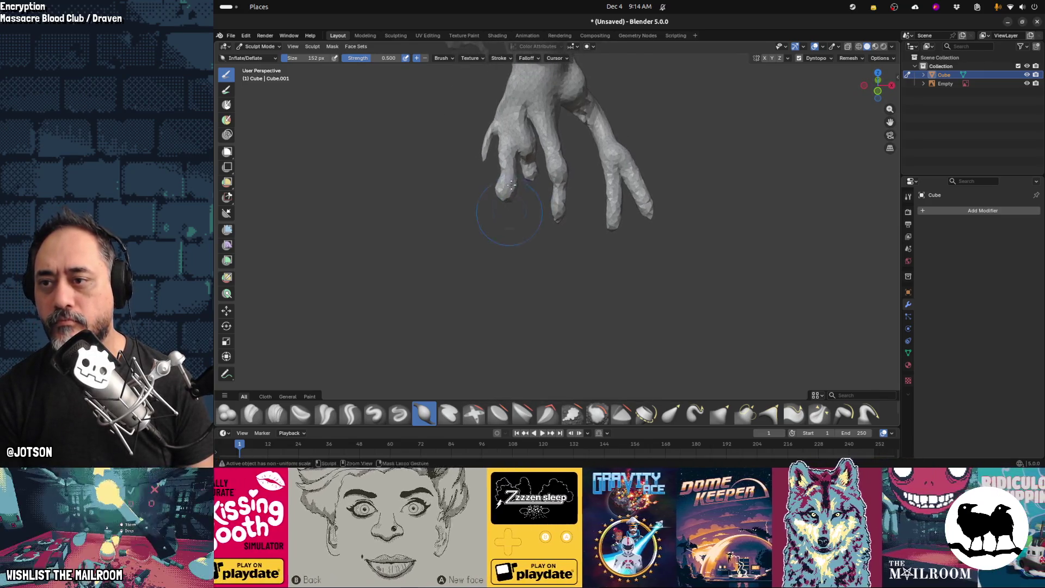
pyautogui.moveTo(498, 125)
pyautogui.keyDown('shift'); pyautogui.mouseDown(button='middle')
pyautogui.moveTo(560, 229)
pyautogui.moveTo(501, 238)
pyautogui.mouseUp(button='middle'); pyautogui.keyUp('shift')
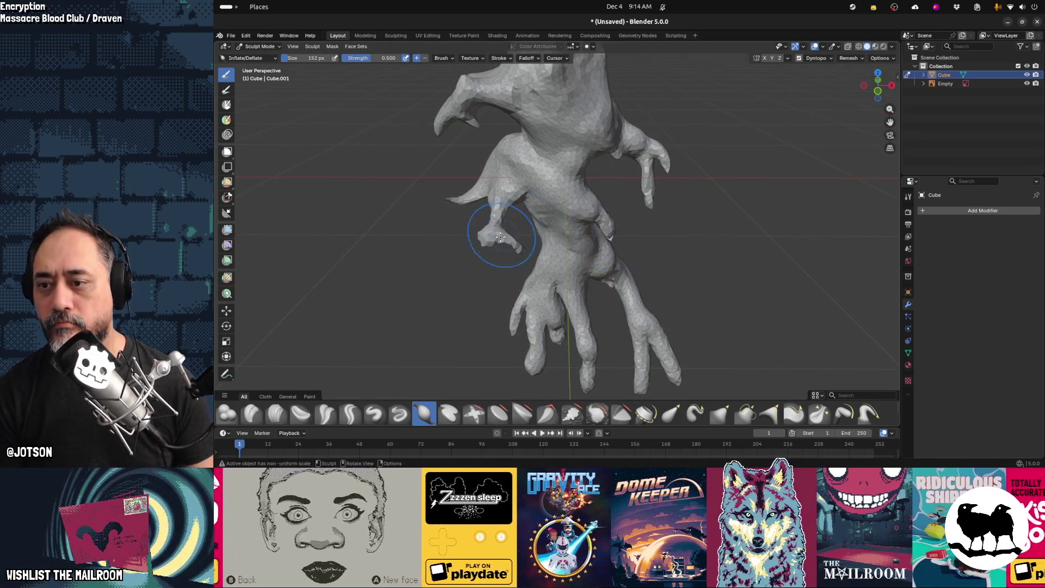
pyautogui.moveTo(519, 248)
pyautogui.mouseDown()
pyautogui.moveTo(495, 244)
pyautogui.moveTo(520, 243)
pyautogui.moveTo(458, 203)
pyautogui.mouseUp()
# Switch to the Smooth brush and smooth the upper finger's surface
pyautogui.moveTo(458, 203)
pyautogui.mouseDown(button='middle')
pyautogui.moveTo(516, 236)
pyautogui.moveTo(584, 211)
pyautogui.moveTo(655, 208)
pyautogui.mouseUp(button='middle')
pyautogui.moveTo(617, 148); pyautogui.dragTo(579, 144, button='middle')
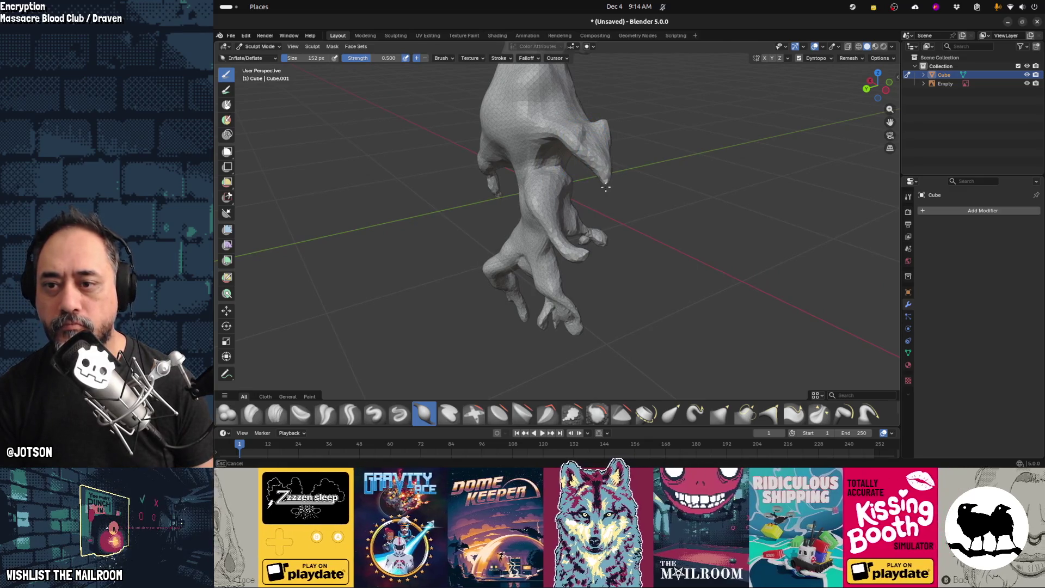
pyautogui.moveTo(553, 185); pyautogui.dragTo(505, 169, button='middle')
pyautogui.moveTo(552, 199); pyautogui.dragTo(524, 143, button='middle')
pyautogui.scroll(6, 520, 180)
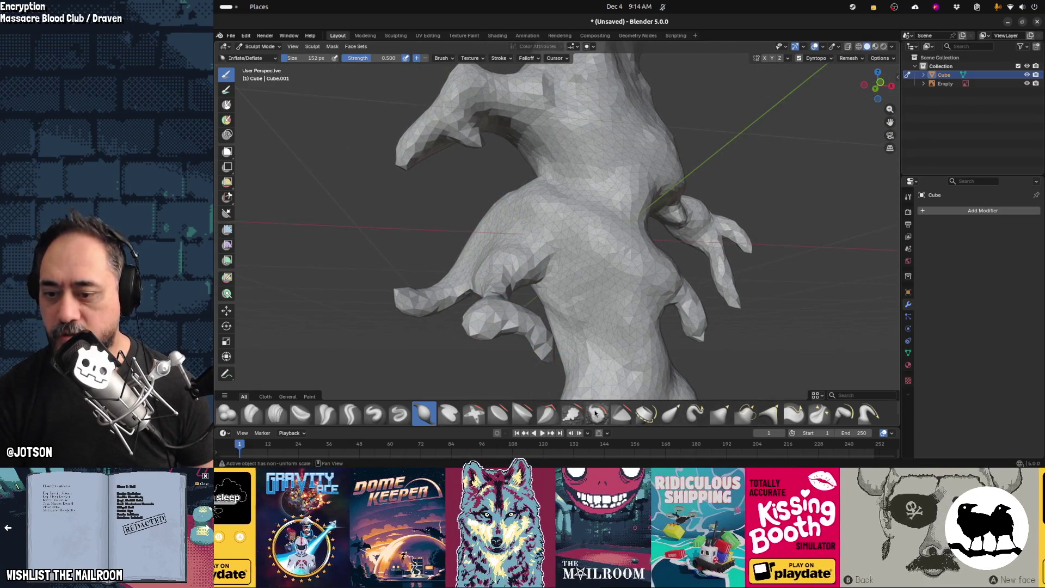
pyautogui.click(595, 414)
pyautogui.moveTo(472, 162); pyautogui.dragTo(476, 138)
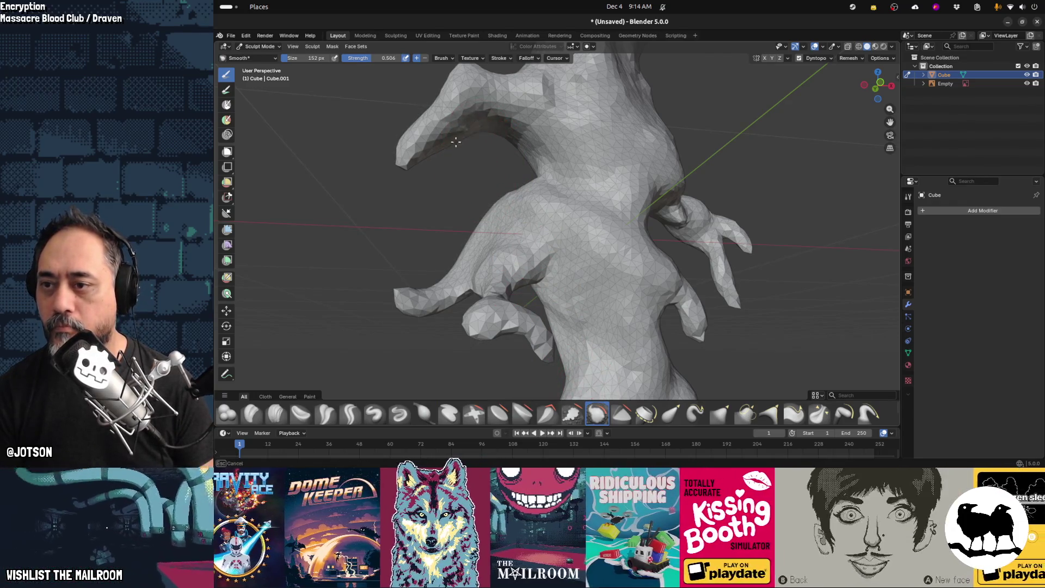
# Smooth more of the upper finger and soften the mesh near its tip
pyautogui.moveTo(457, 130); pyautogui.dragTo(543, 131)
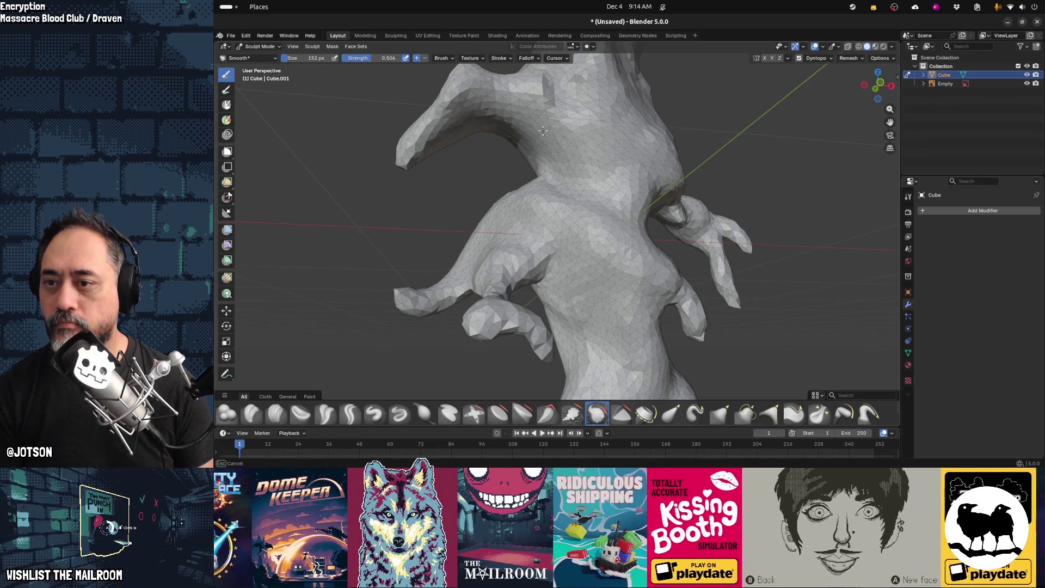
pyautogui.moveTo(654, 250); pyautogui.dragTo(604, 218, button='middle')
pyautogui.moveTo(604, 217)
pyautogui.mouseDown()
pyautogui.moveTo(630, 145)
pyautogui.moveTo(629, 91)
pyautogui.moveTo(613, 168)
pyautogui.mouseUp()
pyautogui.moveTo(604, 287); pyautogui.dragTo(603, 280)
pyautogui.moveTo(619, 295); pyautogui.dragTo(431, 285, button='middle')
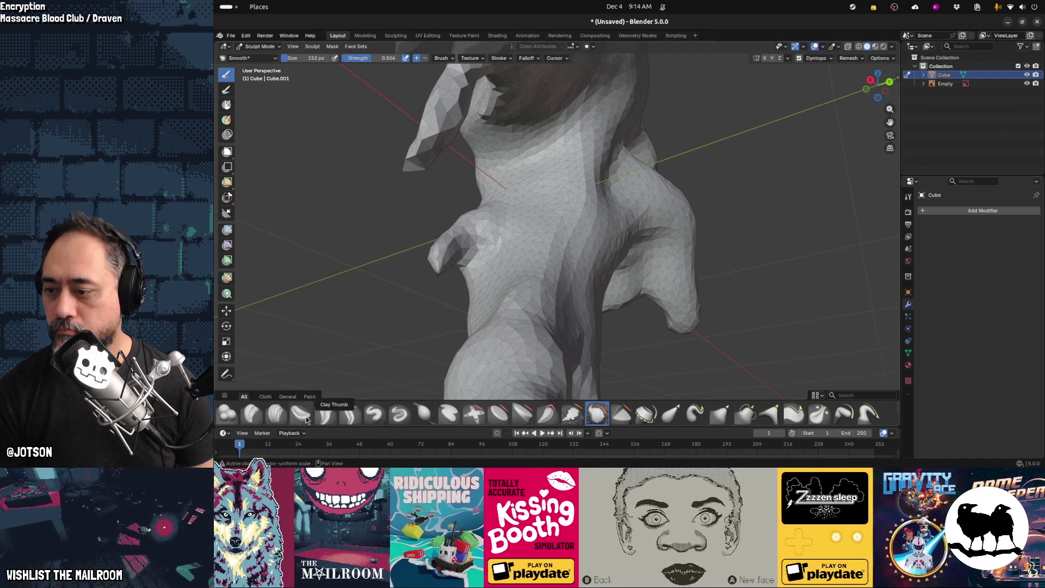
# Build up Clay Strips on the chest and neck, then shrink the brush to 74 px
pyautogui.click(276, 413)
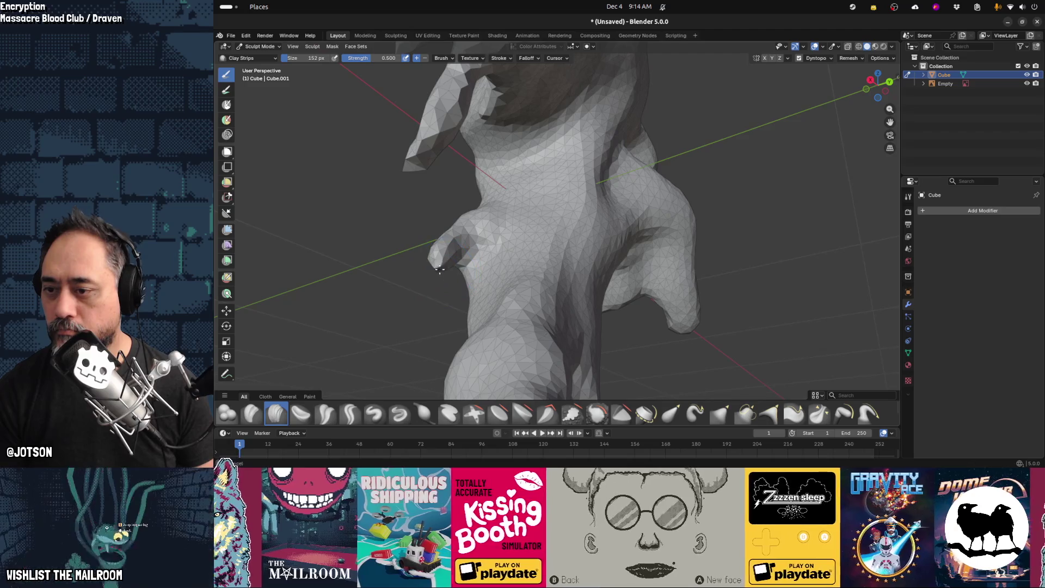
pyautogui.moveTo(460, 272); pyautogui.dragTo(673, 309, button='middle')
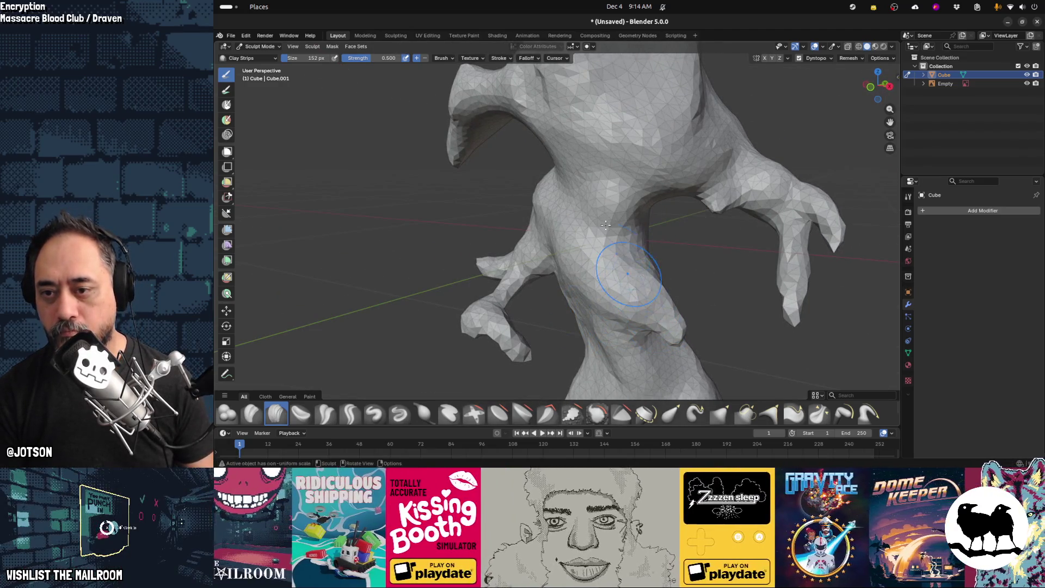
pyautogui.moveTo(654, 87); pyautogui.dragTo(568, 246)
pyautogui.moveTo(569, 247)
pyautogui.mouseDown(button='middle')
pyautogui.moveTo(593, 281)
pyautogui.moveTo(602, 197)
pyautogui.mouseUp(button='middle')
pyautogui.press('[')
pyautogui.press('[')
pyautogui.press('[')
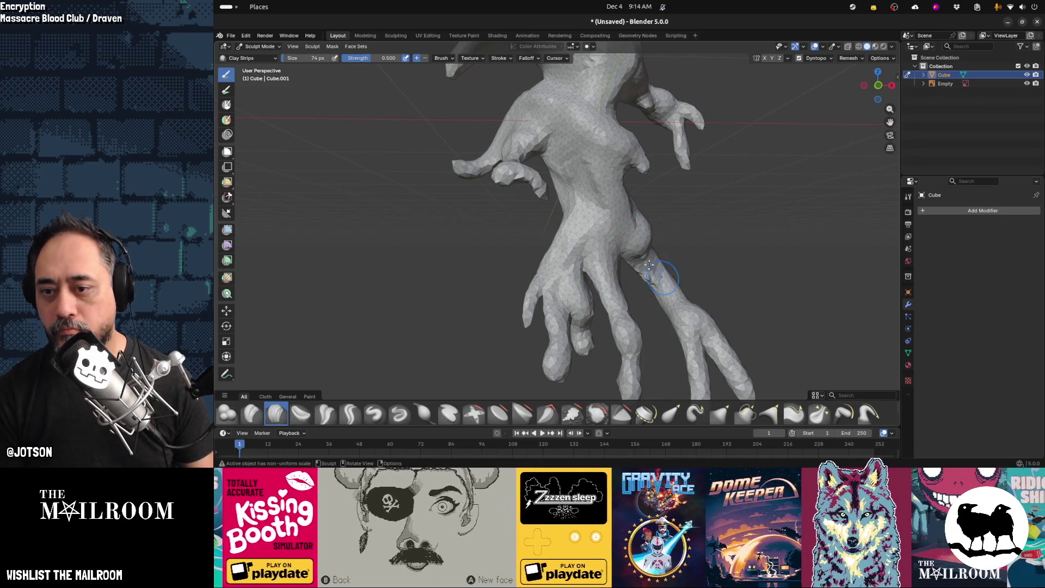
# Smooth and shorten a finger tip with the Smooth brush
pyautogui.moveTo(664, 289)
pyautogui.mouseDown(button='middle')
pyautogui.moveTo(667, 275)
pyautogui.moveTo(661, 308)
pyautogui.mouseUp(button='middle')
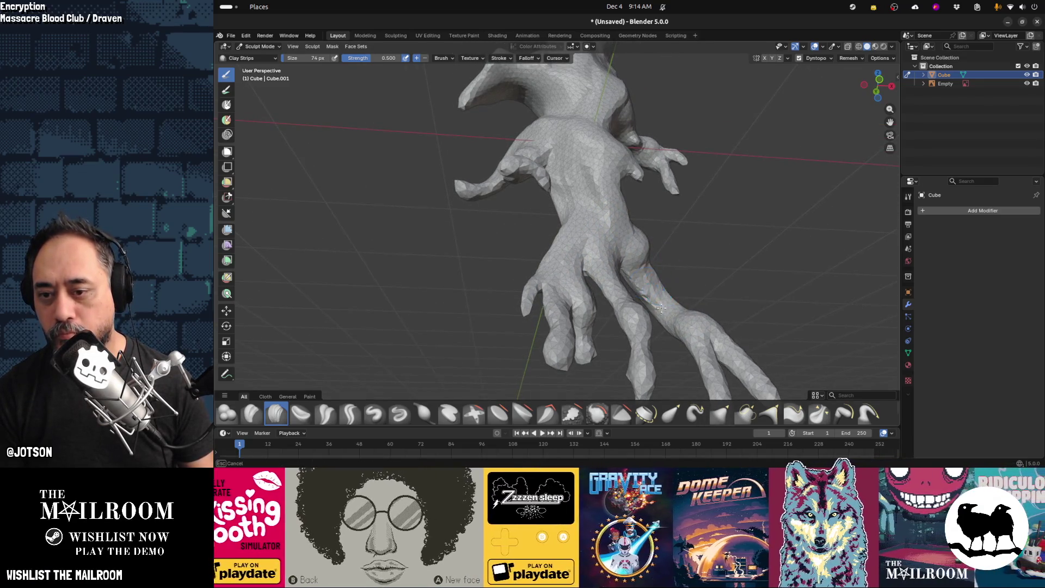
pyautogui.moveTo(643, 354); pyautogui.dragTo(506, 335, button='middle')
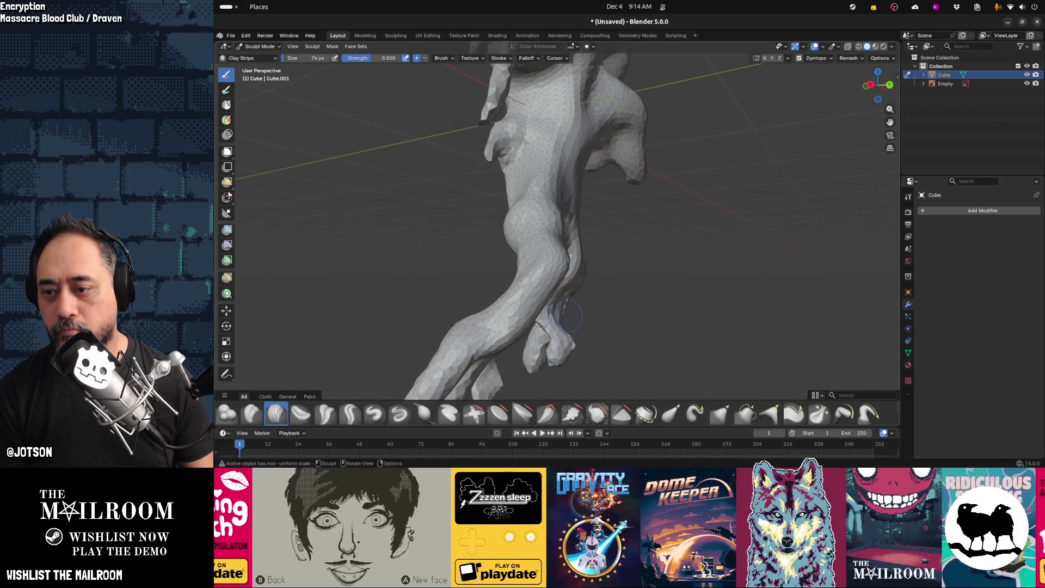
pyautogui.moveTo(532, 211); pyautogui.dragTo(529, 147, button='middle')
pyautogui.moveTo(496, 194)
pyautogui.mouseDown(button='middle')
pyautogui.moveTo(544, 179)
pyautogui.moveTo(577, 292)
pyautogui.moveTo(514, 283)
pyautogui.moveTo(544, 256)
pyautogui.moveTo(566, 264)
pyautogui.moveTo(588, 159)
pyautogui.mouseUp(button='middle')
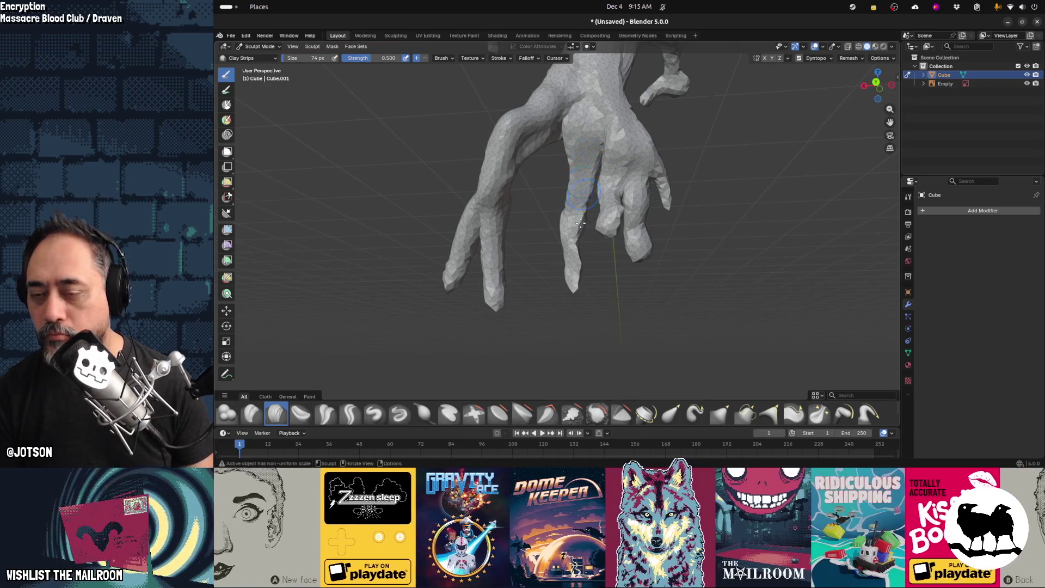
pyautogui.scroll(2, 580, 222)
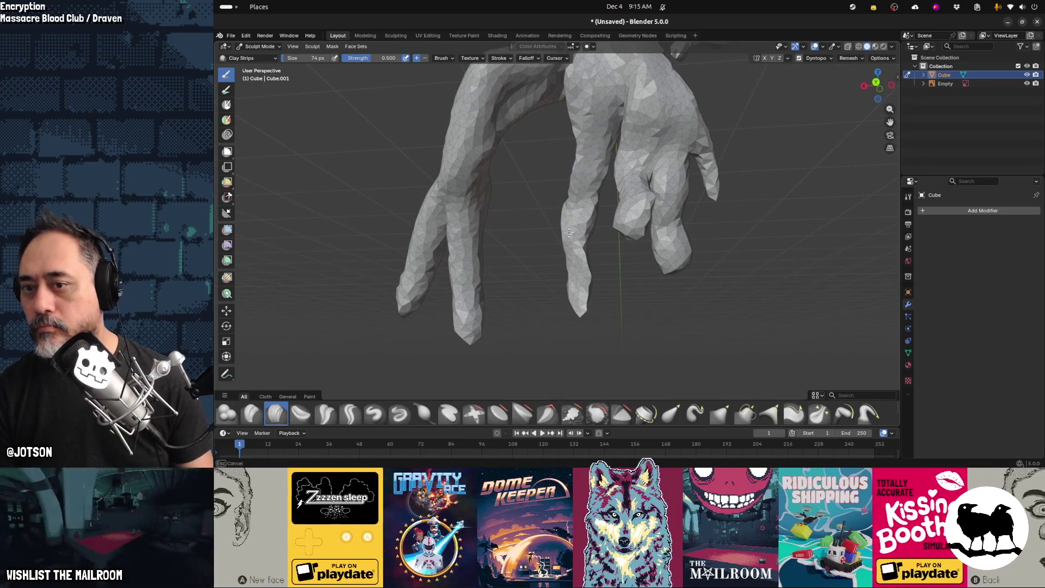
pyautogui.moveTo(580, 281)
pyautogui.mouseDown(button='middle')
pyautogui.moveTo(452, 289)
pyautogui.moveTo(569, 275)
pyautogui.moveTo(588, 291)
pyautogui.moveTo(474, 313)
pyautogui.moveTo(367, 294)
pyautogui.moveTo(375, 295)
pyautogui.mouseUp(button='middle')
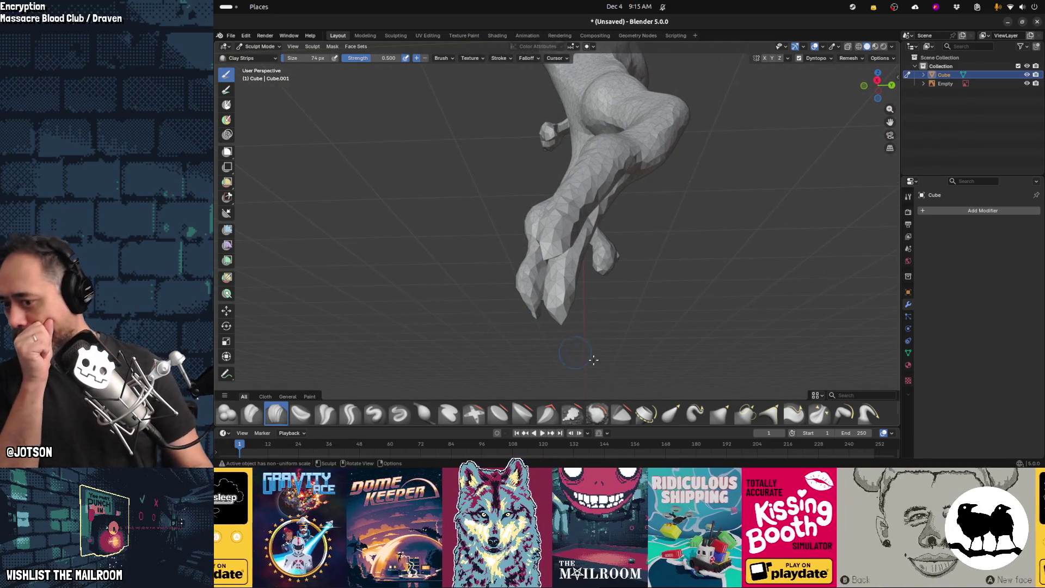
pyautogui.click(598, 415)
pyautogui.moveTo(626, 337)
pyautogui.mouseDown(button='middle')
pyautogui.moveTo(688, 318)
pyautogui.moveTo(543, 256)
pyautogui.mouseUp(button='middle')
pyautogui.moveTo(543, 256)
pyautogui.mouseDown()
pyautogui.moveTo(550, 296)
pyautogui.moveTo(540, 310)
pyautogui.mouseUp()
pyautogui.moveTo(539, 310)
pyautogui.mouseDown(button='middle')
pyautogui.moveTo(630, 285)
pyautogui.moveTo(628, 304)
pyautogui.moveTo(619, 270)
pyautogui.moveTo(648, 250)
pyautogui.mouseUp(button='middle')
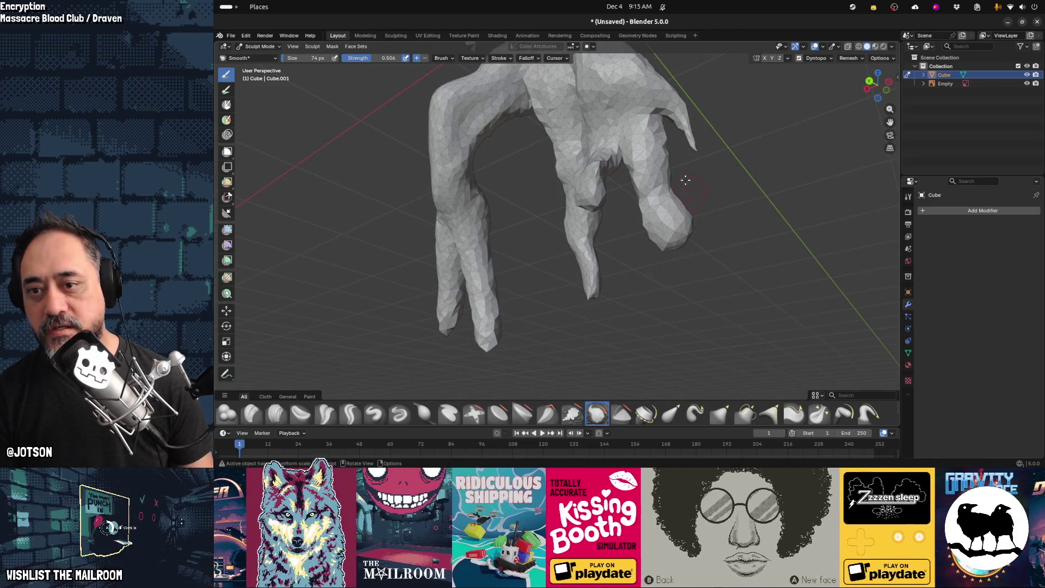
# Smooth the right finger from tip to knuckle, briefly trying Inflate/Deflate before returning to Smooth
pyautogui.moveTo(702, 164); pyautogui.dragTo(694, 125)
pyautogui.moveTo(680, 212); pyautogui.dragTo(695, 255)
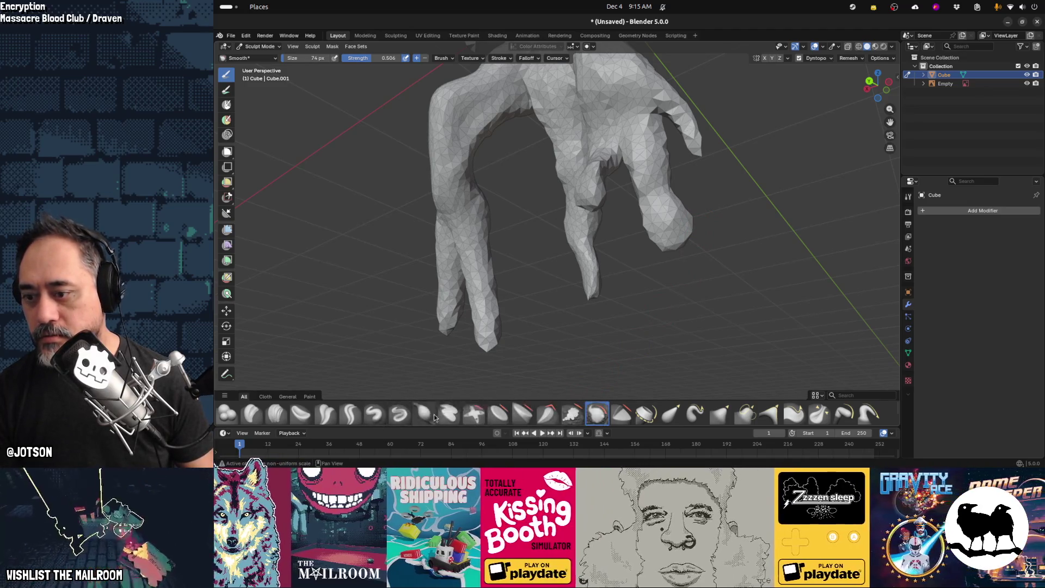
pyautogui.click(425, 414)
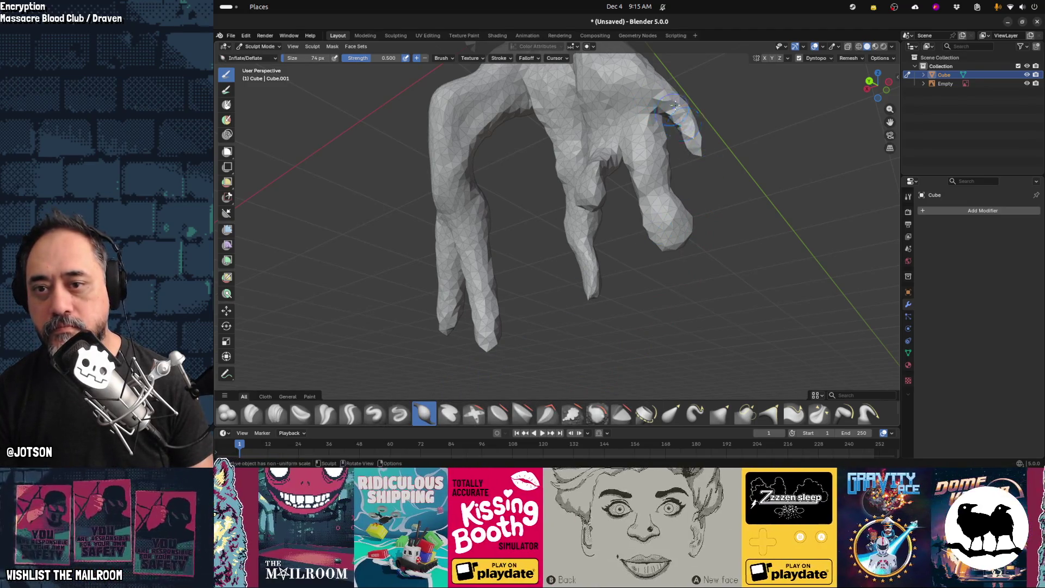
pyautogui.moveTo(683, 120)
pyautogui.mouseDown(button='middle')
pyautogui.moveTo(530, 232)
pyautogui.moveTo(394, 209)
pyautogui.moveTo(433, 105)
pyautogui.moveTo(523, 261)
pyautogui.moveTo(549, 126)
pyautogui.mouseUp(button='middle')
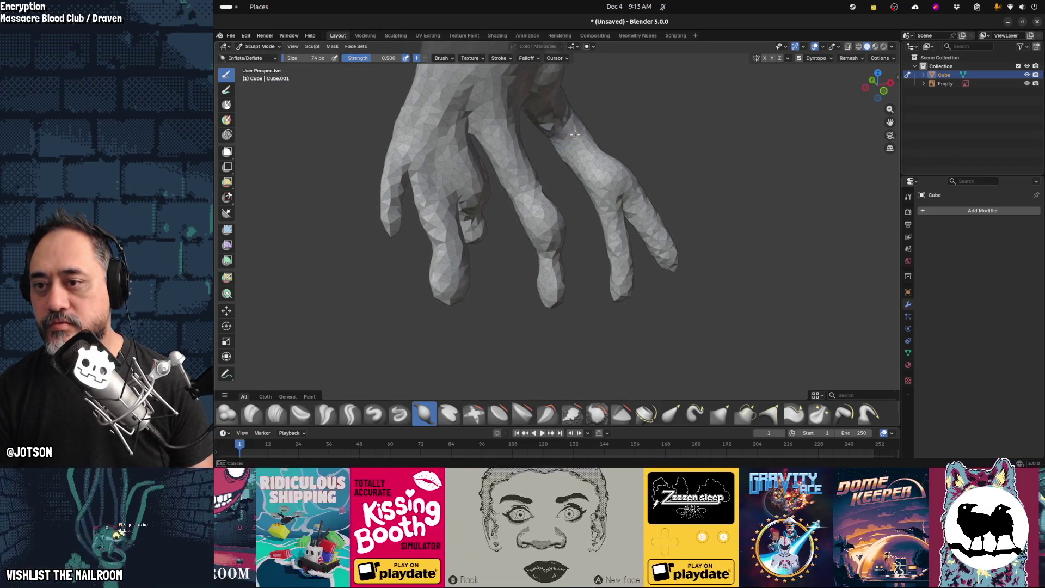
pyautogui.click(595, 415)
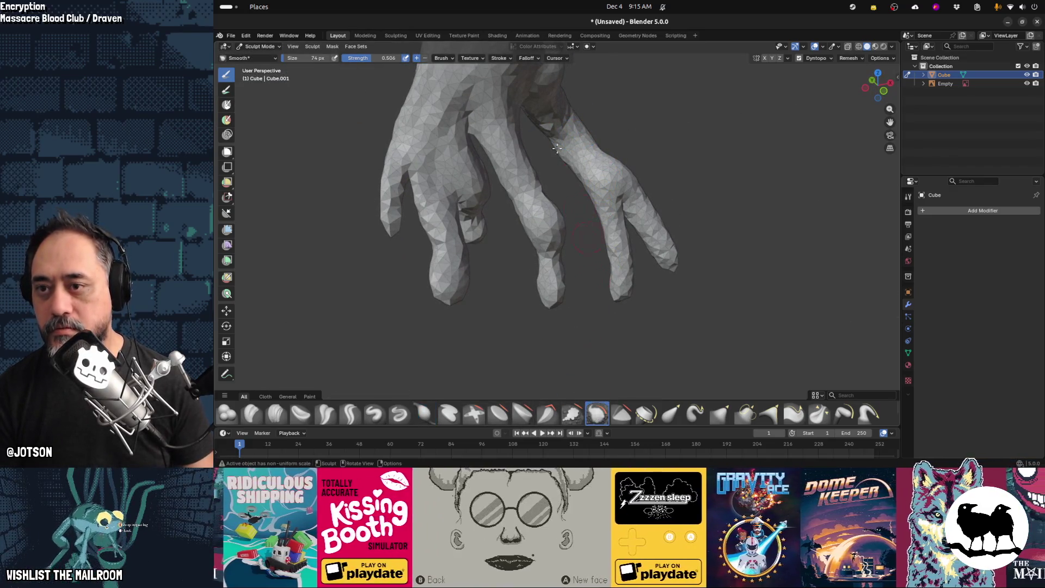
pyautogui.moveTo(560, 158)
pyautogui.mouseDown(button='middle')
pyautogui.moveTo(584, 196)
pyautogui.moveTo(567, 250)
pyautogui.moveTo(618, 171)
pyautogui.moveTo(577, 185)
pyautogui.moveTo(366, 178)
pyautogui.moveTo(572, 167)
pyautogui.moveTo(495, 136)
pyautogui.moveTo(701, 160)
pyautogui.moveTo(782, 154)
pyautogui.moveTo(544, 109)
pyautogui.moveTo(513, 83)
pyautogui.moveTo(479, 175)
pyautogui.moveTo(477, 140)
pyautogui.moveTo(583, 181)
pyautogui.moveTo(587, 211)
pyautogui.mouseUp(button='middle')
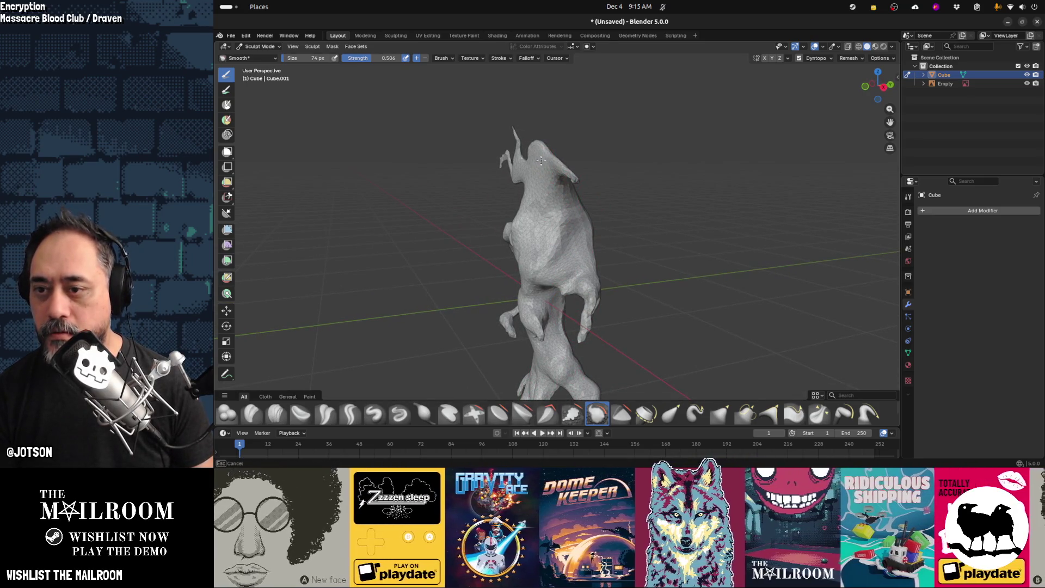
# Switch to the Clay Strips brush and add clay to the figure's head
pyautogui.keyDown('ctrl'); pyautogui.moveTo(537, 183); pyautogui.dragTo(533, 103, button='middle'); pyautogui.keyUp('ctrl')
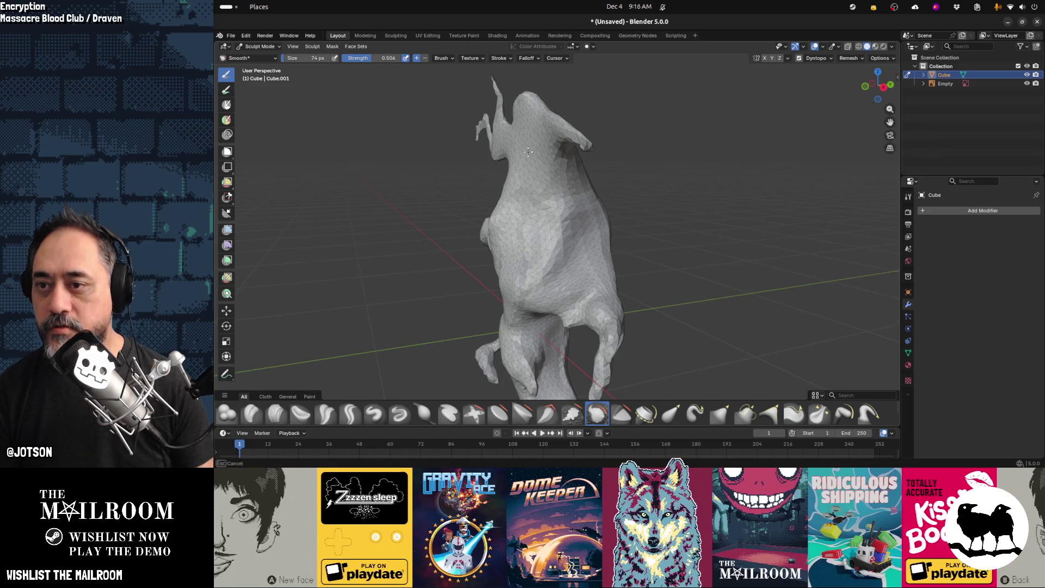
pyautogui.click(276, 414)
pyautogui.moveTo(524, 117)
pyautogui.mouseDown()
pyautogui.moveTo(545, 164)
pyautogui.moveTo(539, 147)
pyautogui.moveTo(536, 182)
pyautogui.moveTo(521, 118)
pyautogui.mouseUp()
pyautogui.moveTo(522, 119); pyautogui.dragTo(512, 131, button='middle')
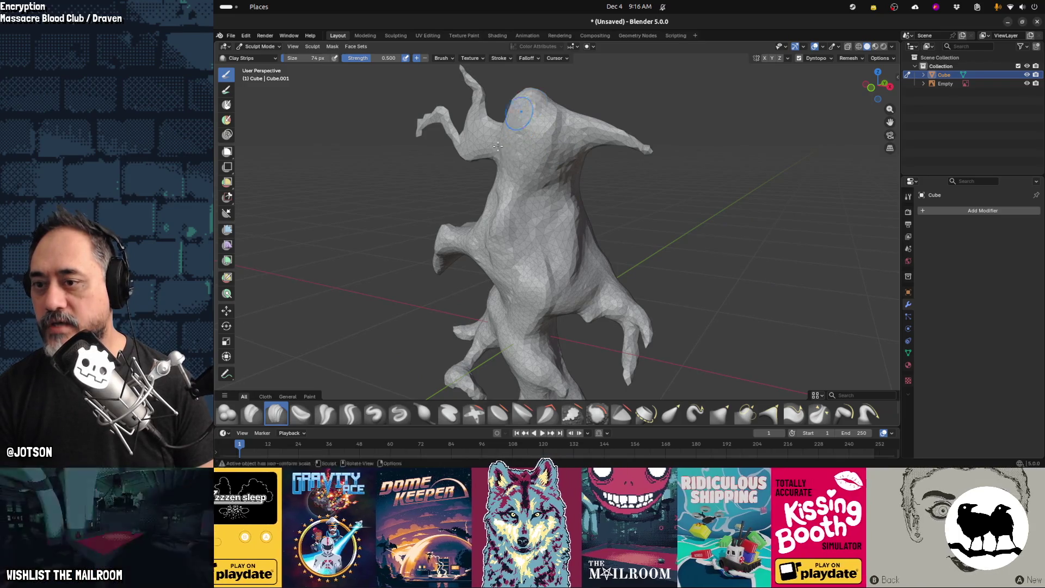
pyautogui.moveTo(507, 154); pyautogui.dragTo(559, 118, button='middle')
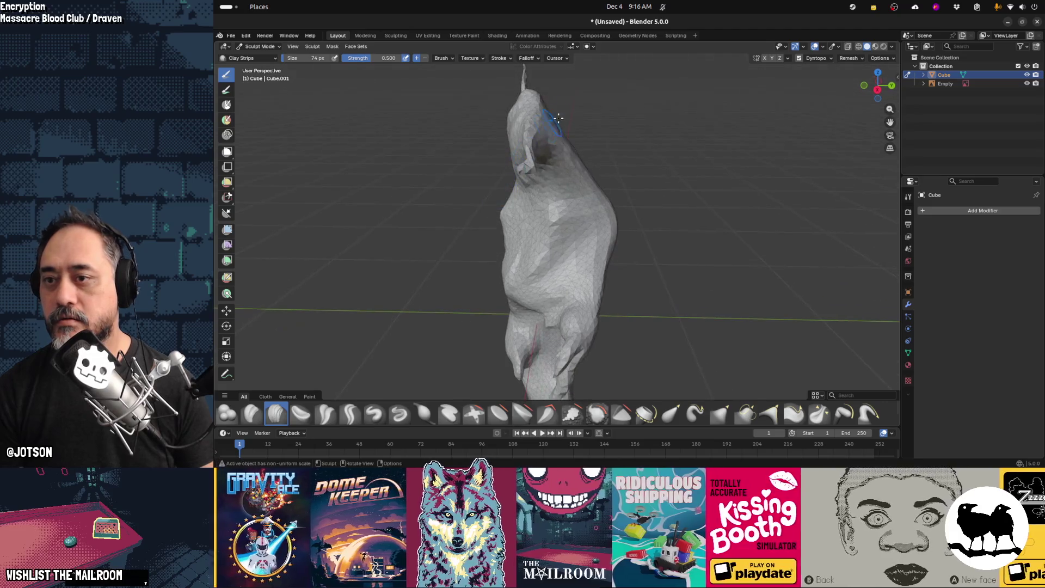
pyautogui.moveTo(559, 160); pyautogui.dragTo(558, 121, button='middle')
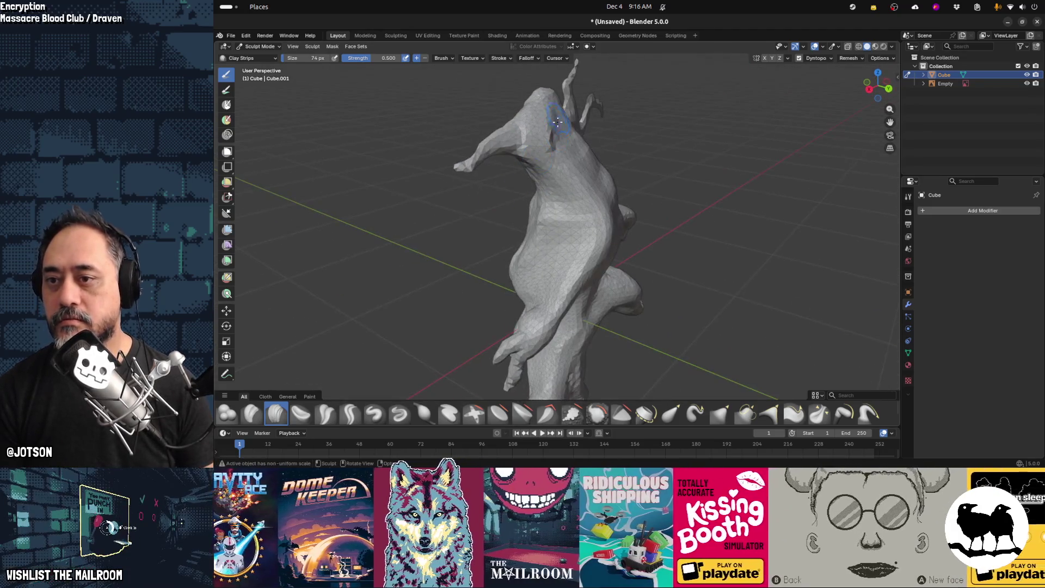
pyautogui.moveTo(576, 166); pyautogui.dragTo(603, 103, button='middle')
# Build up the right side of the head and add clay strokes around it
pyautogui.moveTo(593, 138)
pyautogui.mouseDown()
pyautogui.moveTo(576, 113)
pyautogui.moveTo(634, 158)
pyautogui.mouseUp()
pyautogui.moveTo(634, 158); pyautogui.dragTo(554, 179, button='middle')
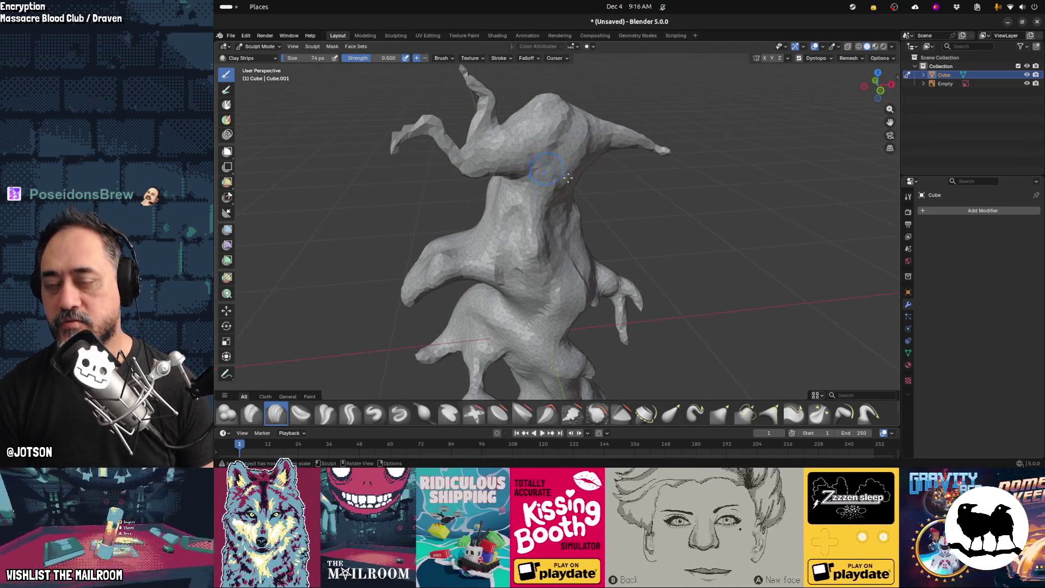
pyautogui.moveTo(539, 185)
pyautogui.mouseDown(button='middle')
pyautogui.moveTo(563, 141)
pyautogui.moveTo(553, 120)
pyautogui.moveTo(552, 129)
pyautogui.mouseUp(button='middle')
pyautogui.moveTo(552, 128)
pyautogui.mouseDown()
pyautogui.moveTo(564, 134)
pyautogui.moveTo(544, 148)
pyautogui.moveTo(561, 167)
pyautogui.mouseUp()
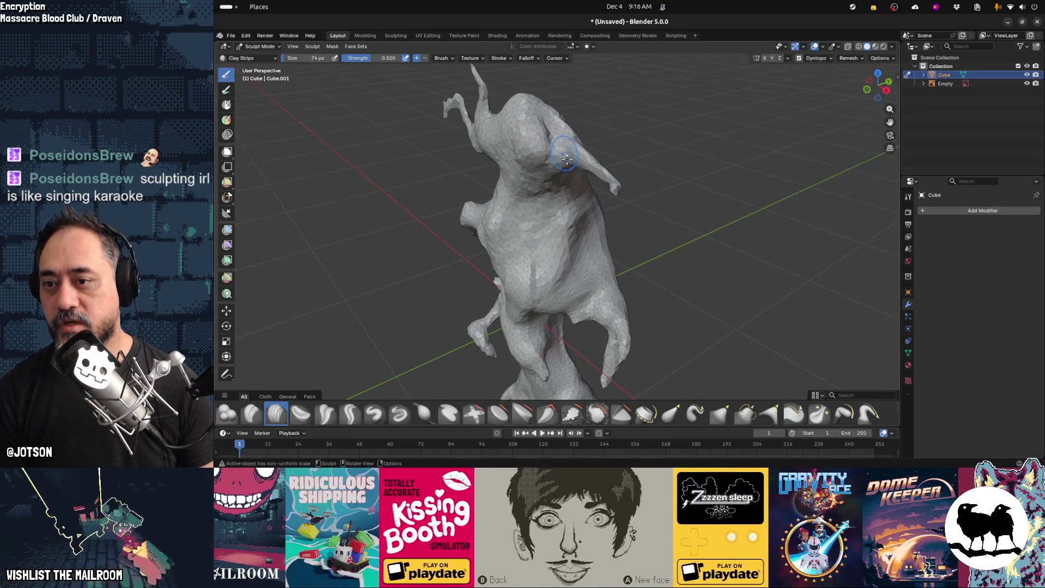
pyautogui.moveTo(567, 159); pyautogui.dragTo(556, 142, button='middle')
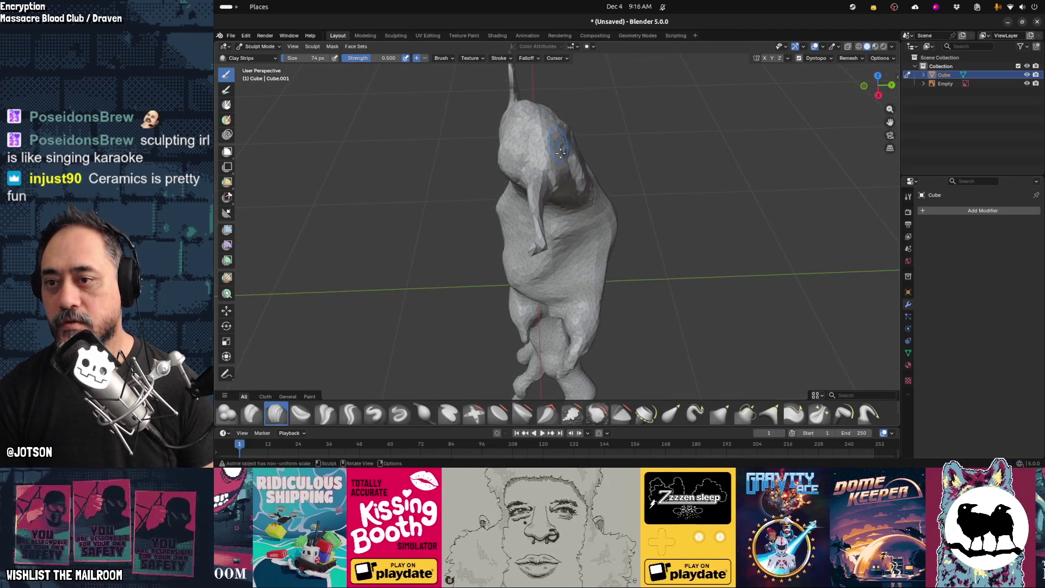
pyautogui.hotkey('alt', 'Tab')
pyautogui.press('Escape')
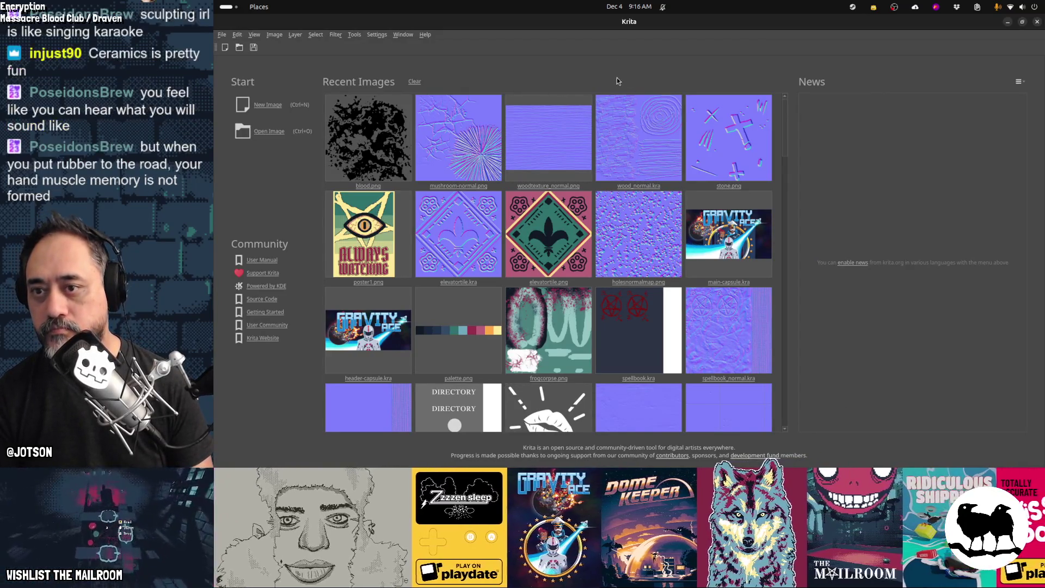
# Create a new 1000 × 1000 px canvas in Krita
pyautogui.hotkey('ctrl', 'n')
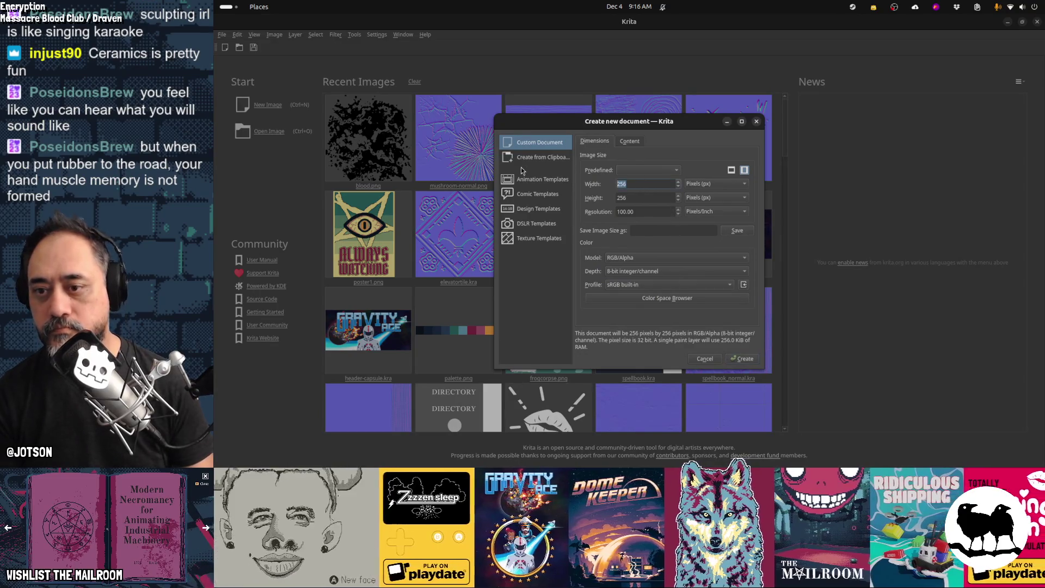
pyautogui.write('100')
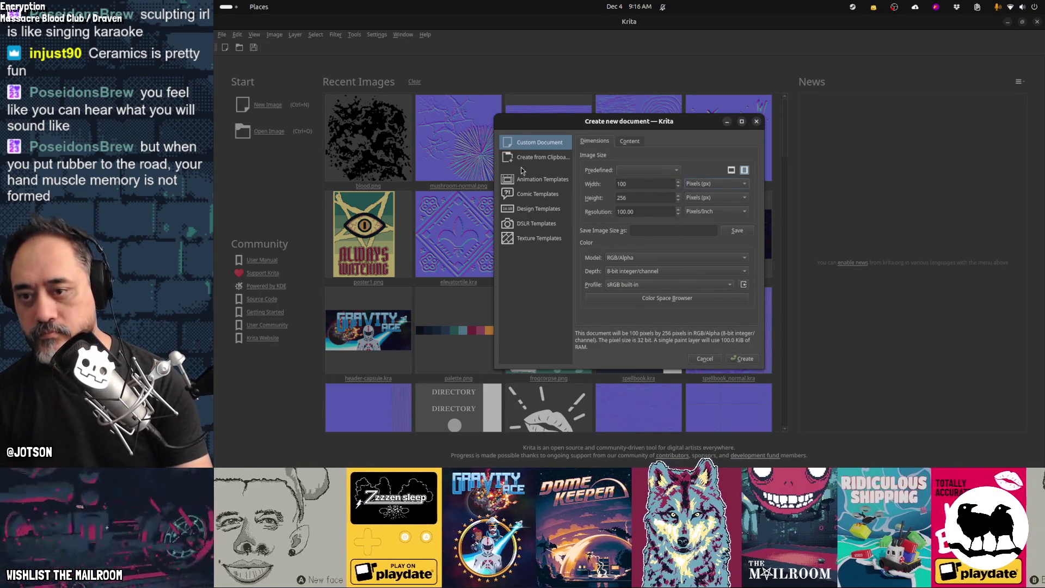
pyautogui.write('0')
pyautogui.press('Tab')
pyautogui.write('1000')
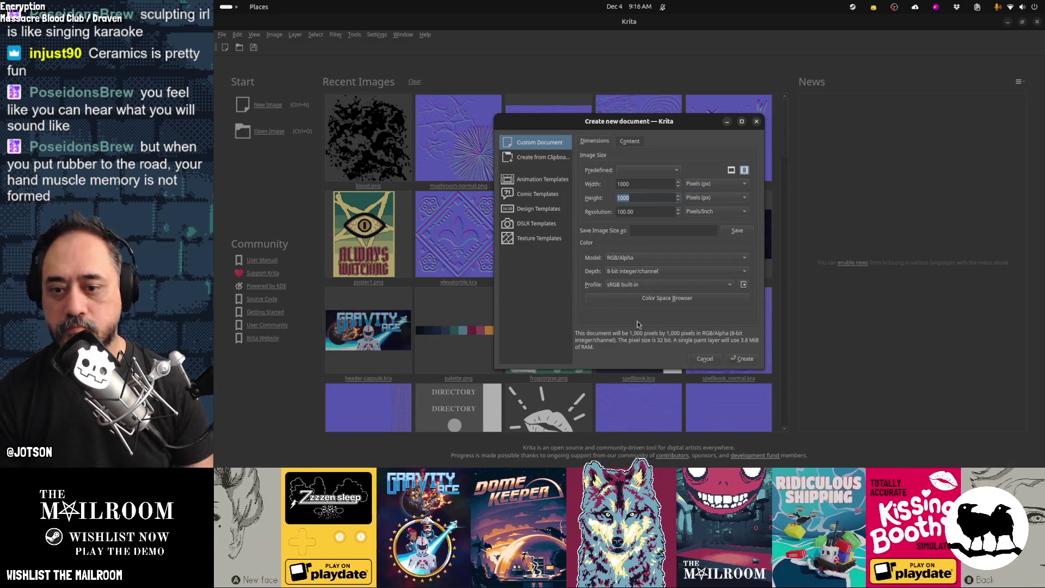
pyautogui.press('Return')
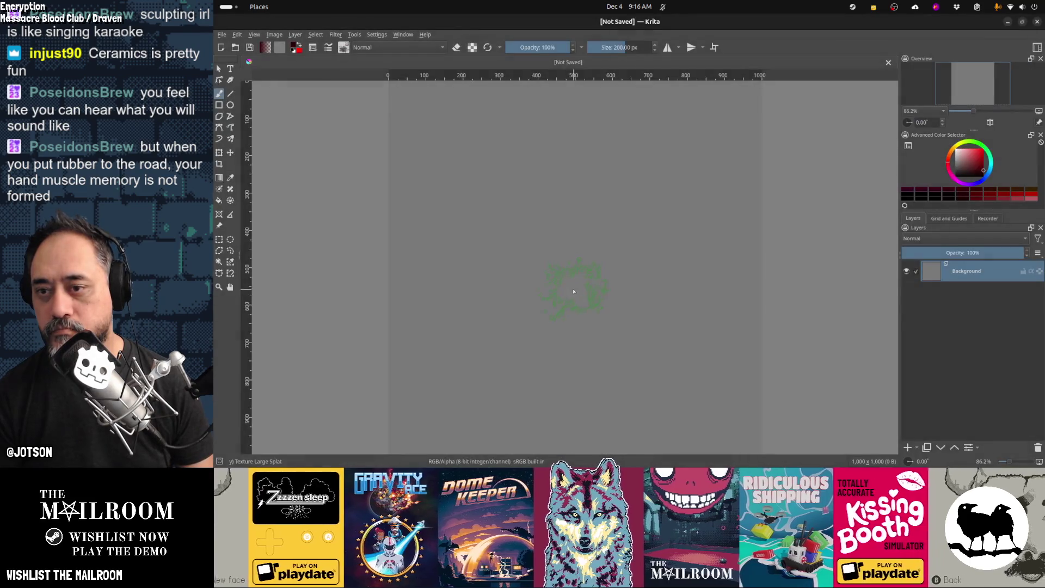
pyautogui.click(344, 48)
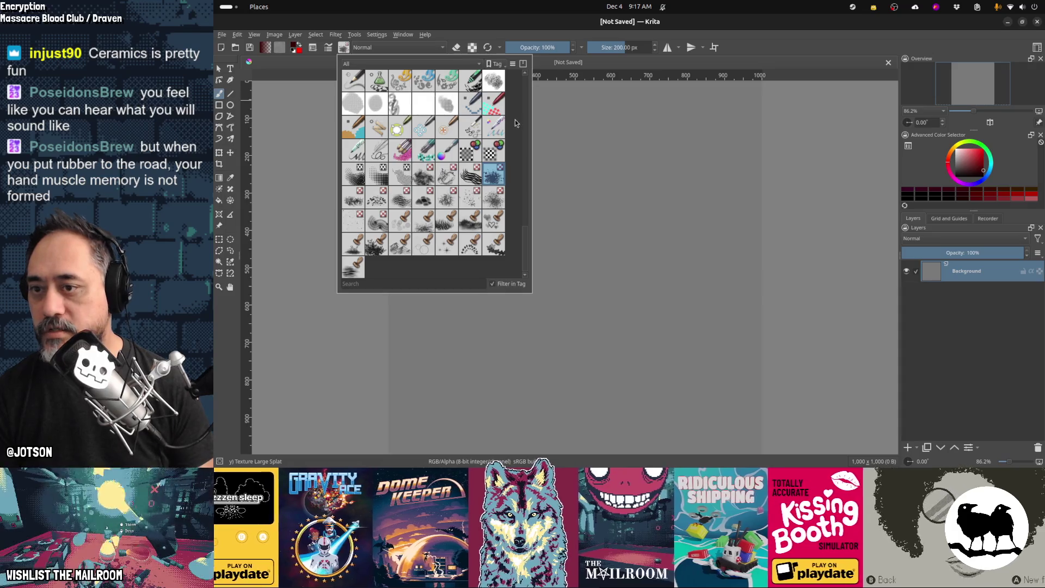
# Pick a basic pen brush preset and paint a thick black test blob on the canvas
pyautogui.scroll(10, 526, 137)
pyautogui.click(450, 89)
pyautogui.click(575, 173)
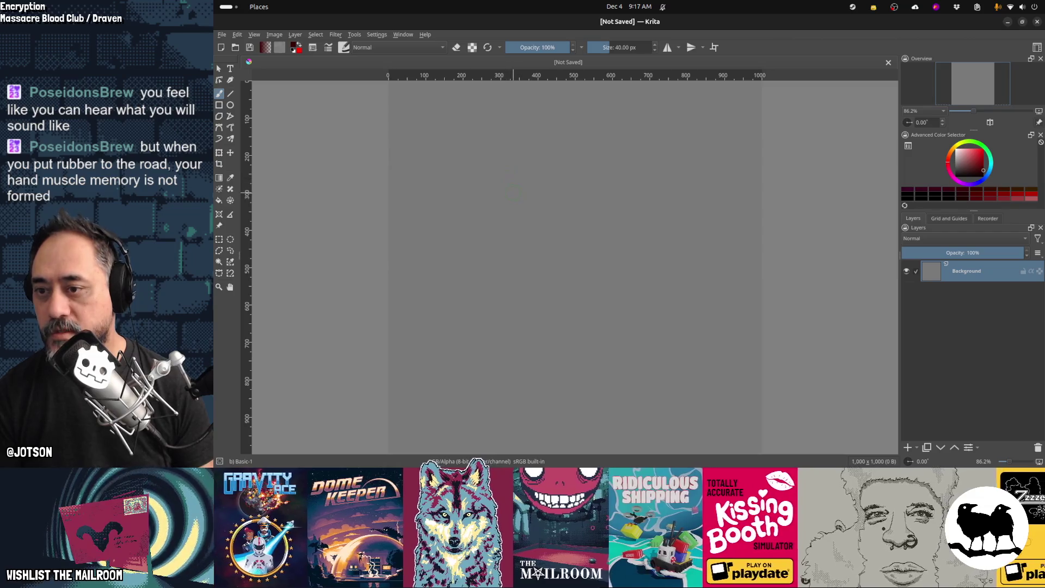
pyautogui.moveTo(531, 135); pyautogui.dragTo(478, 244)
pyautogui.moveTo(542, 139)
pyautogui.mouseDown()
pyautogui.moveTo(504, 197)
pyautogui.moveTo(483, 277)
pyautogui.mouseUp()
pyautogui.moveTo(525, 203); pyautogui.dragTo(513, 284)
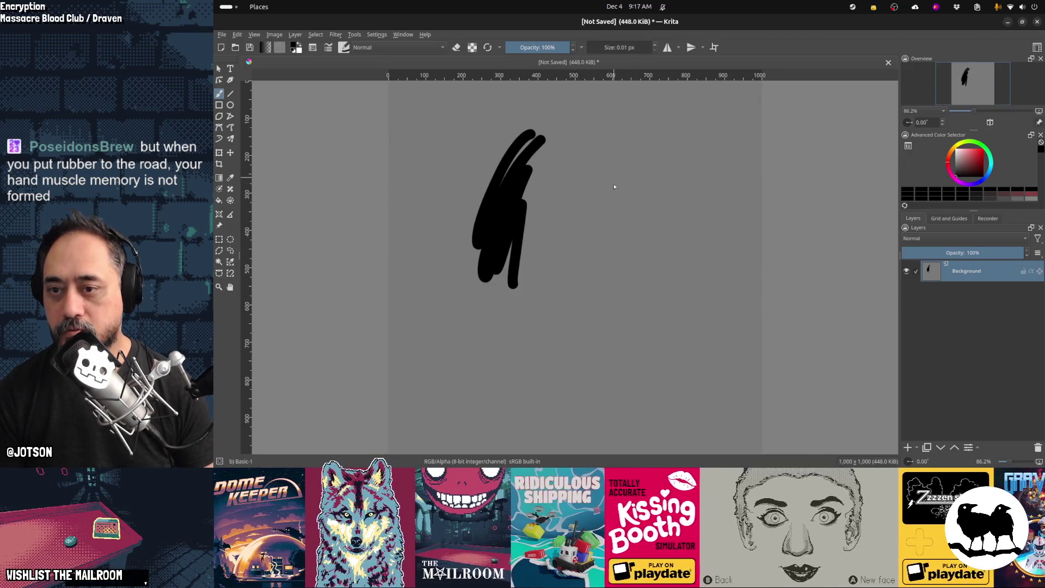
# Sketch thin pencil lines outlining the figure's body and oval head beside the blob
pyautogui.moveTo(614, 154)
pyautogui.mouseDown()
pyautogui.moveTo(629, 317)
pyautogui.moveTo(596, 189)
pyautogui.moveTo(598, 216)
pyautogui.mouseUp()
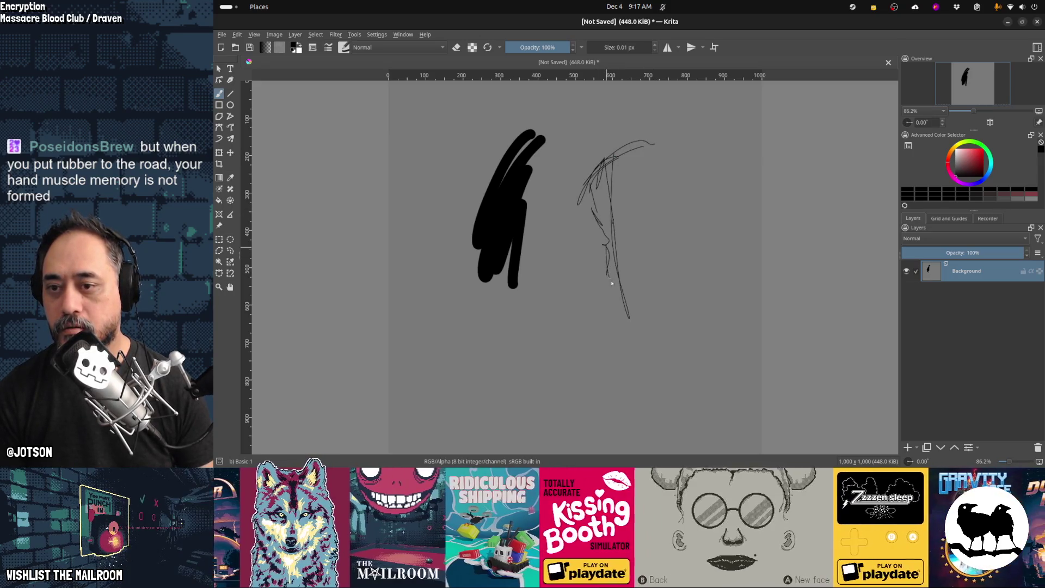
pyautogui.moveTo(647, 143)
pyautogui.mouseDown()
pyautogui.moveTo(625, 208)
pyautogui.moveTo(646, 240)
pyautogui.mouseUp()
pyautogui.moveTo(647, 249)
pyautogui.mouseDown()
pyautogui.moveTo(606, 300)
pyautogui.moveTo(620, 347)
pyautogui.mouseUp()
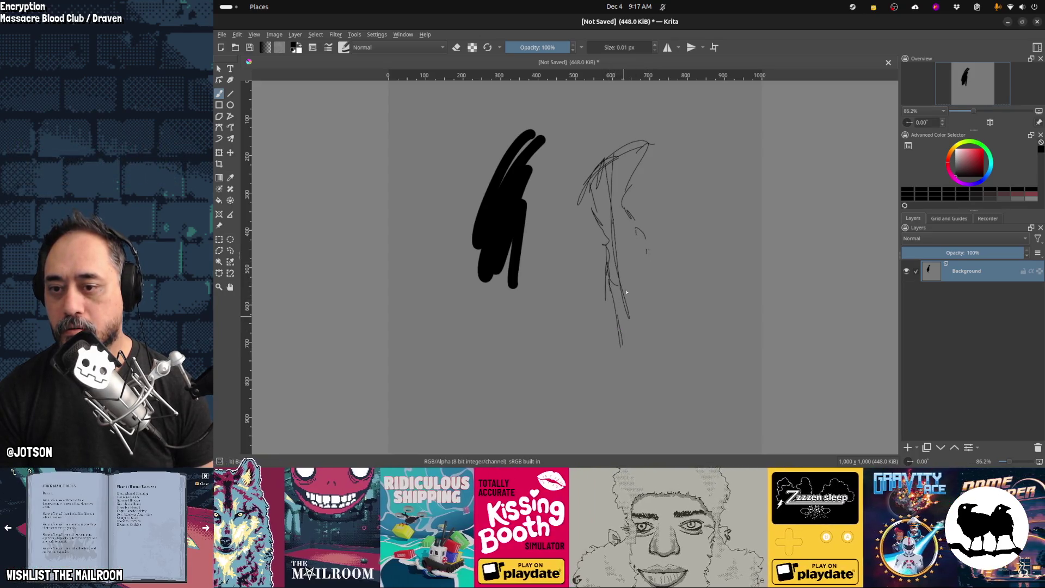
pyautogui.moveTo(587, 277); pyautogui.dragTo(667, 343)
pyautogui.moveTo(640, 300); pyautogui.dragTo(651, 309)
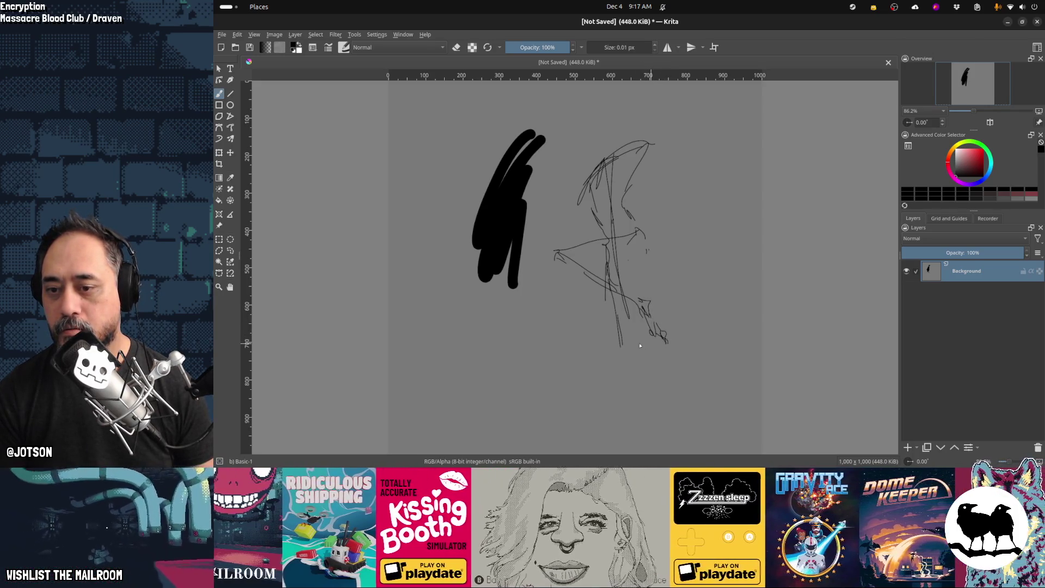
pyautogui.moveTo(621, 342); pyautogui.dragTo(627, 360)
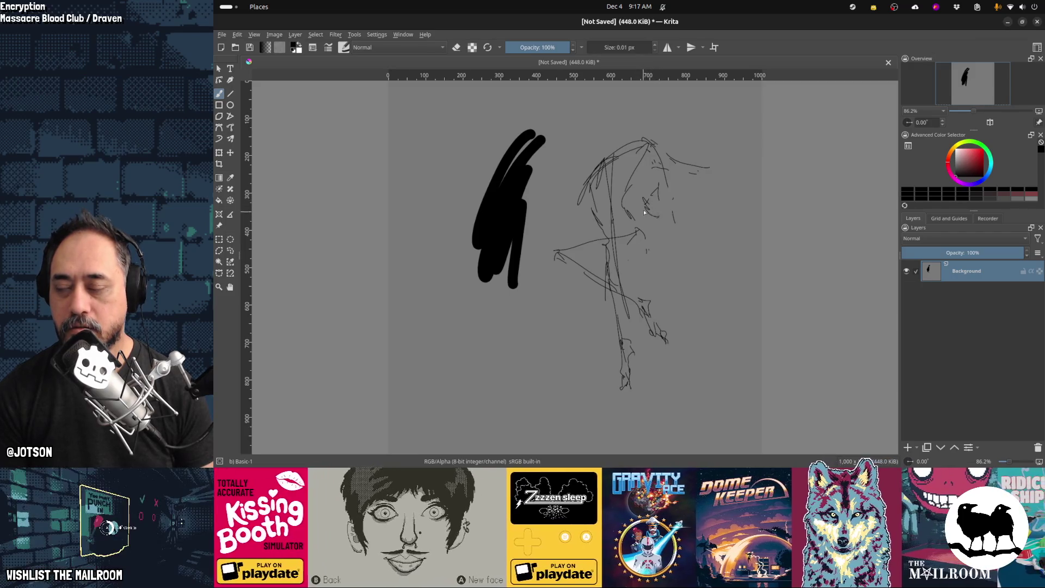
pyautogui.moveTo(659, 197); pyautogui.dragTo(649, 218)
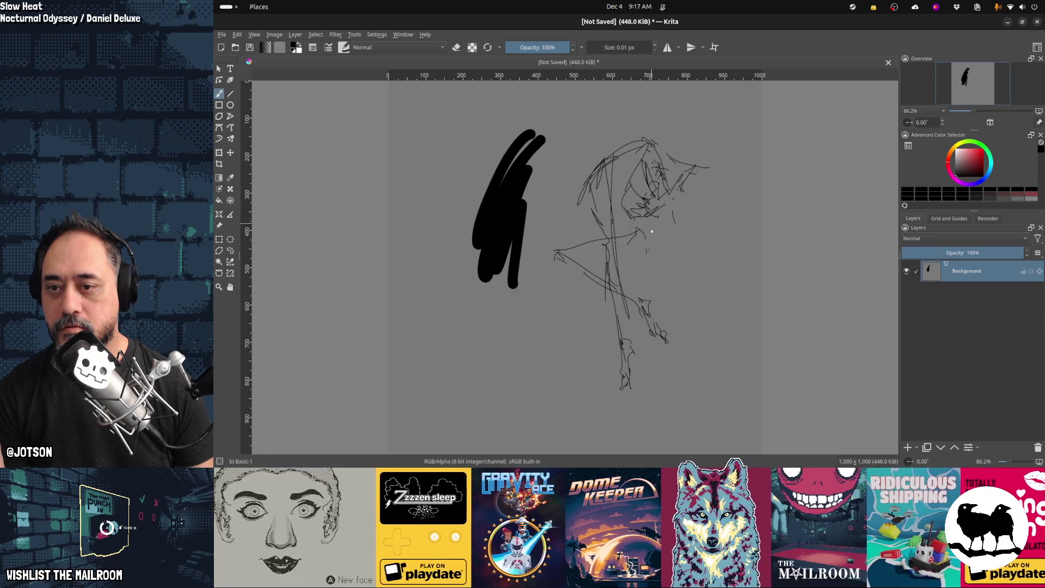
pyautogui.moveTo(583, 180); pyautogui.dragTo(618, 103)
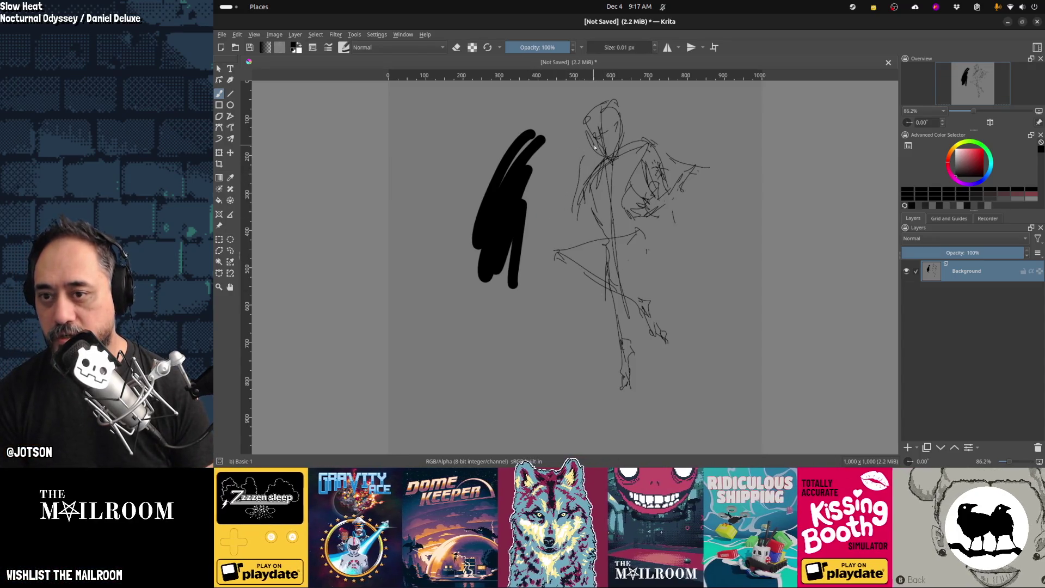
# Tilt the canvas about four degrees, enlarge the brush to ~11 px, and paint grey over the black stroke
pyautogui.keyDown('shift'); pyautogui.moveTo(595, 147); pyautogui.dragTo(586, 153, button='middle'); pyautogui.keyUp('shift')
pyautogui.moveTo(550, 183)
pyautogui.keyDown('shift'); pyautogui.mouseDown()
pyautogui.moveTo(579, 192)
pyautogui.moveTo(587, 171)
pyautogui.moveTo(579, 187)
pyautogui.mouseUp(); pyautogui.keyUp('shift')
pyautogui.press('e')
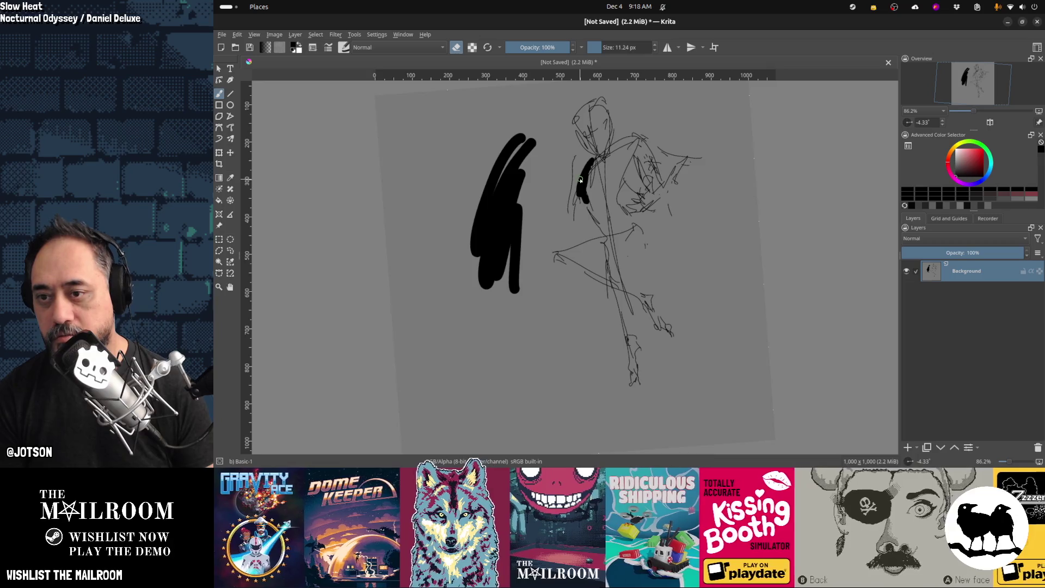
pyautogui.press('e')
pyautogui.keyDown('ctrl'); pyautogui.click(571, 174); pyautogui.keyUp('ctrl')
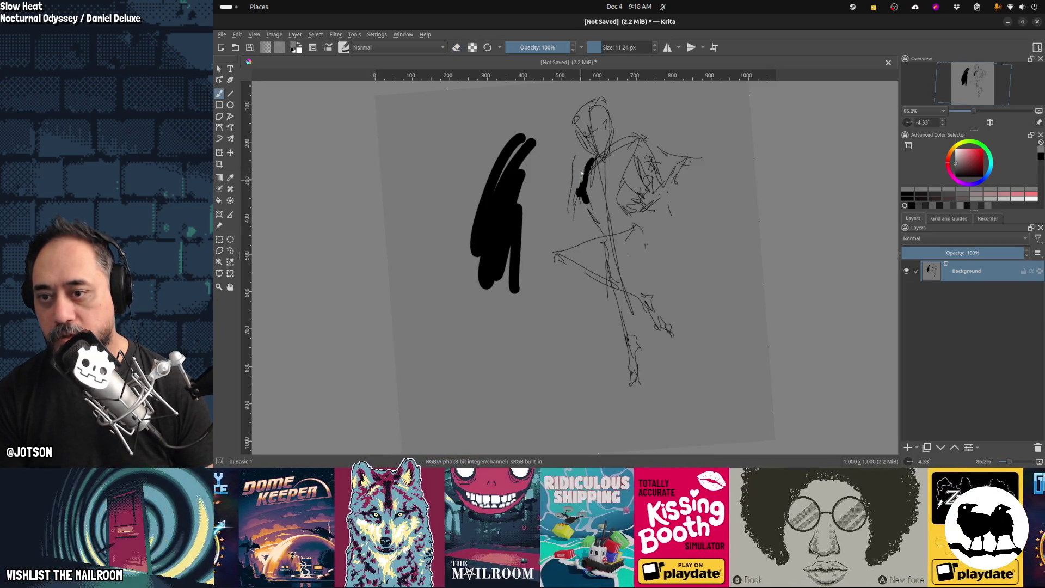
pyautogui.moveTo(577, 192); pyautogui.dragTo(588, 189)
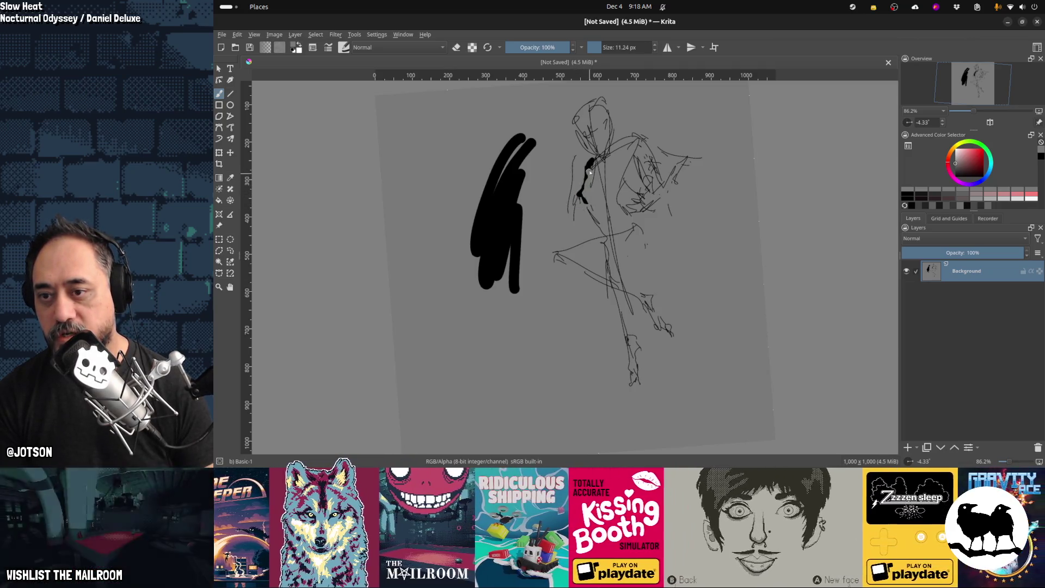
pyautogui.moveTo(592, 183)
pyautogui.mouseDown()
pyautogui.moveTo(591, 164)
pyautogui.moveTo(585, 190)
pyautogui.mouseUp()
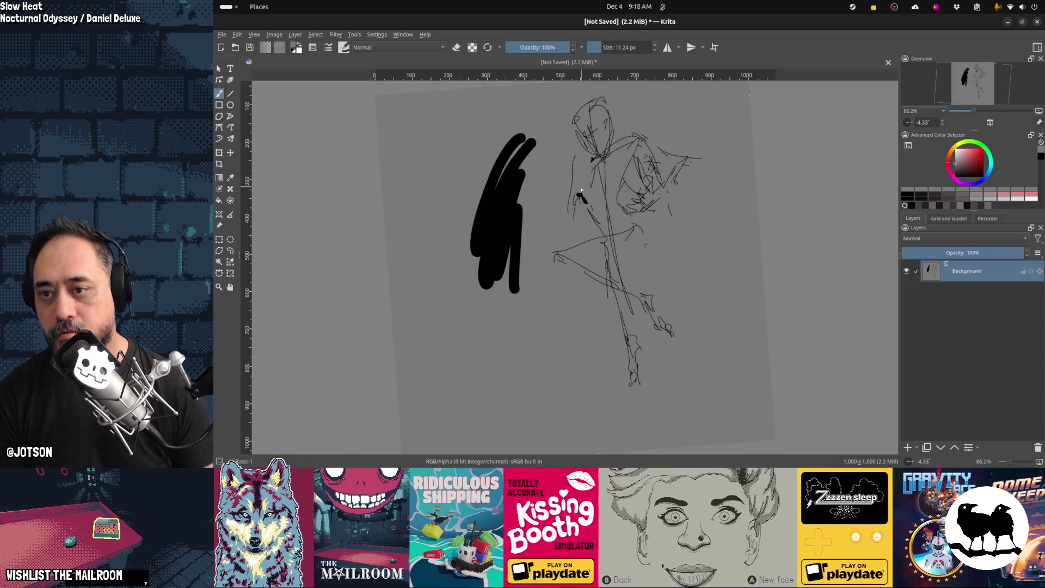
# Sample black from the canvas, ink the figure's left shoulder, and draw a thick diagonal stroke below
pyautogui.press('x')
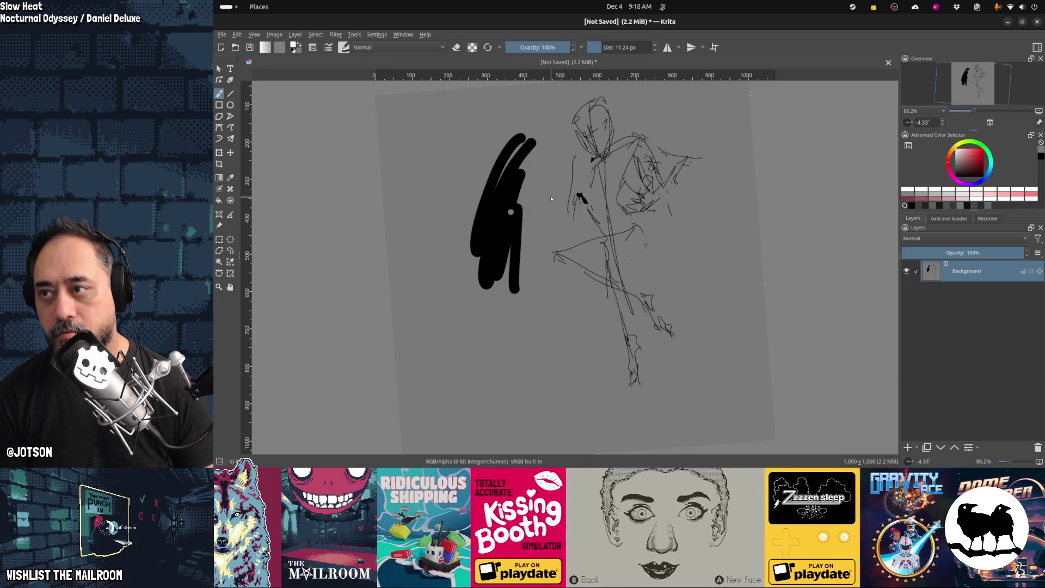
pyautogui.keyDown('ctrl'); pyautogui.click(551, 201); pyautogui.keyUp('ctrl')
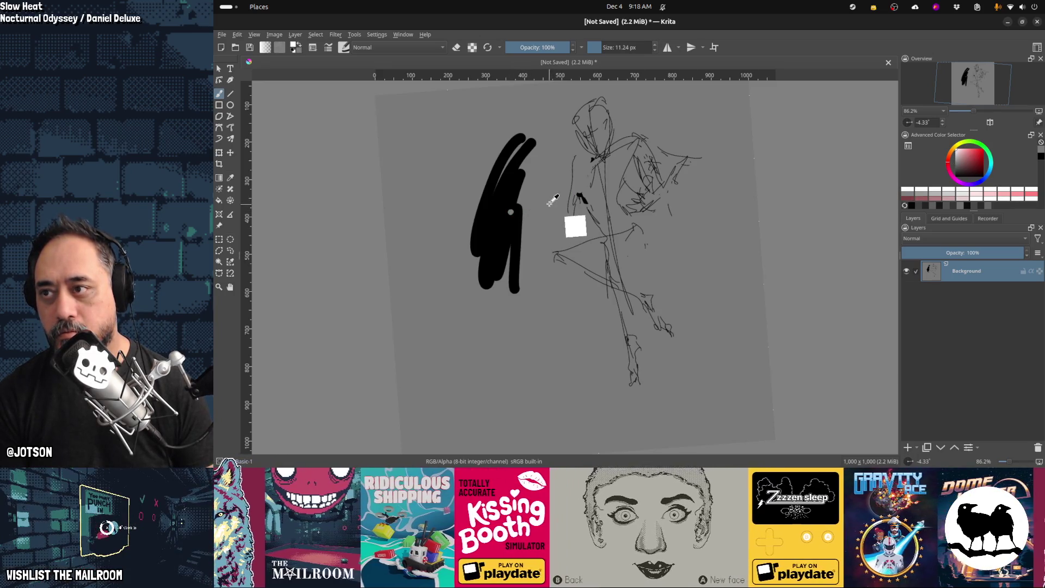
pyautogui.keyDown('ctrl'); pyautogui.click(514, 220); pyautogui.keyUp('ctrl')
pyautogui.moveTo(580, 195)
pyautogui.mouseDown()
pyautogui.moveTo(583, 169)
pyautogui.moveTo(579, 178)
pyautogui.mouseUp()
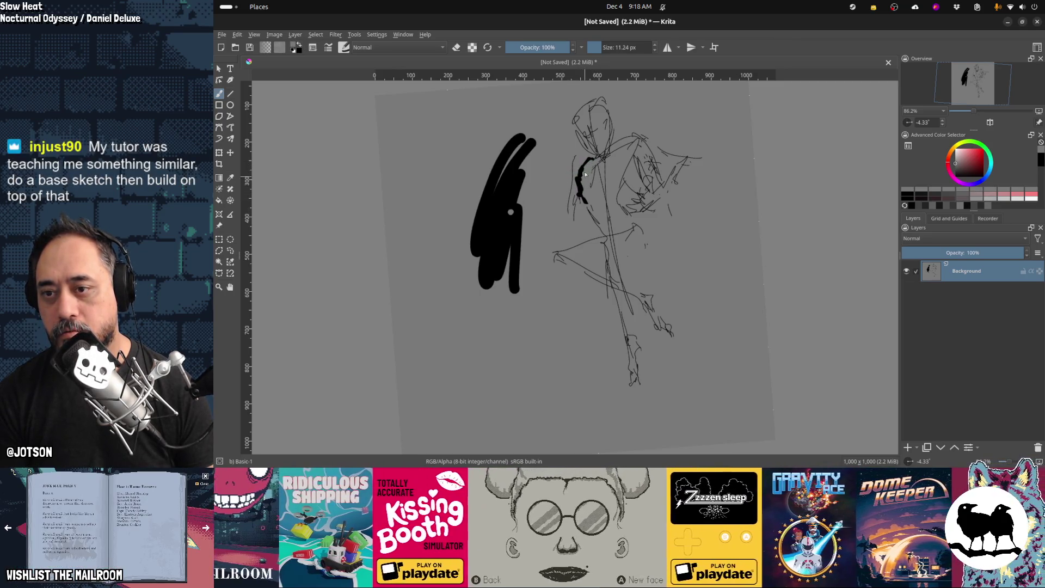
pyautogui.moveTo(572, 247); pyautogui.dragTo(590, 114, button='middle')
pyautogui.moveTo(498, 220)
pyautogui.mouseDown()
pyautogui.moveTo(566, 186)
pyautogui.moveTo(552, 201)
pyautogui.moveTo(577, 196)
pyautogui.moveTo(544, 210)
pyautogui.moveTo(579, 192)
pyautogui.mouseUp()
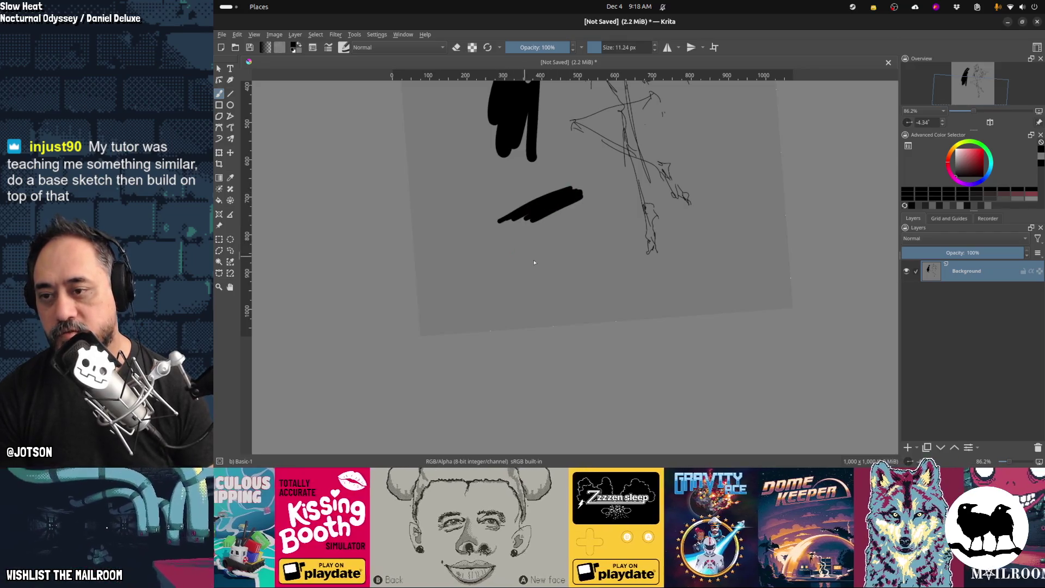
# Redraw the diagonal as a clean black checkmark with a thin right-arm stroke, then return to Blender
pyautogui.hotkey('ctrl', 'z')
pyautogui.hotkey('ctrl', 'z')
pyautogui.moveTo(499, 239)
pyautogui.mouseDown()
pyautogui.moveTo(558, 199)
pyautogui.moveTo(505, 255)
pyautogui.mouseUp()
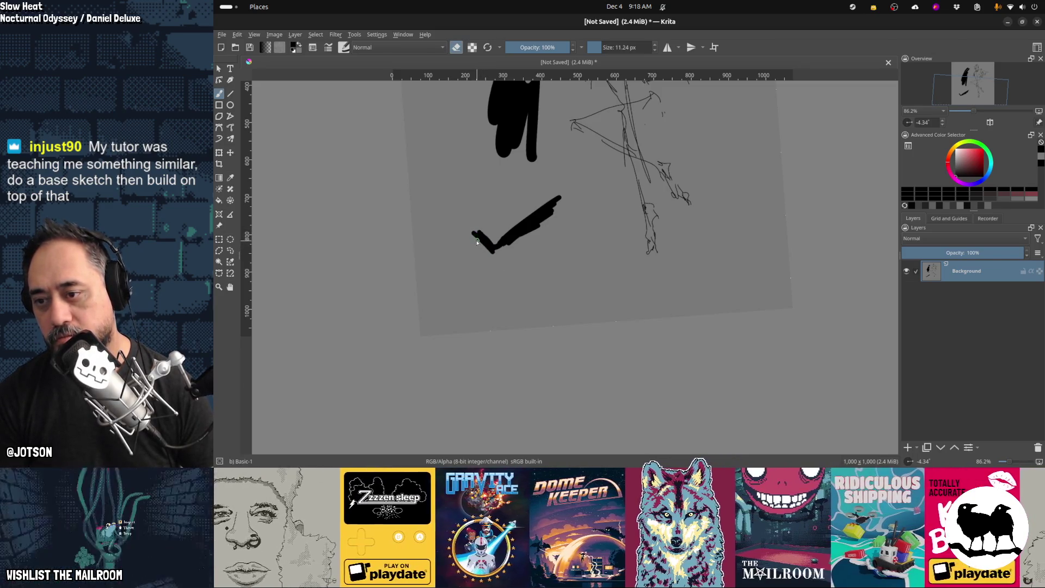
pyautogui.press('e')
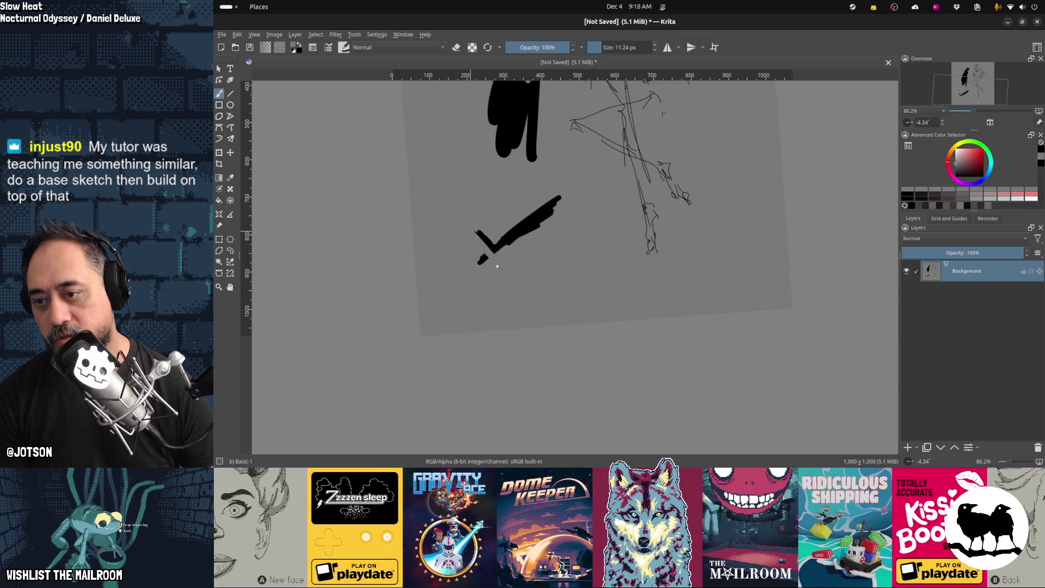
pyautogui.hotkey('ctrl', 'z')
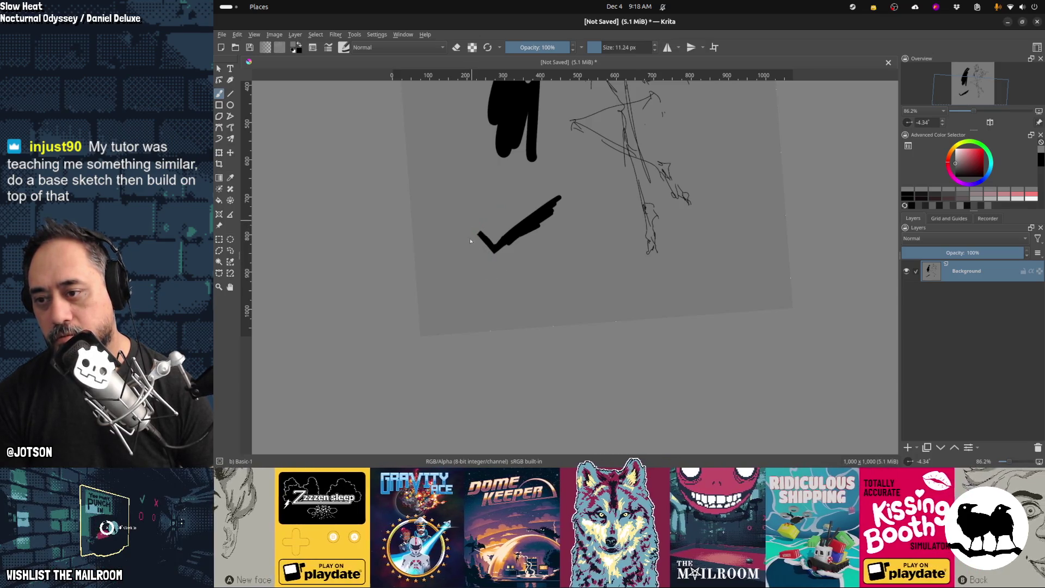
pyautogui.hotkey('ctrl', 'z')
pyautogui.moveTo(527, 232); pyautogui.dragTo(553, 212)
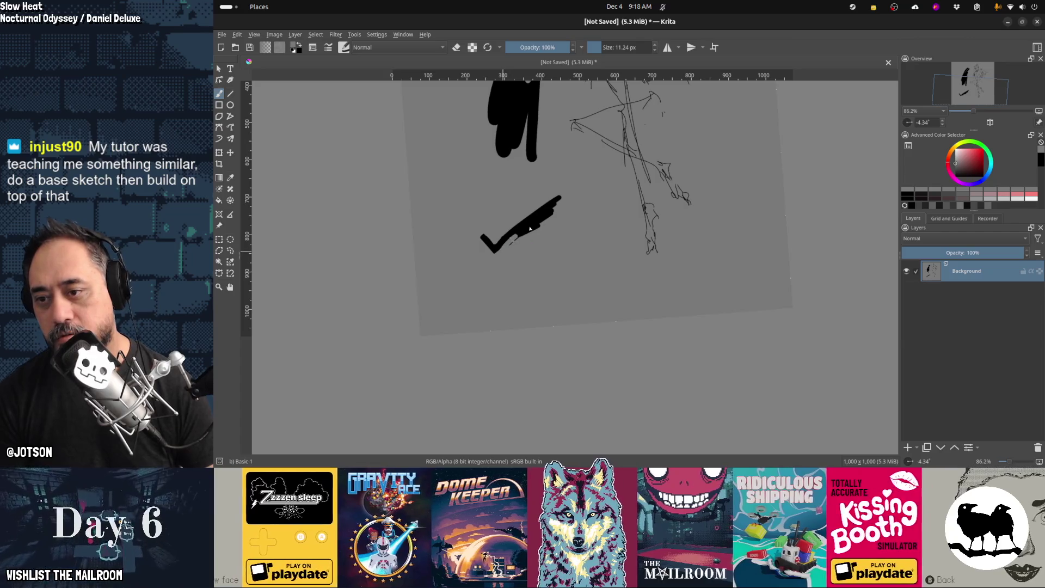
pyautogui.hotkey('alt', 'Tab')
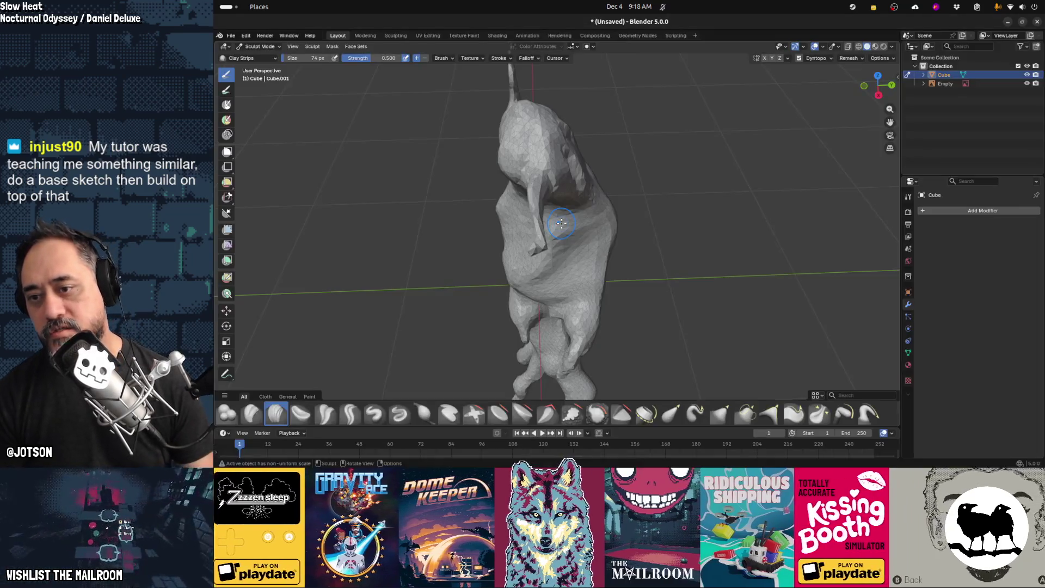
# Lay Clay Strips strokes across the root creature's chest, orbiting to check its branches and sides
pyautogui.moveTo(561, 223)
pyautogui.mouseDown(button='middle')
pyautogui.moveTo(405, 247)
pyautogui.moveTo(410, 210)
pyautogui.moveTo(454, 239)
pyautogui.moveTo(493, 240)
pyautogui.moveTo(474, 203)
pyautogui.moveTo(368, 208)
pyautogui.moveTo(340, 396)
pyautogui.mouseUp(button='middle')
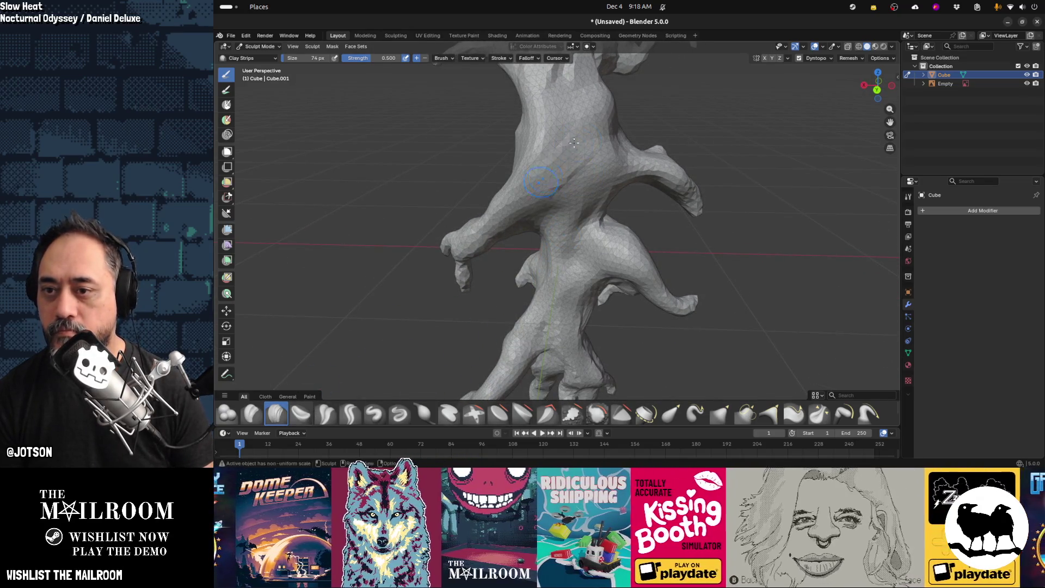
pyautogui.moveTo(547, 173); pyautogui.dragTo(567, 156, button='middle')
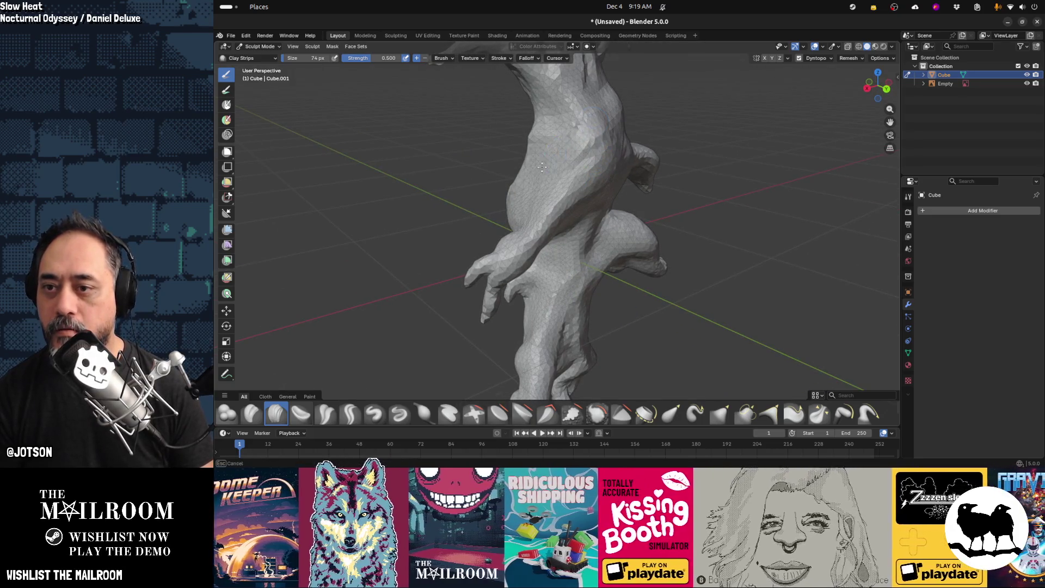
pyautogui.moveTo(591, 189)
pyautogui.mouseDown(button='middle')
pyautogui.moveTo(567, 153)
pyautogui.moveTo(519, 113)
pyautogui.moveTo(519, 122)
pyautogui.mouseUp(button='middle')
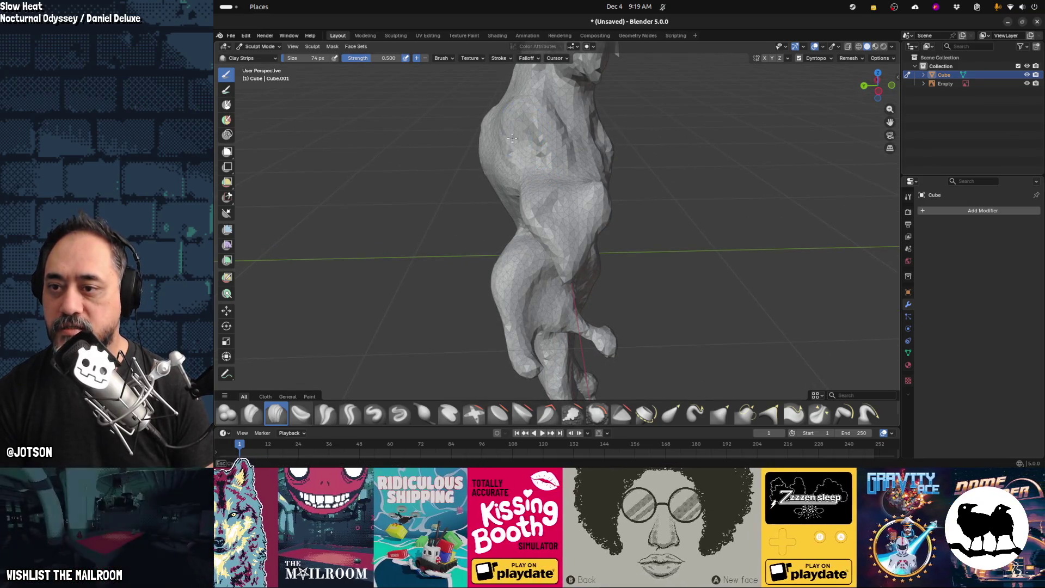
pyautogui.moveTo(544, 185); pyautogui.dragTo(577, 99, button='middle')
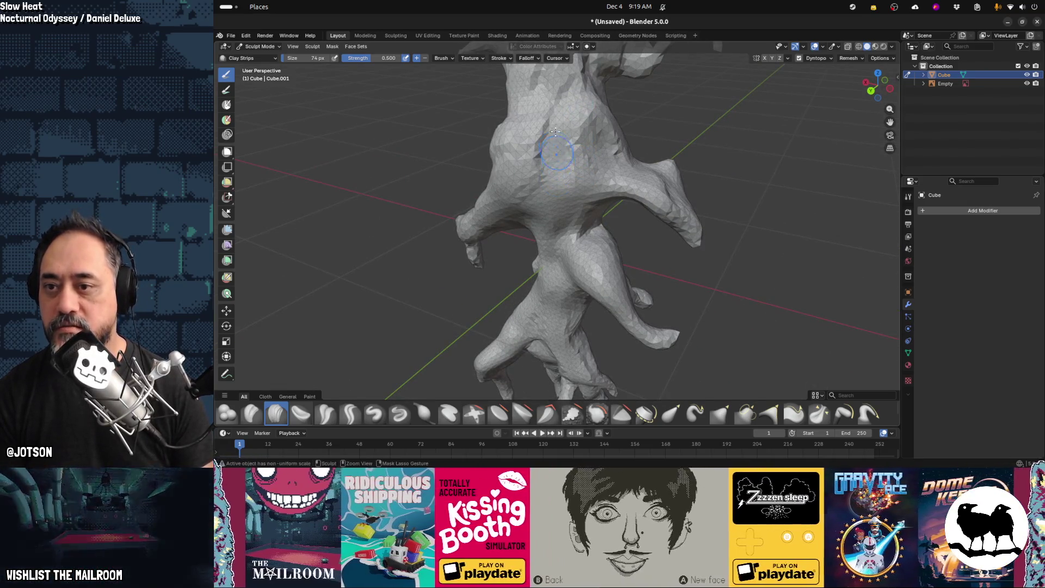
pyautogui.moveTo(531, 144); pyautogui.dragTo(567, 155, button='middle')
pyautogui.moveTo(552, 158)
pyautogui.mouseDown()
pyautogui.moveTo(517, 197)
pyautogui.moveTo(561, 221)
pyautogui.moveTo(555, 196)
pyautogui.moveTo(561, 245)
pyautogui.mouseUp()
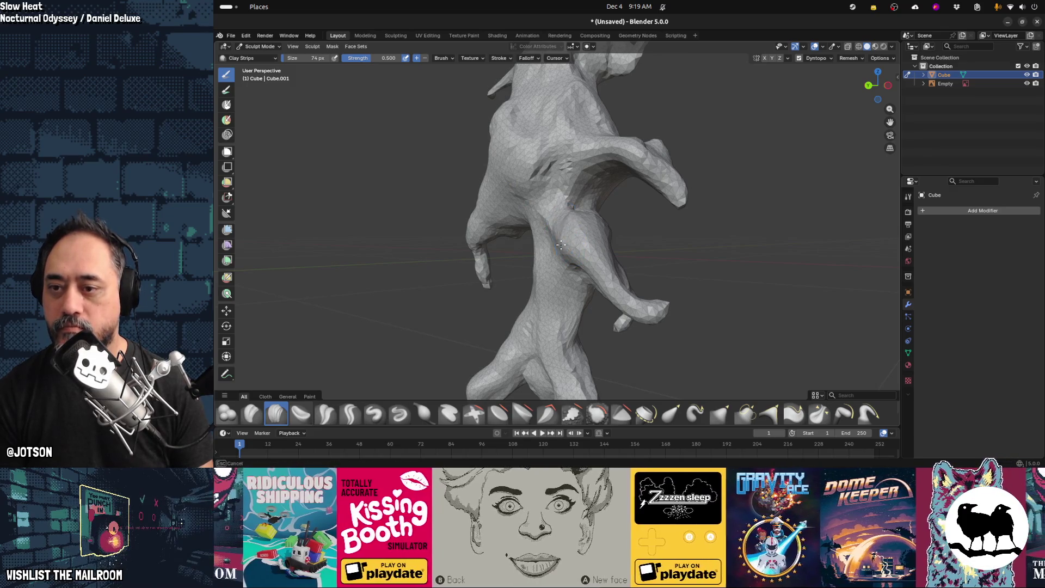
pyautogui.moveTo(528, 288); pyautogui.dragTo(544, 229, button='middle')
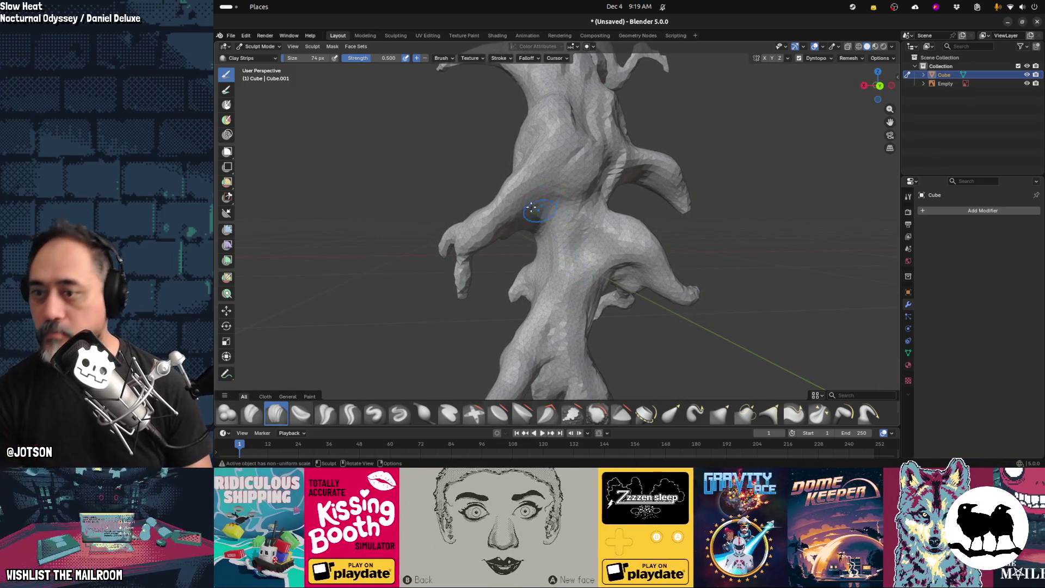
pyautogui.moveTo(543, 226)
pyautogui.mouseDown()
pyautogui.moveTo(520, 224)
pyautogui.moveTo(561, 174)
pyautogui.moveTo(552, 218)
pyautogui.mouseUp()
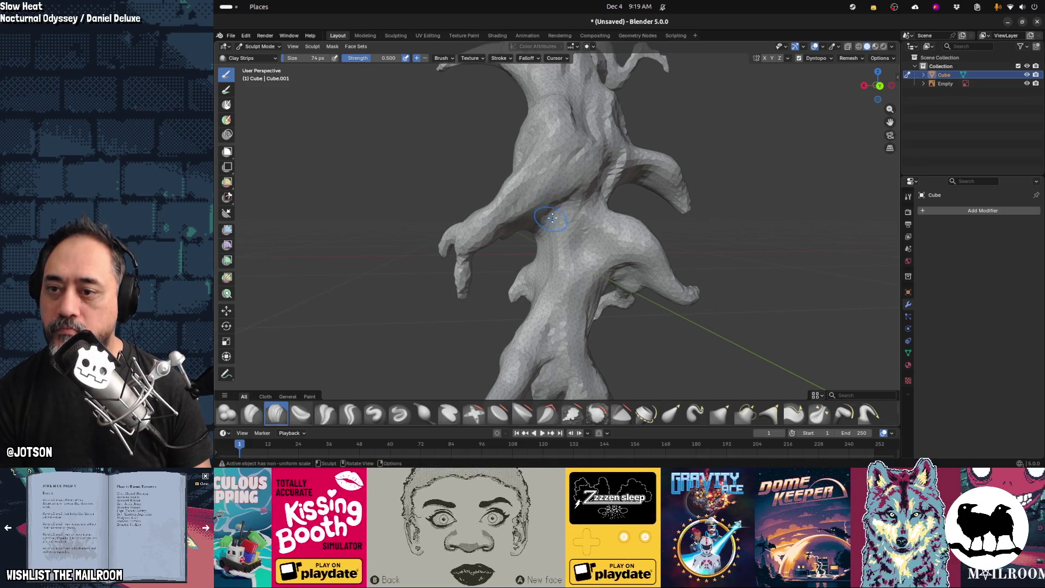
pyautogui.moveTo(556, 221)
pyautogui.mouseDown(button='middle')
pyautogui.moveTo(646, 217)
pyautogui.moveTo(605, 184)
pyautogui.moveTo(642, 177)
pyautogui.moveTo(546, 243)
pyautogui.mouseUp(button='middle')
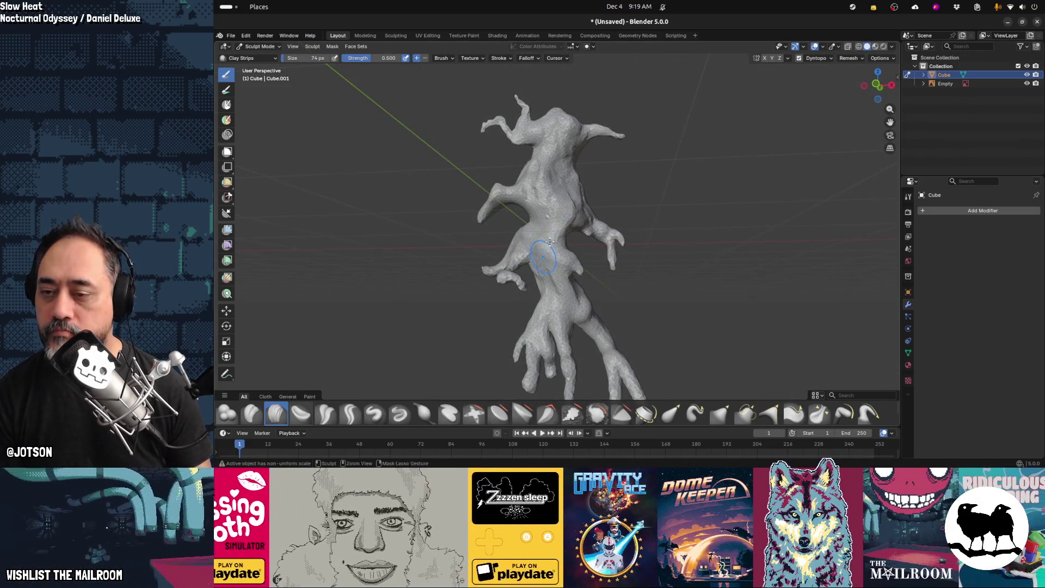
# Orbit around the sculpt's branches and reshape the arm surface with clay strokes
pyautogui.scroll(3, 549, 234)
pyautogui.moveTo(551, 274); pyautogui.dragTo(544, 251, button='middle')
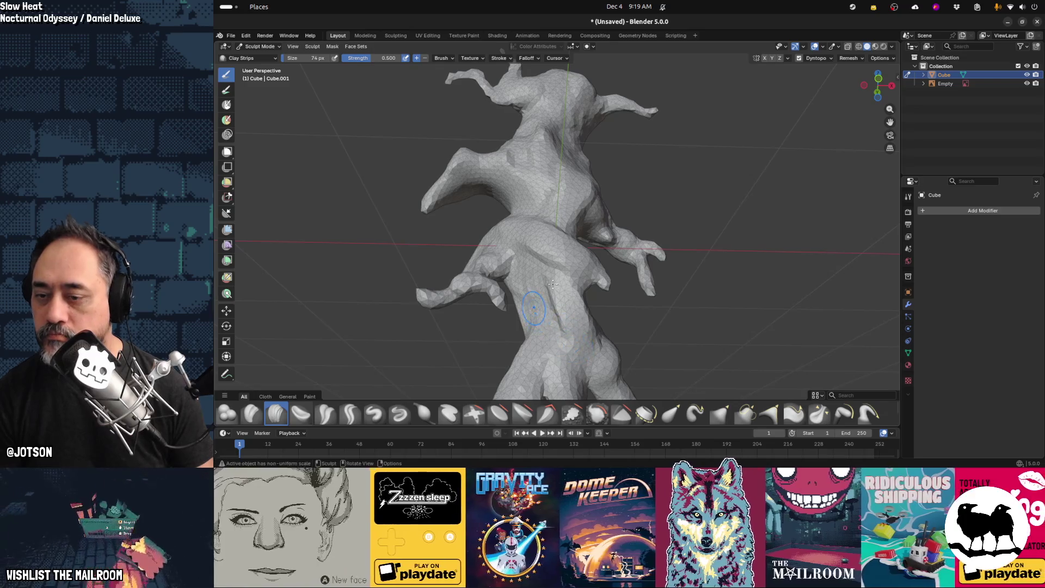
pyautogui.moveTo(553, 284); pyautogui.dragTo(552, 276, button='middle')
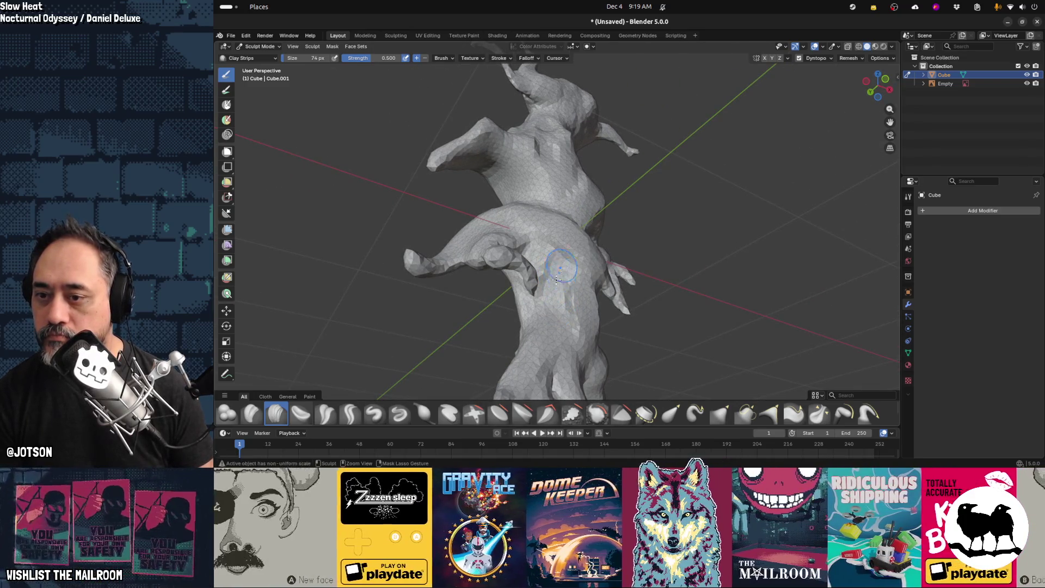
pyautogui.moveTo(567, 274)
pyautogui.mouseDown(button='middle')
pyautogui.moveTo(563, 249)
pyautogui.moveTo(529, 246)
pyautogui.moveTo(523, 259)
pyautogui.moveTo(552, 263)
pyautogui.moveTo(523, 275)
pyautogui.moveTo(473, 268)
pyautogui.moveTo(566, 276)
pyautogui.moveTo(543, 278)
pyautogui.mouseUp(button='middle')
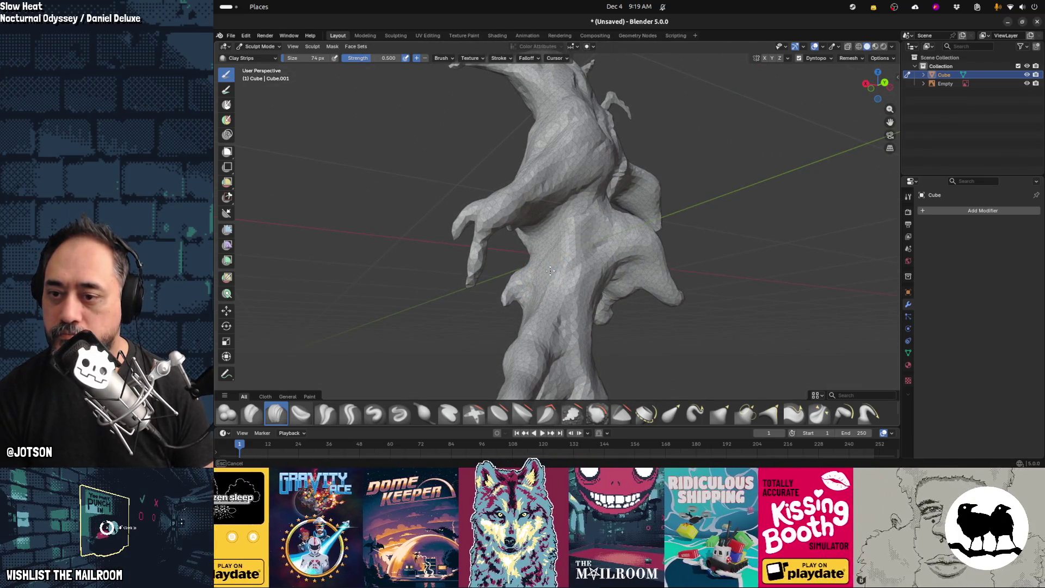
pyautogui.moveTo(582, 238); pyautogui.dragTo(591, 263, button='middle')
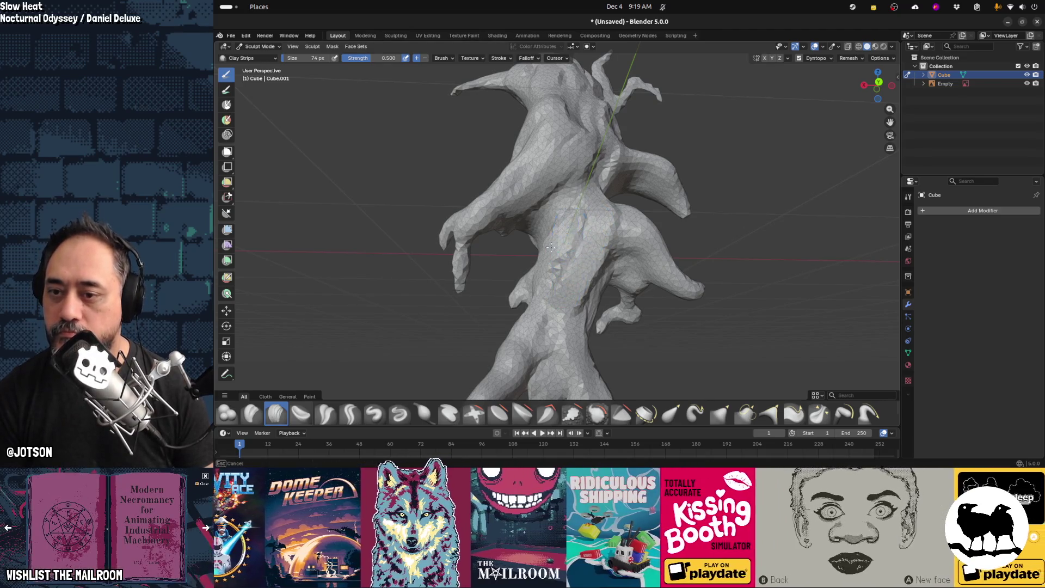
pyautogui.moveTo(641, 230)
pyautogui.mouseDown(button='middle')
pyautogui.moveTo(551, 221)
pyautogui.moveTo(507, 288)
pyautogui.moveTo(655, 284)
pyautogui.moveTo(712, 213)
pyautogui.moveTo(568, 204)
pyautogui.moveTo(610, 182)
pyautogui.moveTo(654, 178)
pyautogui.mouseUp(button='middle')
pyautogui.scroll(8, 568, 196)
pyautogui.scroll(-5, 567, 186)
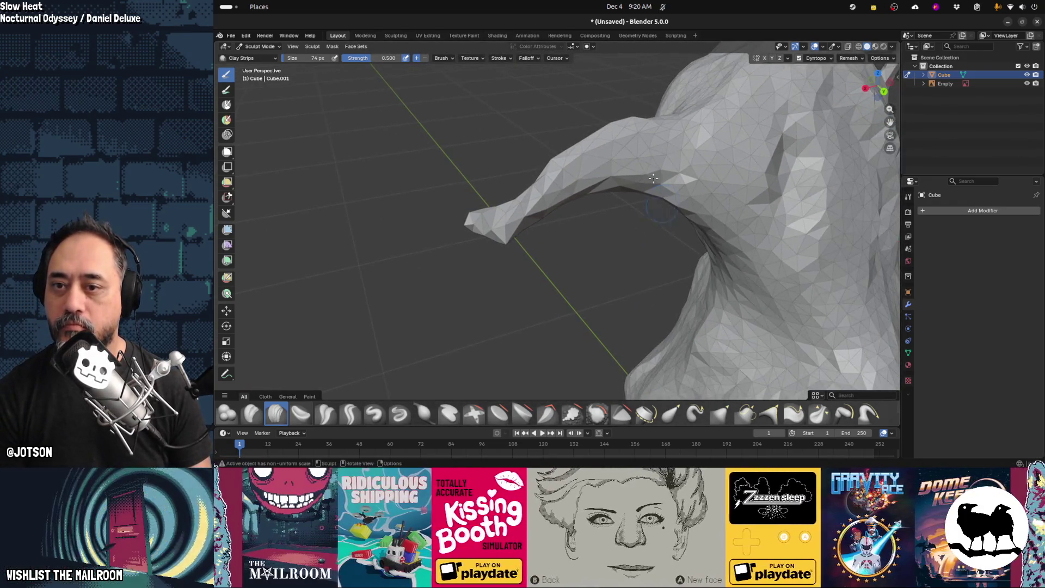
pyautogui.moveTo(561, 185)
pyautogui.mouseDown()
pyautogui.moveTo(534, 202)
pyautogui.moveTo(710, 136)
pyautogui.moveTo(599, 163)
pyautogui.moveTo(708, 201)
pyautogui.moveTo(626, 158)
pyautogui.moveTo(473, 225)
pyautogui.mouseUp()
pyautogui.moveTo(542, 264)
pyautogui.mouseDown(button='middle')
pyautogui.moveTo(588, 273)
pyautogui.moveTo(705, 225)
pyautogui.moveTo(596, 139)
pyautogui.mouseUp(button='middle')
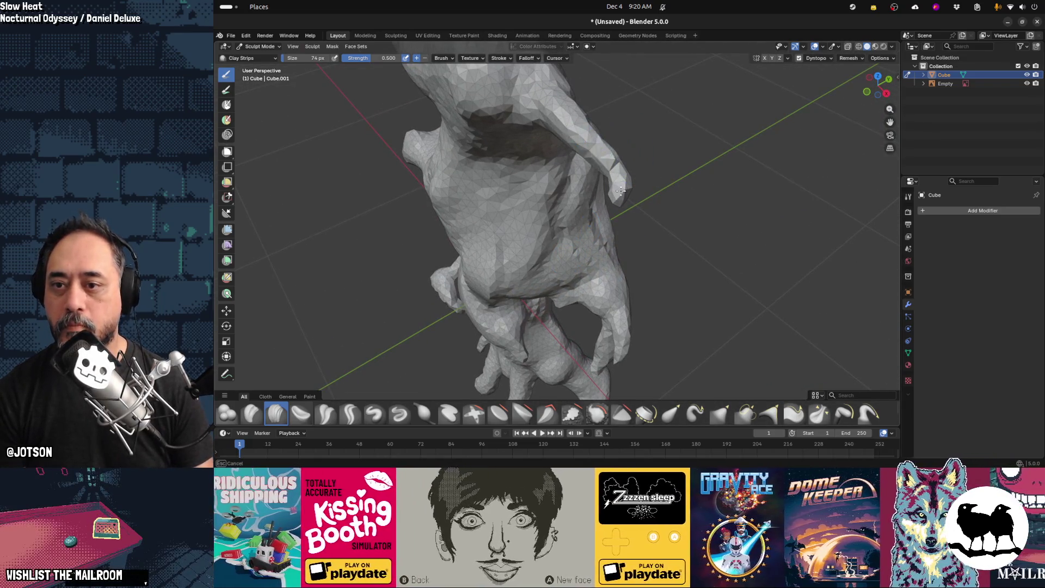
# Zoom in close on the arm, reshape its tip, then pan onto the upper body
pyautogui.moveTo(616, 180)
pyautogui.mouseDown(button='middle')
pyautogui.moveTo(577, 228)
pyautogui.moveTo(613, 304)
pyautogui.mouseUp(button='middle')
pyautogui.moveTo(614, 305)
pyautogui.mouseDown()
pyautogui.moveTo(624, 234)
pyautogui.moveTo(686, 133)
pyautogui.mouseUp()
pyautogui.moveTo(641, 188)
pyautogui.mouseDown()
pyautogui.moveTo(634, 199)
pyautogui.moveTo(626, 191)
pyautogui.moveTo(660, 157)
pyautogui.moveTo(656, 184)
pyautogui.moveTo(626, 220)
pyautogui.moveTo(642, 174)
pyautogui.mouseUp()
pyautogui.moveTo(633, 252)
pyautogui.mouseDown(button='middle')
pyautogui.moveTo(756, 278)
pyautogui.moveTo(509, 211)
pyautogui.mouseUp(button='middle')
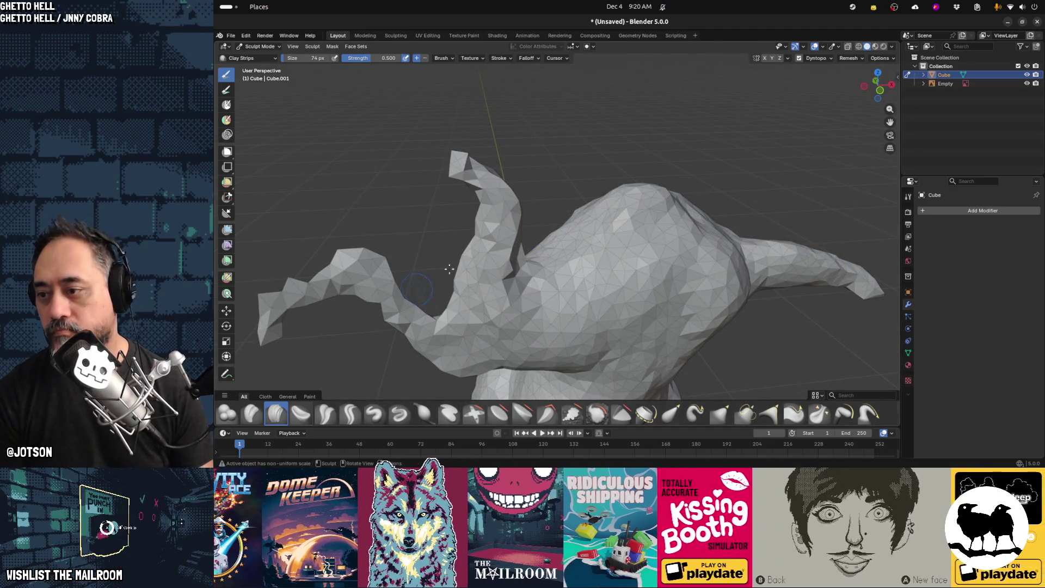
pyautogui.keyDown('shift'); pyautogui.moveTo(449, 268); pyautogui.dragTo(450, 205, button='middle'); pyautogui.keyUp('shift')
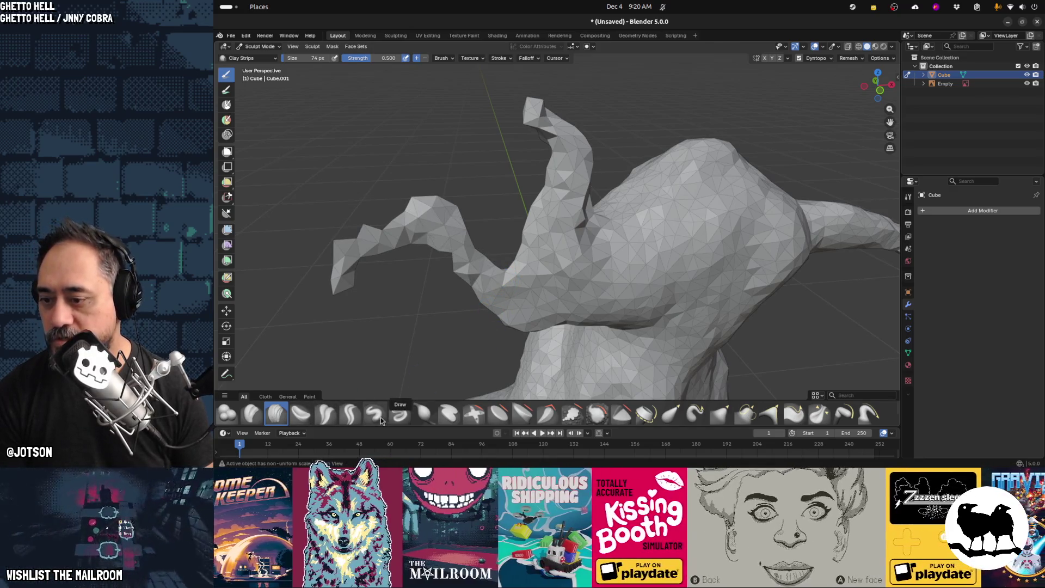
# With an enlarged Inflate/Deflate brush, fill out the neck from head to base and puff out the head
pyautogui.click(424, 414)
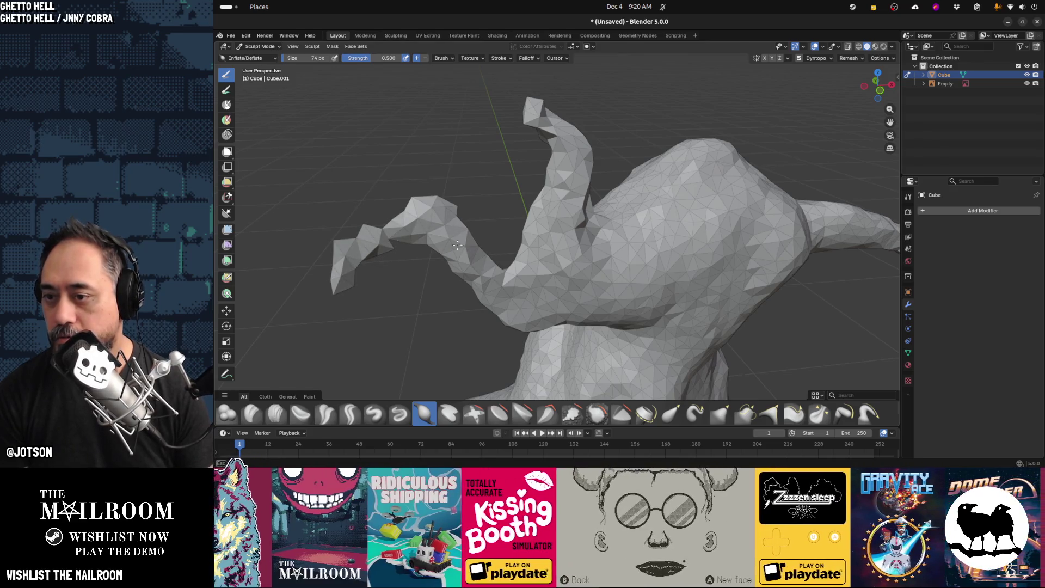
pyautogui.moveTo(508, 279)
pyautogui.mouseDown(button='middle')
pyautogui.moveTo(427, 305)
pyautogui.moveTo(348, 299)
pyautogui.moveTo(462, 273)
pyautogui.moveTo(578, 266)
pyautogui.moveTo(504, 215)
pyautogui.mouseUp(button='middle')
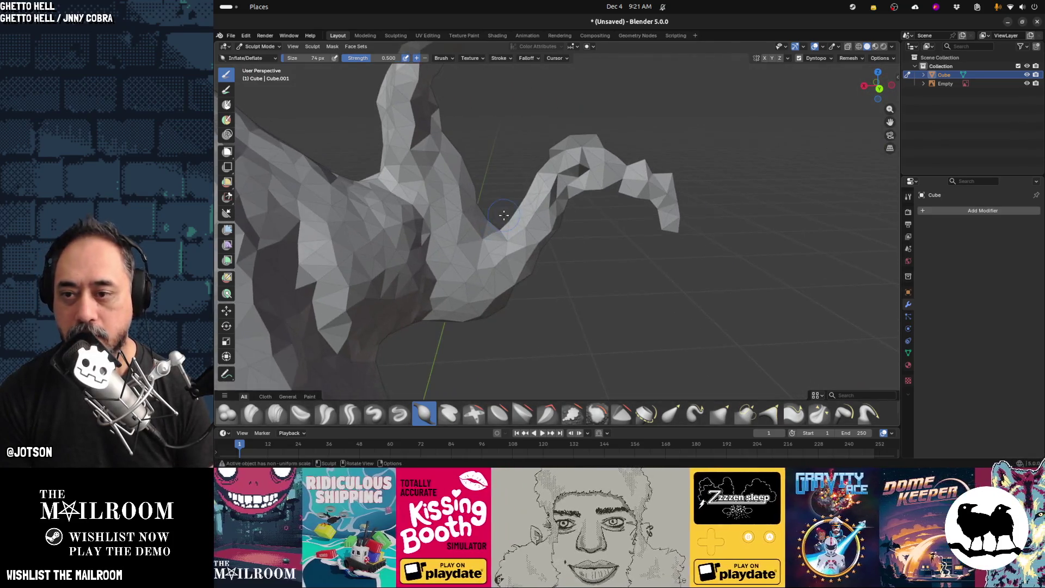
pyautogui.press('f')
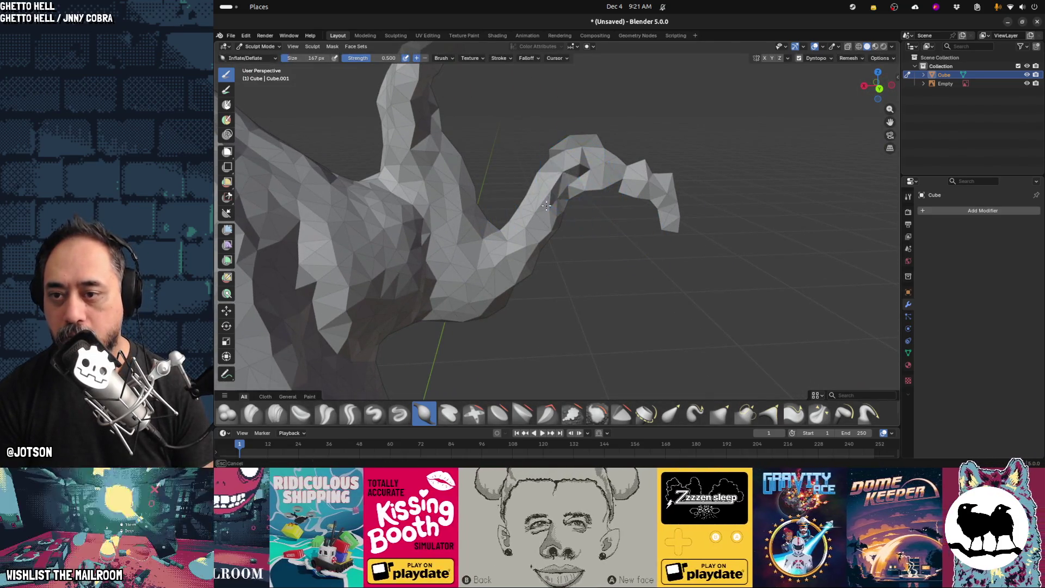
pyautogui.moveTo(576, 189); pyautogui.dragTo(519, 251)
pyautogui.moveTo(636, 177)
pyautogui.mouseDown()
pyautogui.moveTo(628, 170)
pyautogui.moveTo(665, 195)
pyautogui.mouseUp()
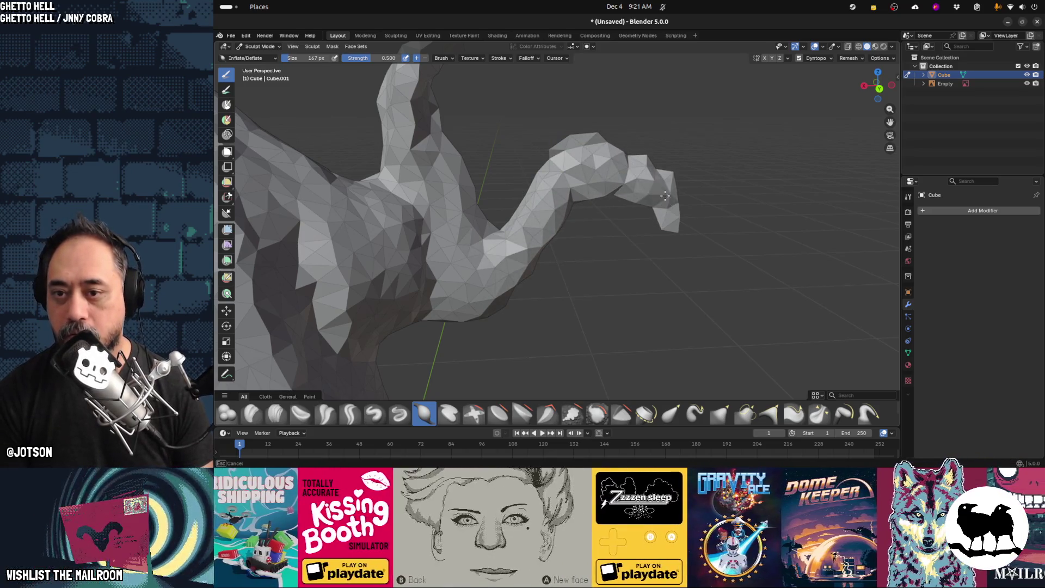
pyautogui.moveTo(606, 169); pyautogui.dragTo(517, 253)
pyautogui.moveTo(585, 188)
pyautogui.mouseDown()
pyautogui.moveTo(550, 223)
pyautogui.moveTo(504, 304)
pyautogui.moveTo(466, 304)
pyautogui.moveTo(426, 270)
pyautogui.moveTo(434, 260)
pyautogui.mouseUp()
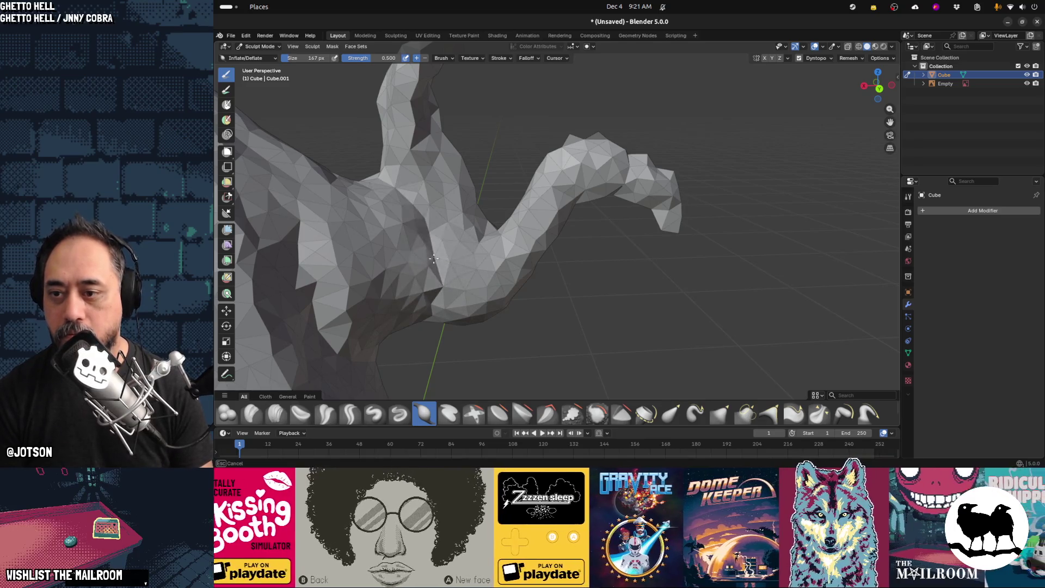
pyautogui.moveTo(634, 162); pyautogui.dragTo(626, 164)
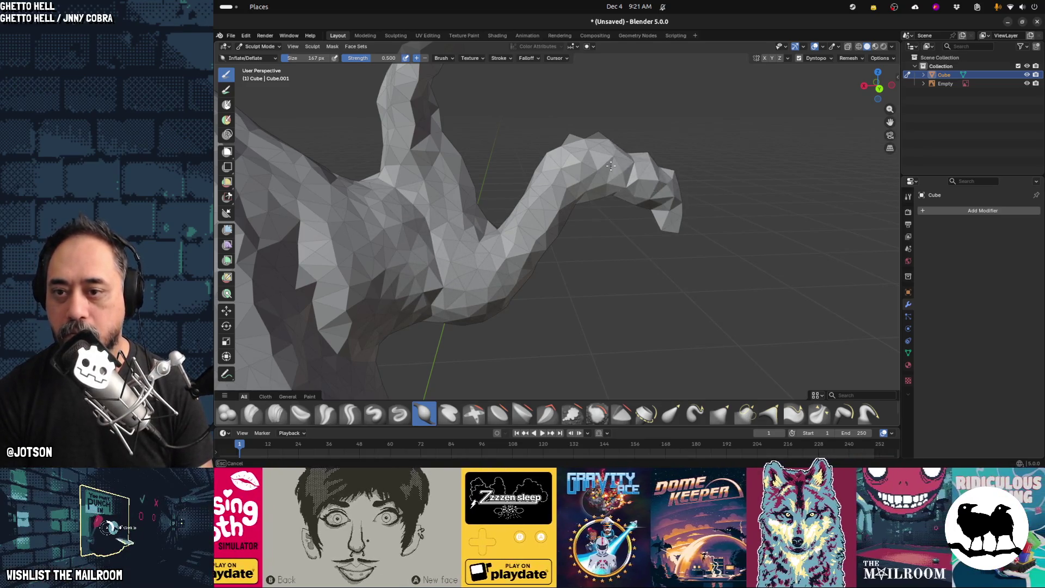
# Inflate and reshape the curling arm so it looks rounder
pyautogui.moveTo(595, 165); pyautogui.dragTo(593, 245, button='middle')
pyautogui.moveTo(505, 256)
pyautogui.mouseDown(button='middle')
pyautogui.moveTo(475, 259)
pyautogui.moveTo(497, 176)
pyautogui.mouseUp(button='middle')
pyautogui.moveTo(465, 195); pyautogui.dragTo(573, 216)
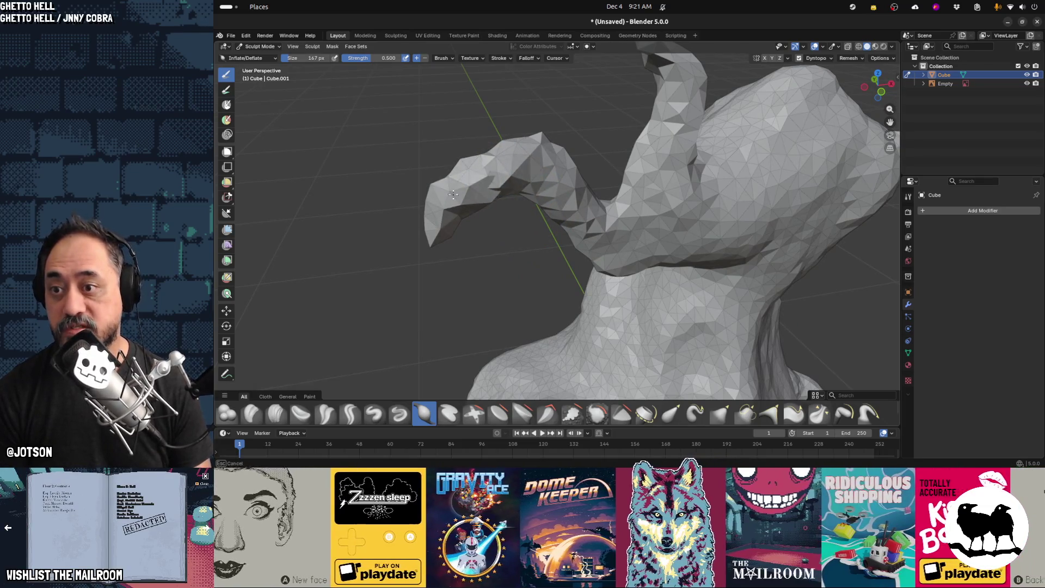
pyautogui.moveTo(535, 229); pyautogui.dragTo(650, 371, button='middle')
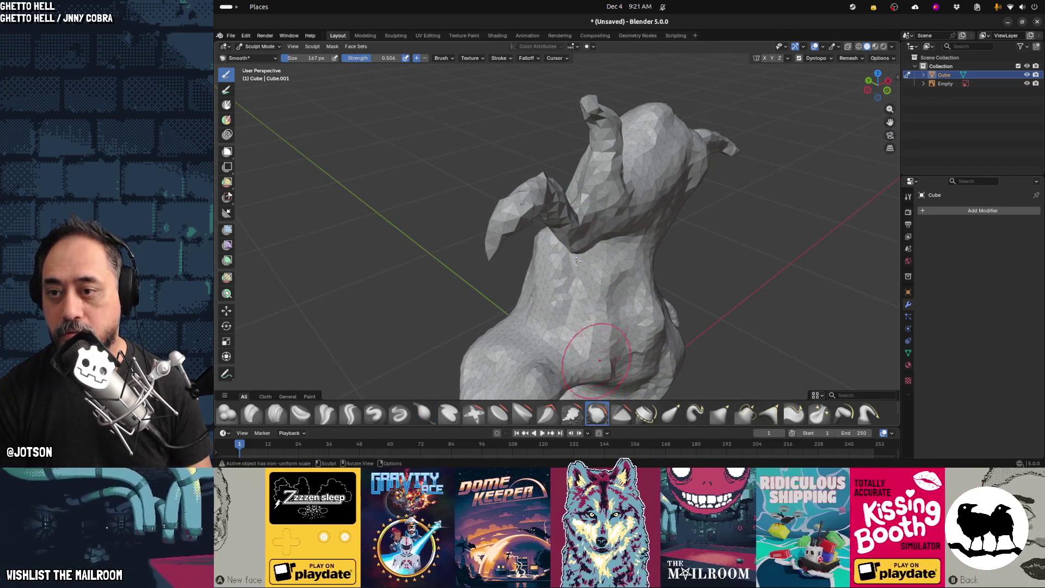
pyautogui.moveTo(528, 203); pyautogui.dragTo(517, 240)
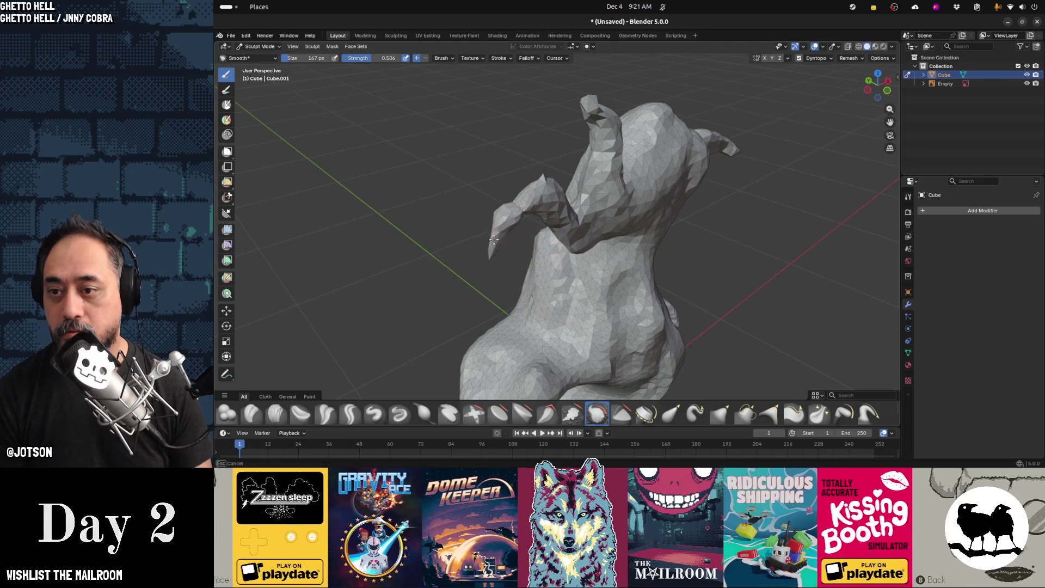
# Select the whole linked mesh in Edit Mode, then return to Sculpt Mode
pyautogui.press('Tab')
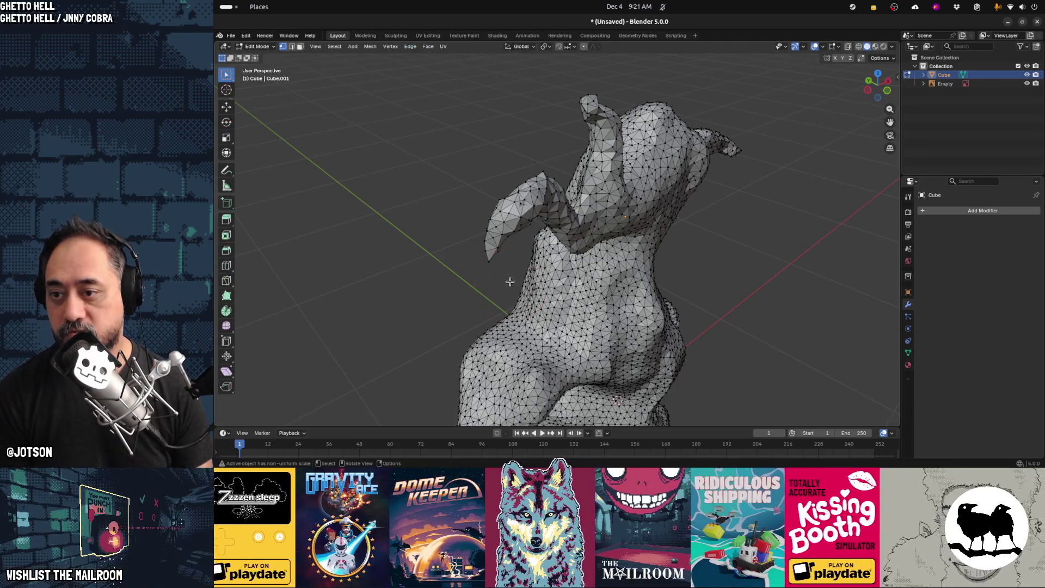
pyautogui.press('l')
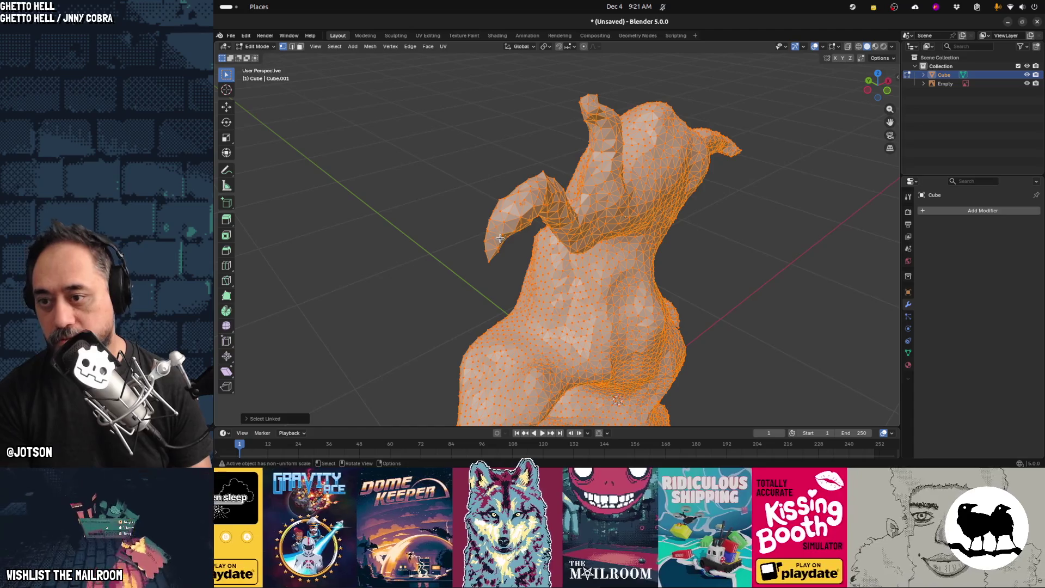
pyautogui.press('Tab')
pyautogui.moveTo(500, 238); pyautogui.dragTo(503, 174, button='middle')
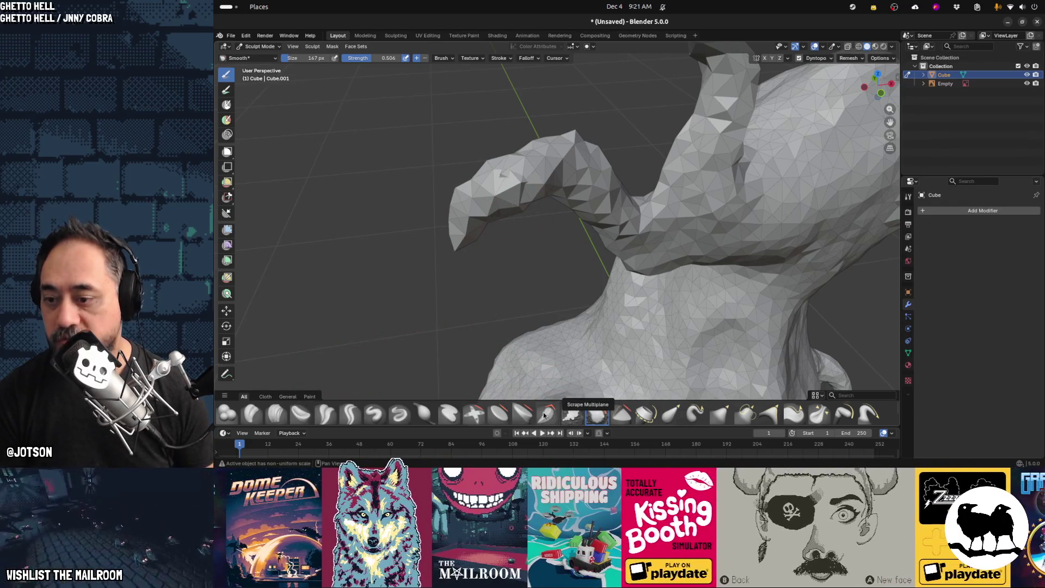
# Save the file as mandrake.blend in the mailroom/game/models folder
pyautogui.hotkey('ctrl', 's')
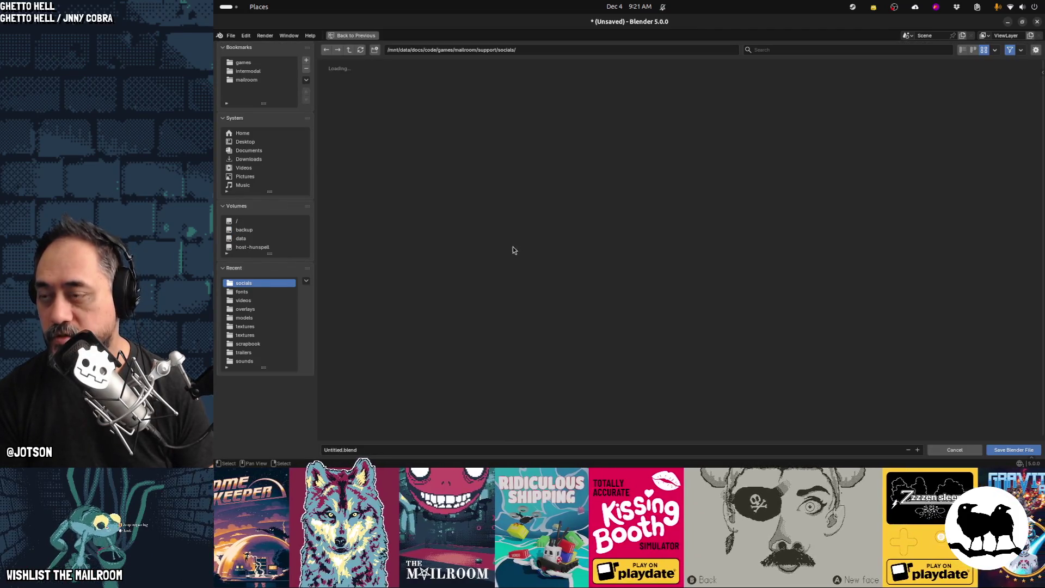
pyautogui.click(348, 51)
pyautogui.click(348, 54)
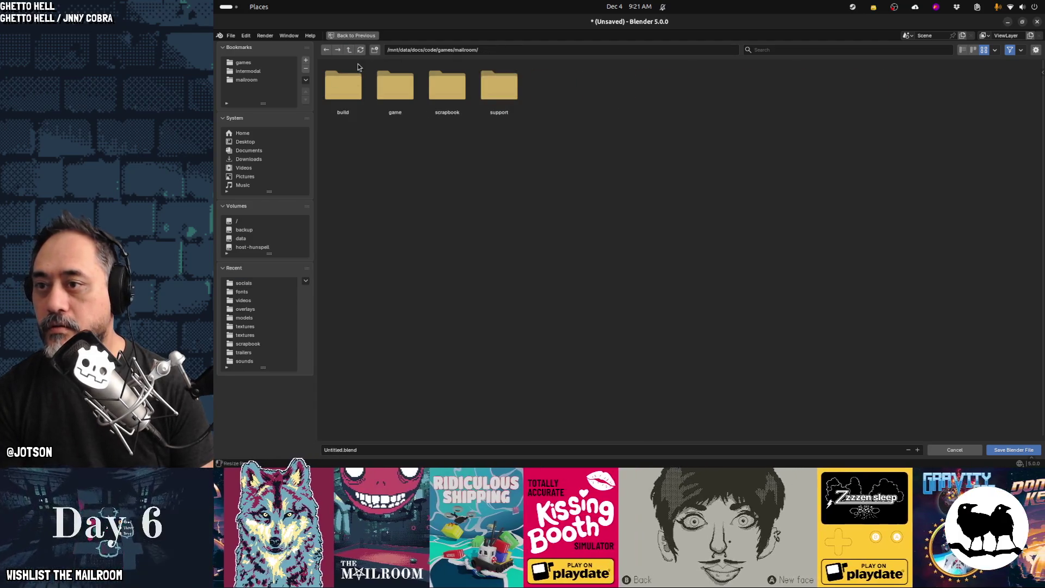
pyautogui.click(447, 87)
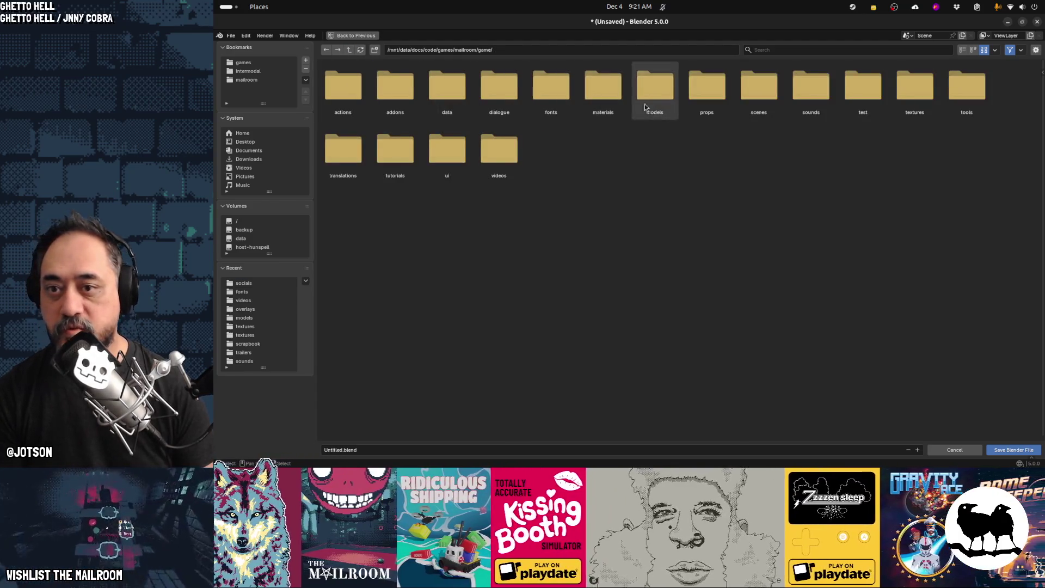
pyautogui.click(655, 87)
pyautogui.click(430, 450)
pyautogui.write('mandrake.')
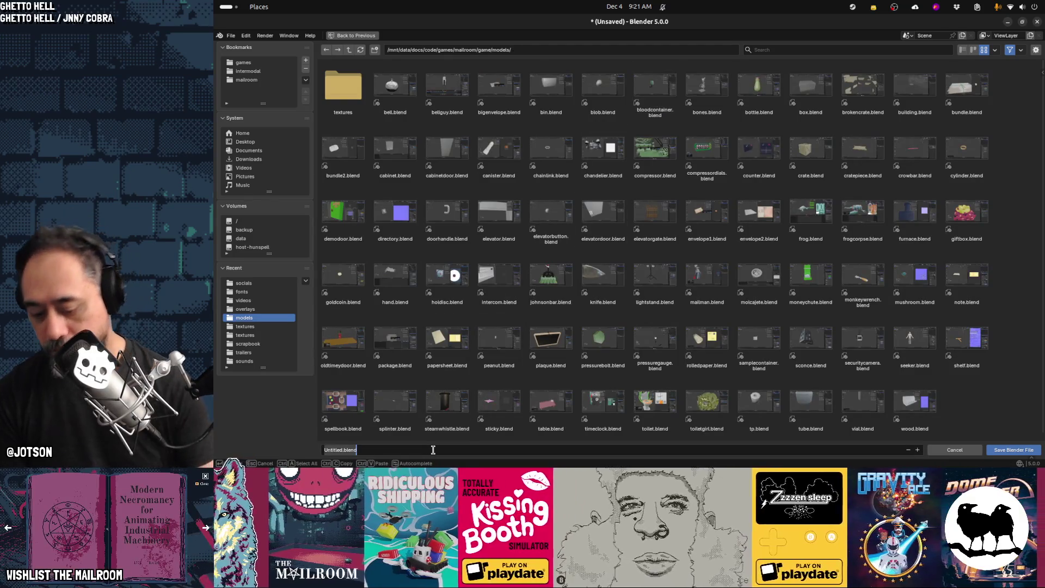
pyautogui.write('blend')
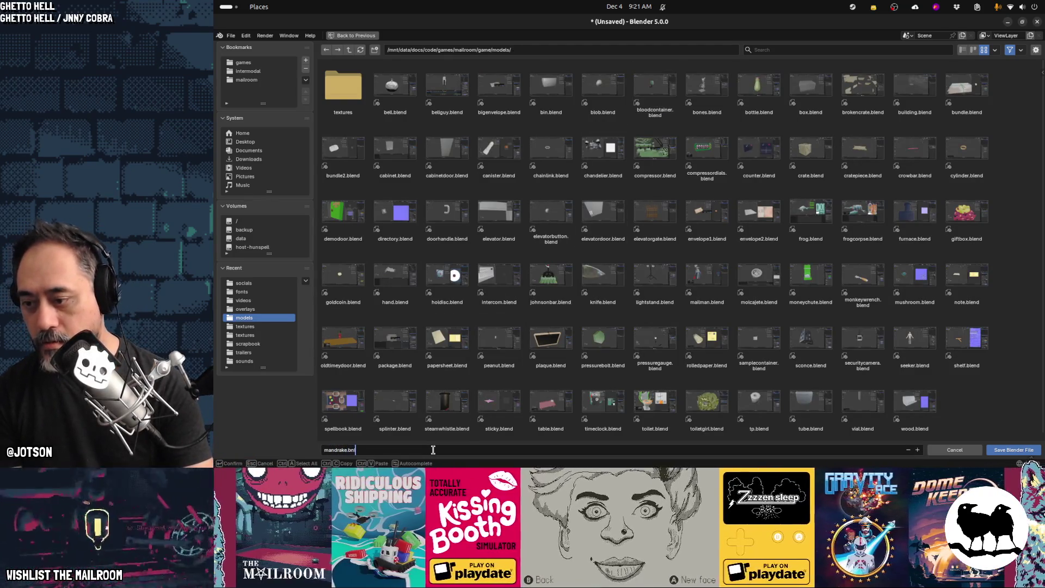
pyautogui.press('Return')
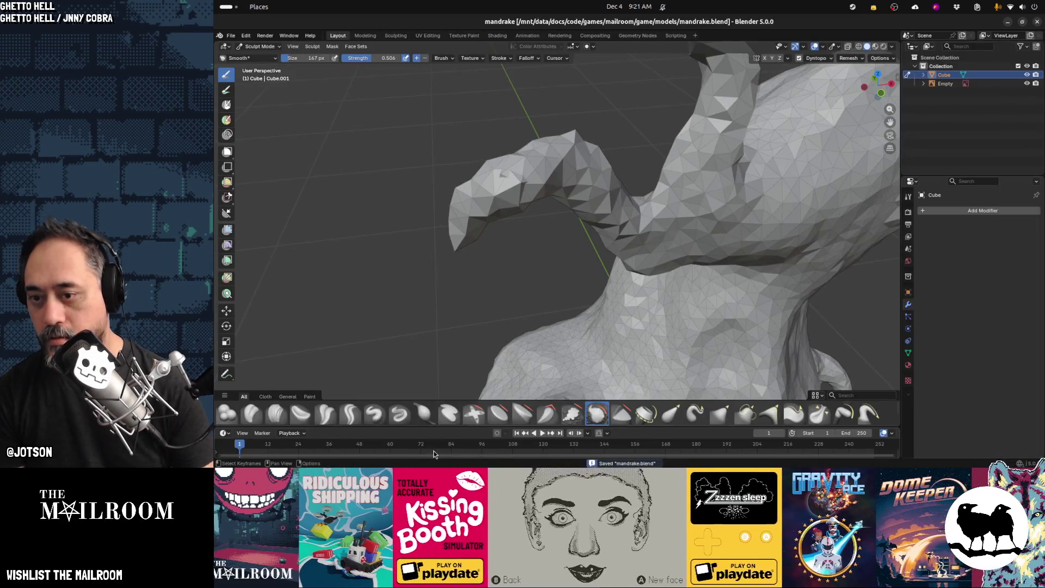
# Inflate and clay-shape the horn tip, then stretch it left and curve it up with Elastic Snake Hook
pyautogui.click(423, 413)
pyautogui.moveTo(504, 185); pyautogui.dragTo(508, 197)
pyautogui.click(276, 412)
pyautogui.moveTo(478, 206)
pyautogui.mouseDown()
pyautogui.moveTo(577, 164)
pyautogui.moveTo(495, 122)
pyautogui.moveTo(366, 174)
pyautogui.mouseUp()
pyautogui.click(695, 414)
pyautogui.moveTo(560, 162)
pyautogui.mouseDown()
pyautogui.moveTo(517, 164)
pyautogui.moveTo(499, 177)
pyautogui.mouseUp()
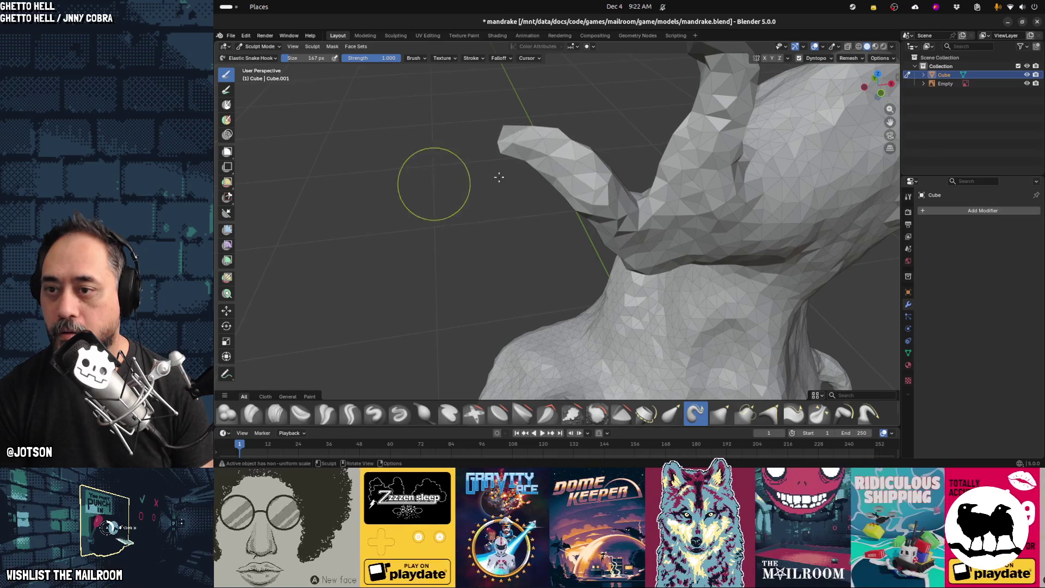
pyautogui.moveTo(550, 156)
pyautogui.mouseDown()
pyautogui.moveTo(424, 180)
pyautogui.moveTo(436, 206)
pyautogui.moveTo(517, 153)
pyautogui.moveTo(392, 182)
pyautogui.moveTo(426, 195)
pyautogui.mouseUp()
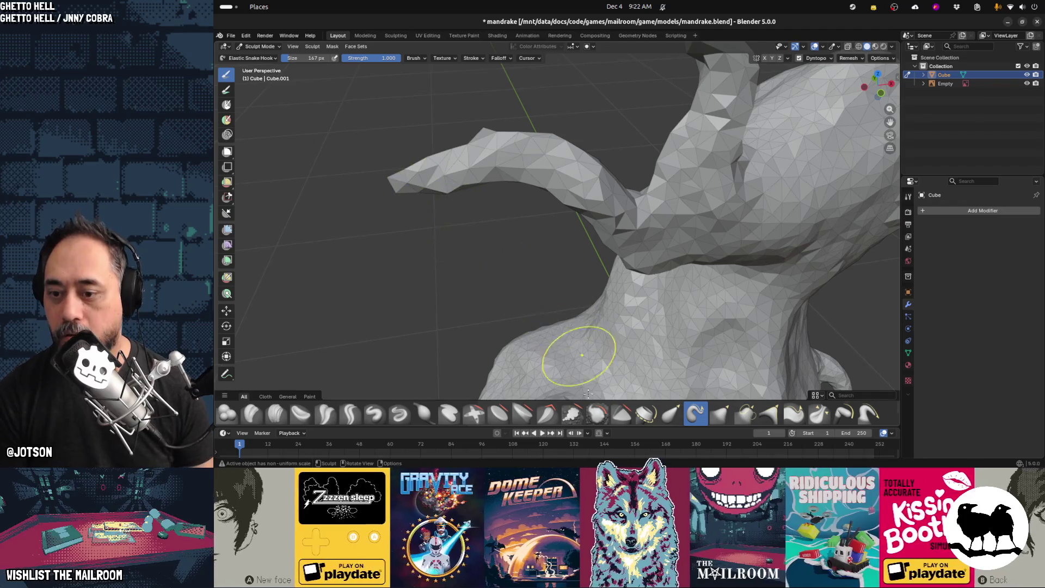
# Build clay along the left-reaching arm, undo a bad stroke, reshape its underside, and view the whole model from the front
pyautogui.click(283, 411)
pyautogui.moveTo(433, 179)
pyautogui.mouseDown()
pyautogui.moveTo(507, 163)
pyautogui.moveTo(599, 196)
pyautogui.moveTo(672, 238)
pyautogui.moveTo(708, 234)
pyautogui.moveTo(724, 191)
pyautogui.moveTo(785, 219)
pyautogui.moveTo(648, 229)
pyautogui.moveTo(561, 180)
pyautogui.moveTo(594, 218)
pyautogui.moveTo(585, 193)
pyautogui.moveTo(599, 207)
pyautogui.mouseUp()
pyautogui.moveTo(598, 207)
pyautogui.mouseDown(button='middle')
pyautogui.moveTo(688, 259)
pyautogui.moveTo(579, 240)
pyautogui.mouseUp(button='middle')
pyautogui.moveTo(499, 177)
pyautogui.mouseDown()
pyautogui.moveTo(391, 235)
pyautogui.moveTo(436, 212)
pyautogui.moveTo(414, 251)
pyautogui.moveTo(561, 180)
pyautogui.mouseUp()
pyautogui.hotkey('ctrl', 'z')
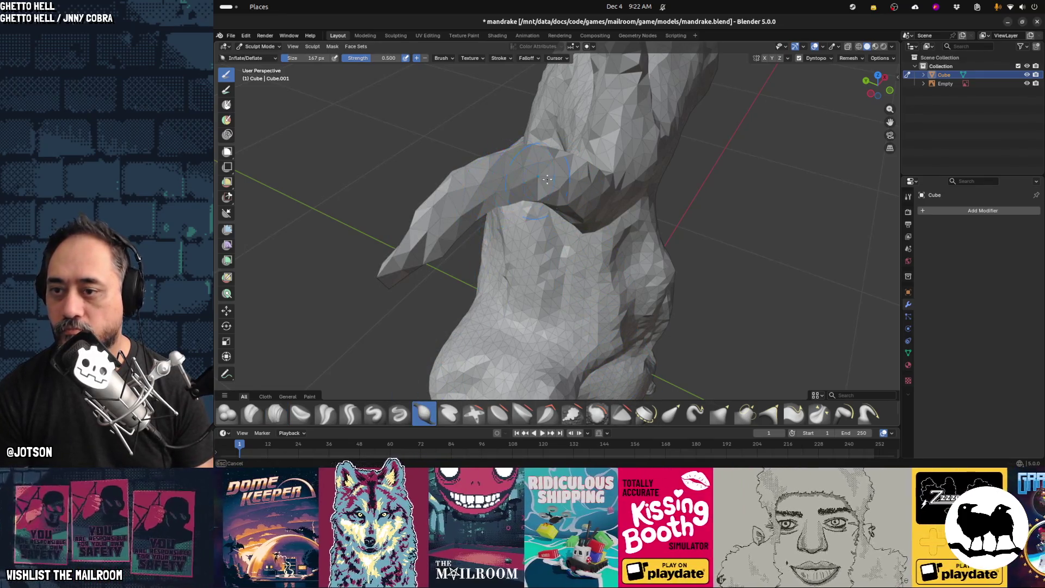
pyautogui.moveTo(492, 197)
pyautogui.mouseDown()
pyautogui.moveTo(403, 256)
pyautogui.moveTo(458, 218)
pyautogui.mouseUp()
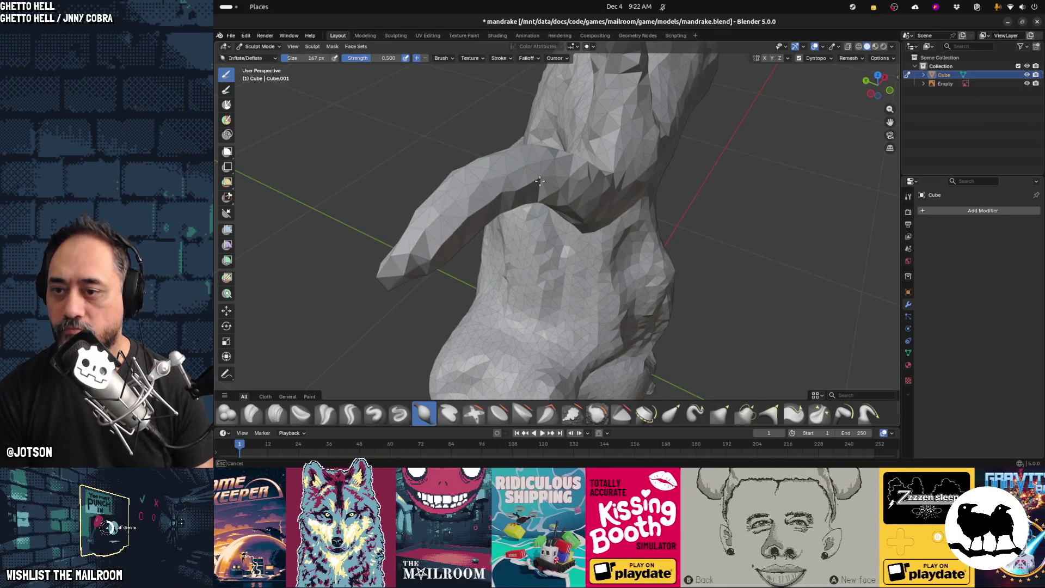
pyautogui.moveTo(427, 263); pyautogui.dragTo(472, 242, button='middle')
pyautogui.scroll(-4, 611, 257)
pyautogui.moveTo(612, 257)
pyautogui.mouseDown(button='middle')
pyautogui.moveTo(465, 215)
pyautogui.moveTo(637, 260)
pyautogui.moveTo(682, 336)
pyautogui.moveTo(626, 193)
pyautogui.moveTo(635, 222)
pyautogui.moveTo(814, 198)
pyautogui.moveTo(461, 266)
pyautogui.moveTo(630, 224)
pyautogui.moveTo(618, 256)
pyautogui.moveTo(631, 334)
pyautogui.mouseUp(button='middle')
pyautogui.press('KP_1')
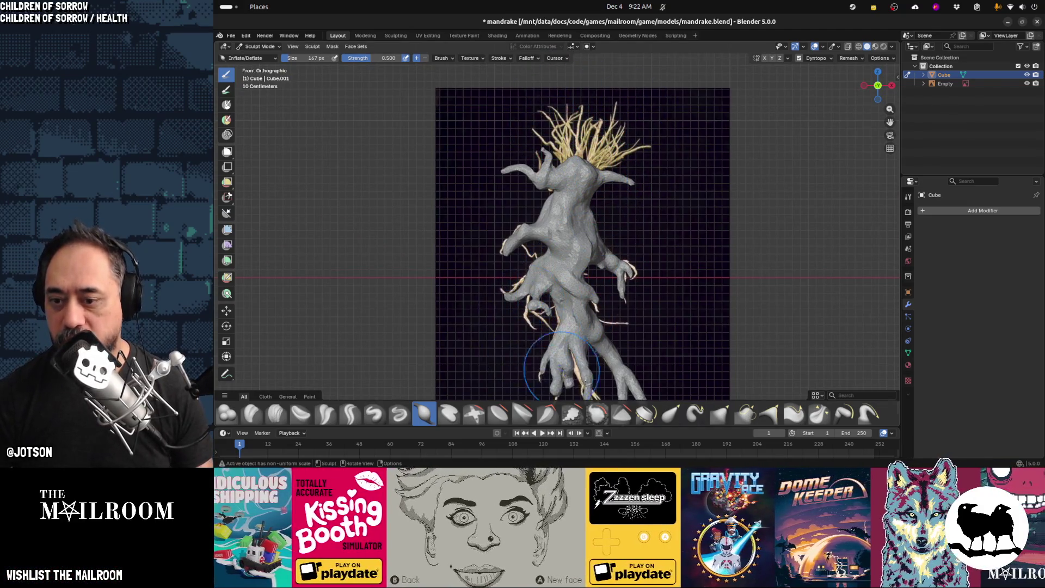
# After comparing with the front reference, save mandrake.blend again and inspect the model up close
pyautogui.moveTo(615, 366)
pyautogui.keyDown('shift'); pyautogui.mouseDown(button='middle')
pyautogui.moveTo(603, 284)
pyautogui.moveTo(573, 302)
pyautogui.mouseUp(button='middle'); pyautogui.keyUp('shift')
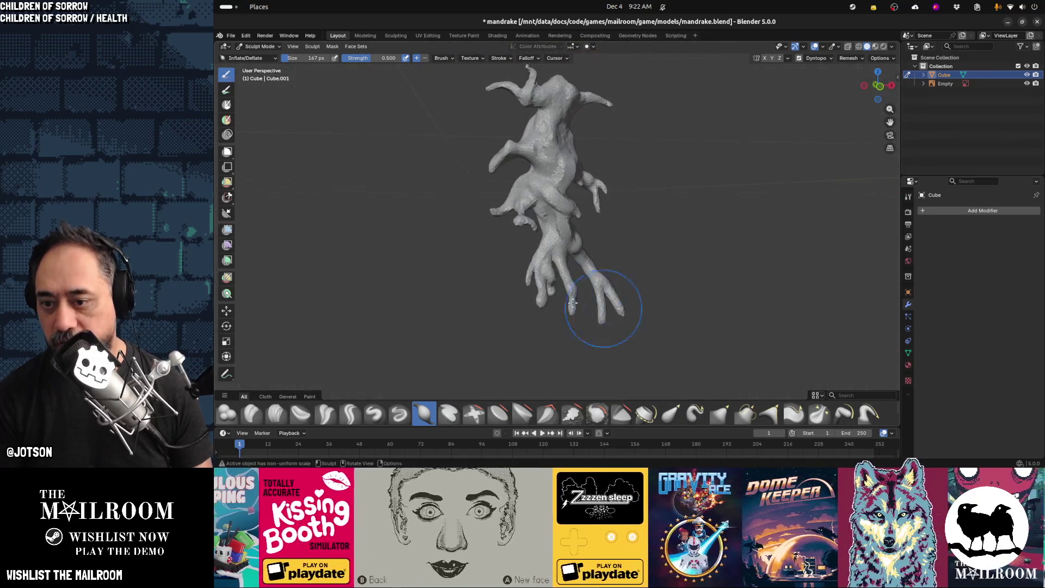
pyautogui.moveTo(605, 262); pyautogui.dragTo(606, 168, button='middle')
pyautogui.hotkey('ctrl', 's')
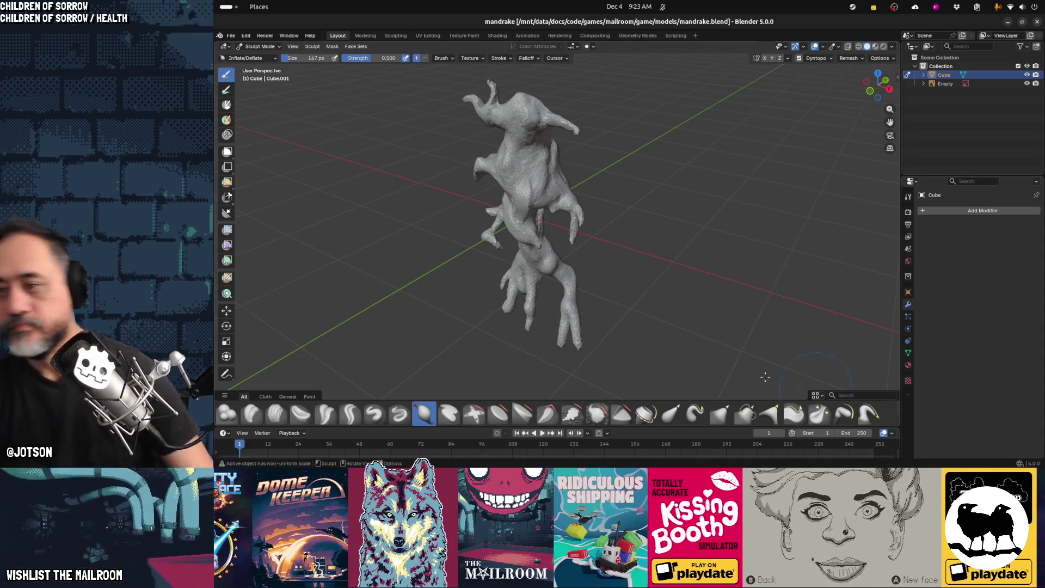
pyautogui.moveTo(607, 261)
pyautogui.mouseDown(button='middle')
pyautogui.moveTo(501, 263)
pyautogui.moveTo(381, 178)
pyautogui.moveTo(490, 229)
pyautogui.moveTo(450, 261)
pyautogui.moveTo(550, 250)
pyautogui.moveTo(292, 248)
pyautogui.moveTo(360, 229)
pyautogui.moveTo(540, 256)
pyautogui.moveTo(627, 237)
pyautogui.mouseUp(button='middle')
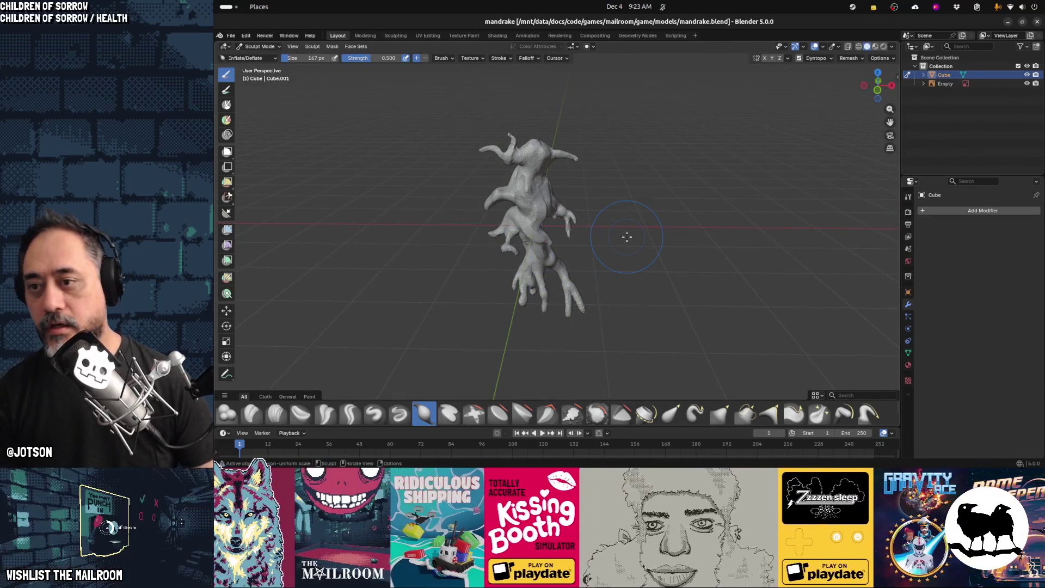
pyautogui.moveTo(448, 273)
pyautogui.mouseDown(button='middle')
pyautogui.moveTo(485, 253)
pyautogui.moveTo(453, 266)
pyautogui.mouseUp(button='middle')
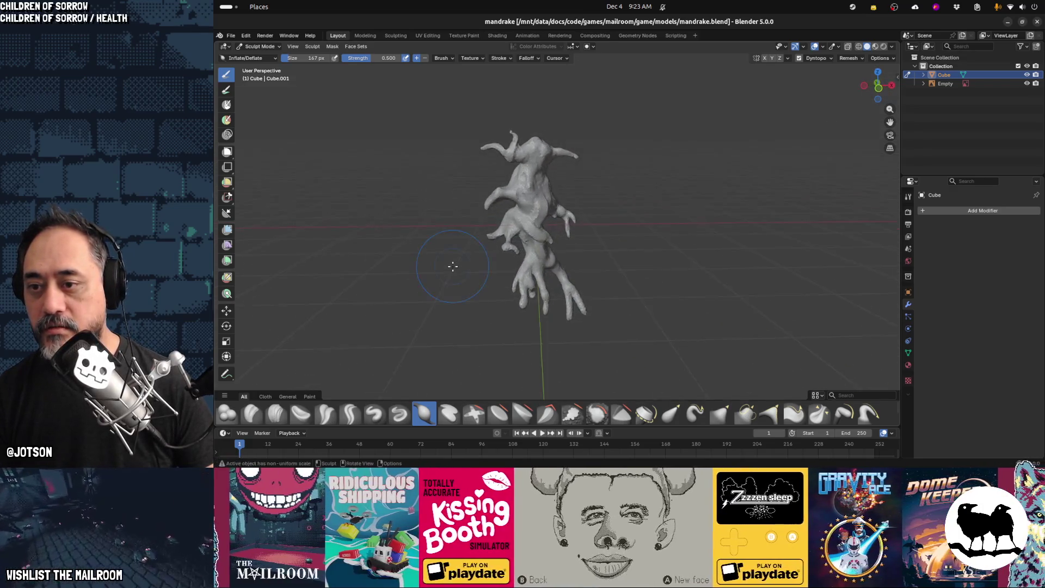
pyautogui.scroll(2, 453, 266)
pyautogui.scroll(3, 525, 180)
pyautogui.moveTo(525, 185); pyautogui.dragTo(593, 256, button='middle')
pyautogui.scroll(1, 593, 256)
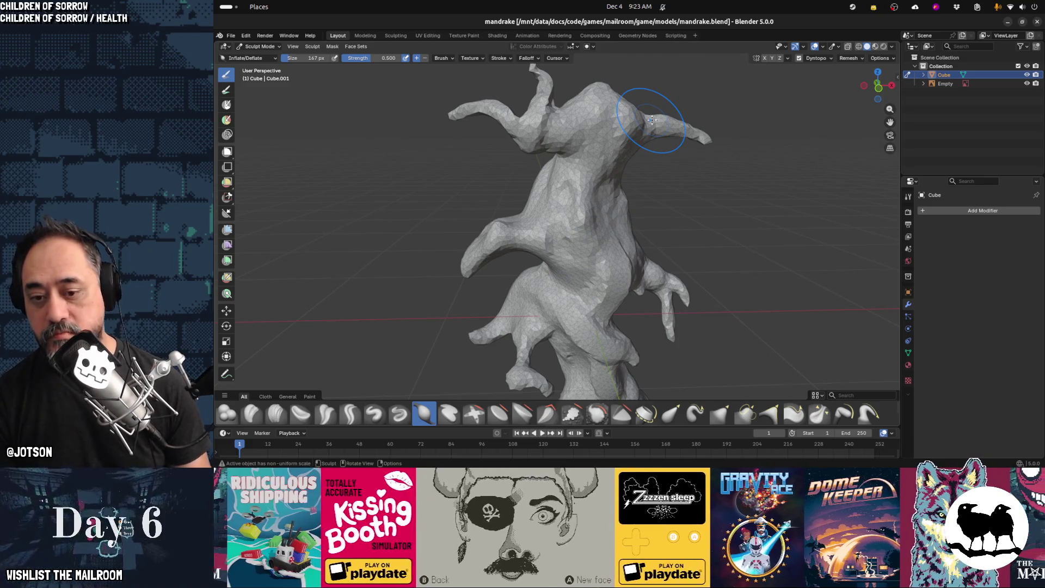
# Set the Elastic Grab brush radius to 84 px, orbit to the side, and select Clay Strips
pyautogui.click(671, 414)
pyautogui.press('f')
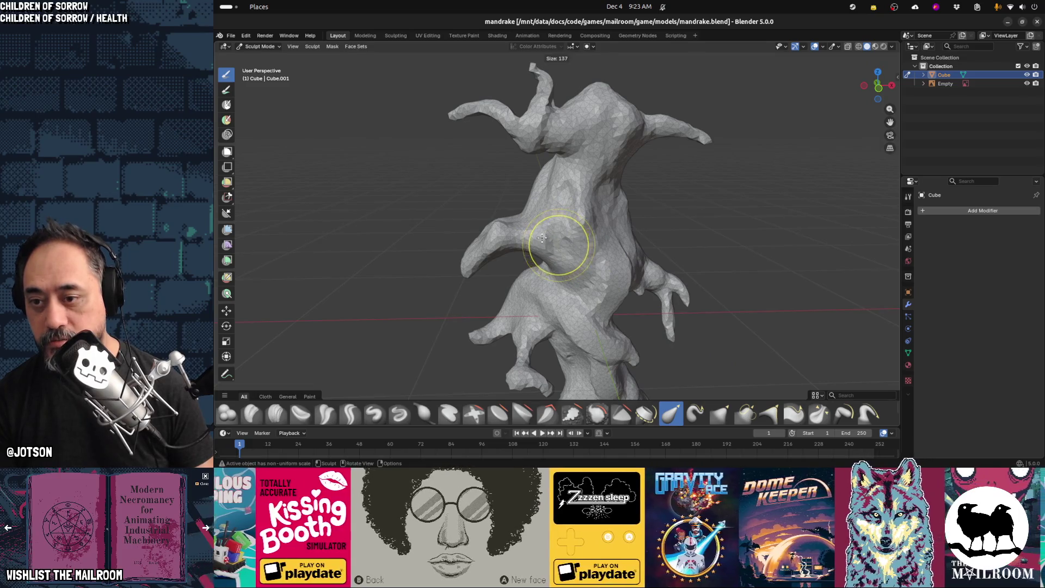
pyautogui.click(531, 240)
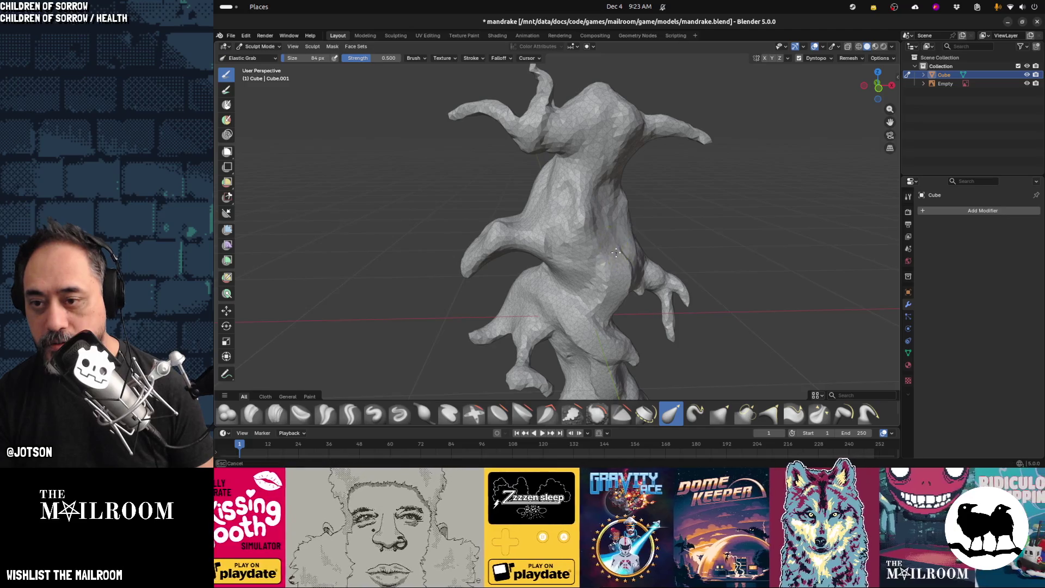
pyautogui.moveTo(592, 233)
pyautogui.mouseDown(button='middle')
pyautogui.moveTo(681, 236)
pyautogui.moveTo(642, 216)
pyautogui.mouseUp(button='middle')
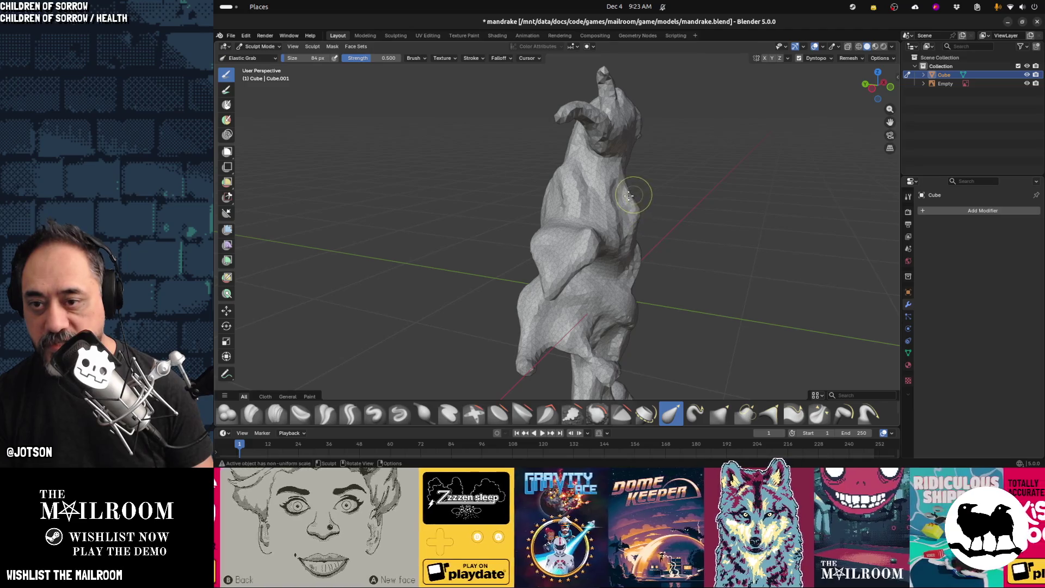
pyautogui.moveTo(654, 243); pyautogui.dragTo(588, 213, button='middle')
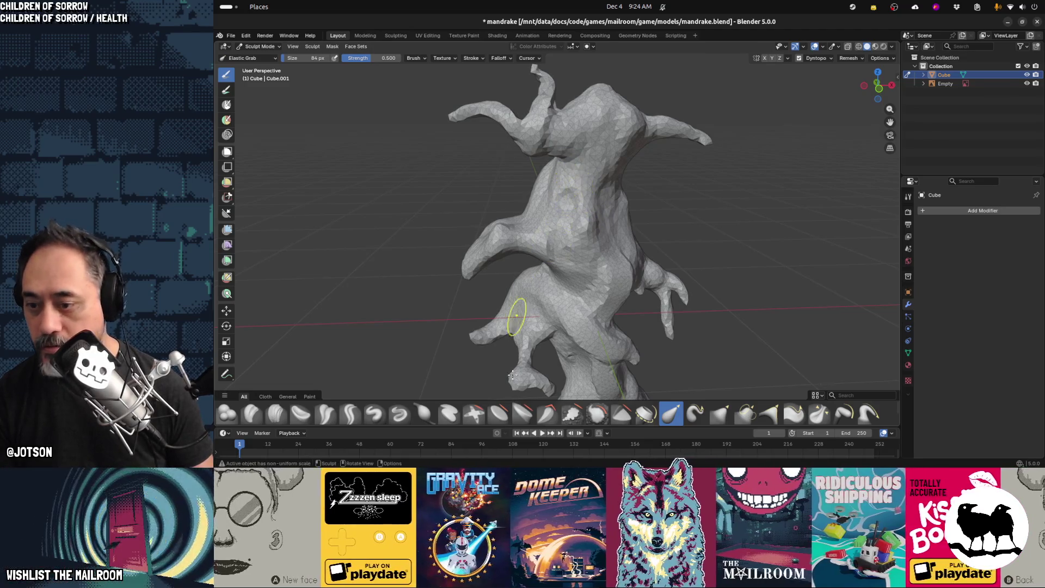
pyautogui.click(273, 415)
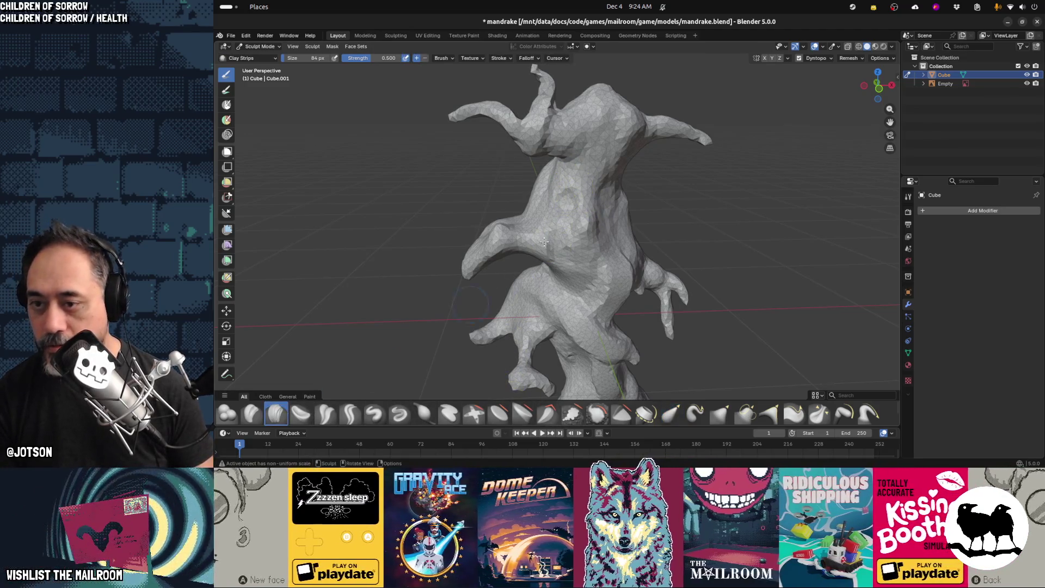
# Build up clay on the torso and chest, then smooth a rough patch with the Smooth brush
pyautogui.scroll(5, 564, 164)
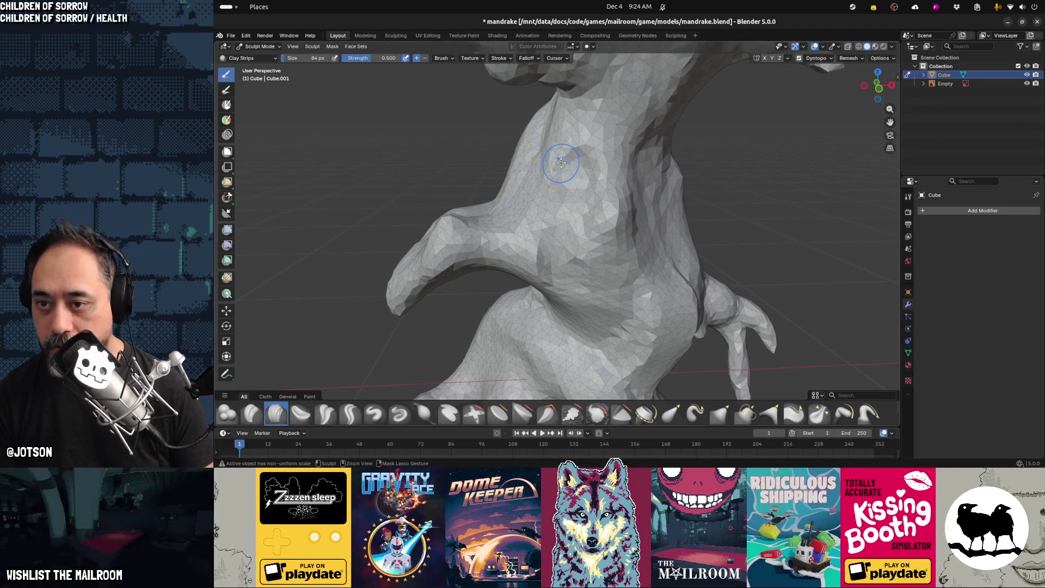
pyautogui.moveTo(578, 147)
pyautogui.mouseDown()
pyautogui.moveTo(595, 154)
pyautogui.moveTo(582, 182)
pyautogui.mouseUp()
pyautogui.moveTo(587, 188); pyautogui.dragTo(569, 189, button='middle')
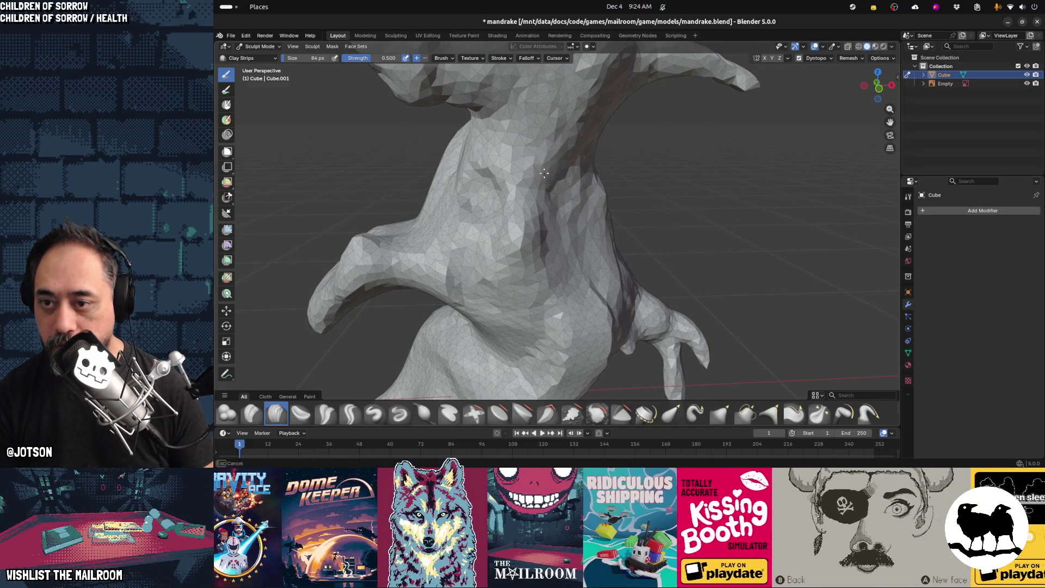
pyautogui.moveTo(548, 172); pyautogui.dragTo(506, 175)
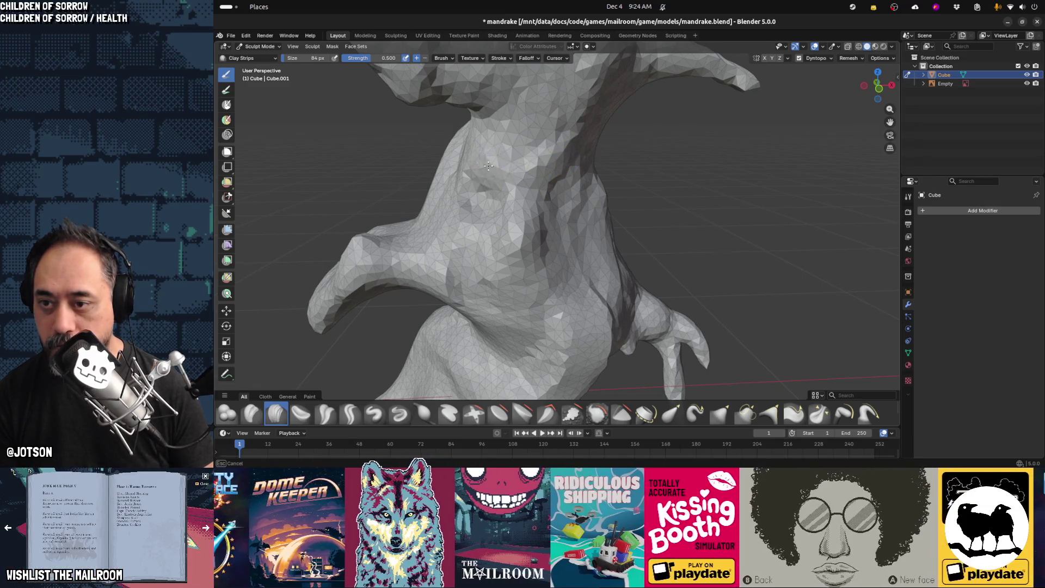
pyautogui.moveTo(567, 161); pyautogui.dragTo(560, 180)
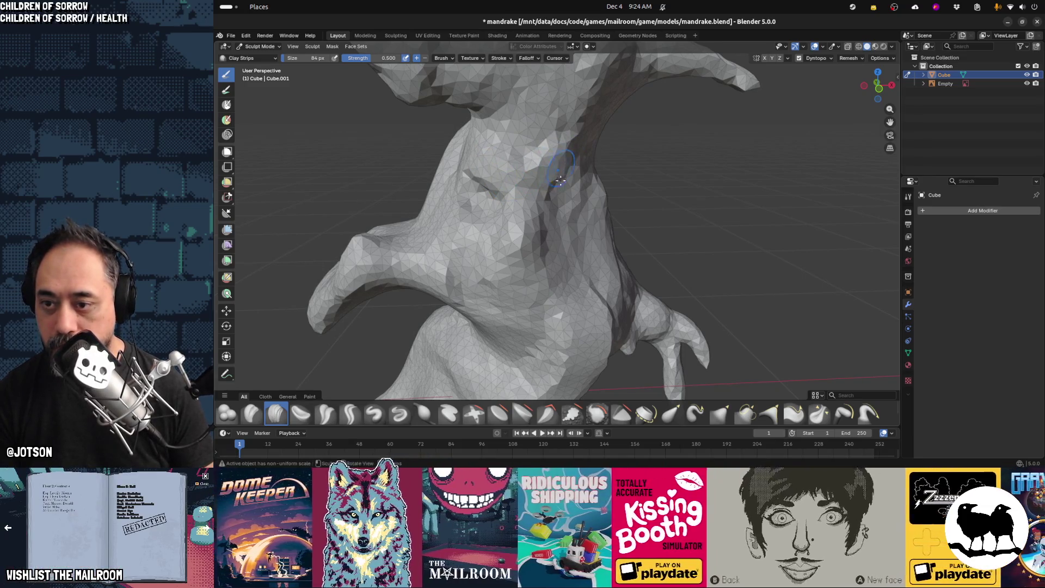
pyautogui.click(596, 417)
pyautogui.moveTo(501, 285); pyautogui.dragTo(529, 284)
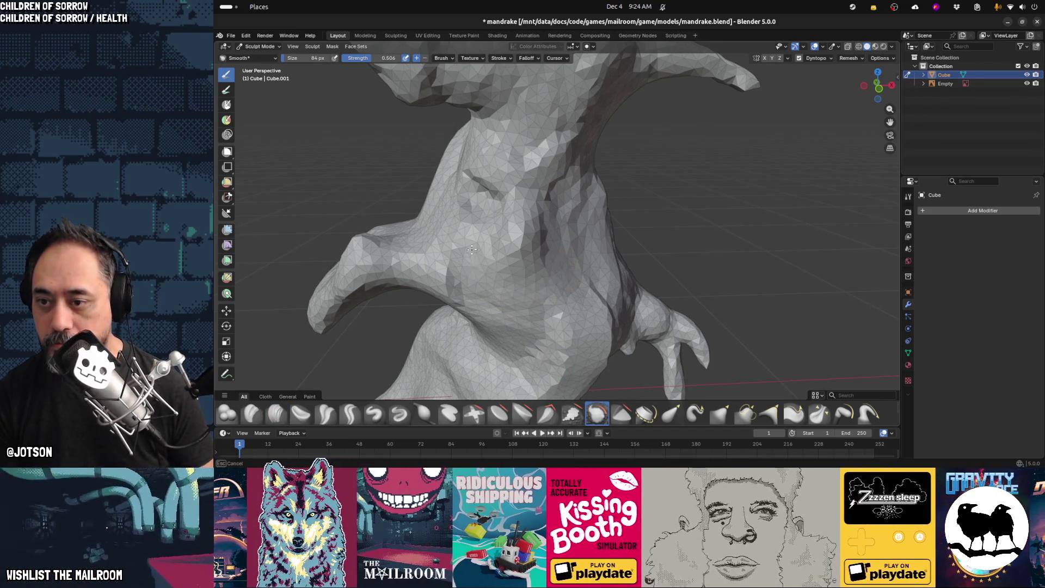
pyautogui.moveTo(543, 267); pyautogui.dragTo(553, 321, button='middle')
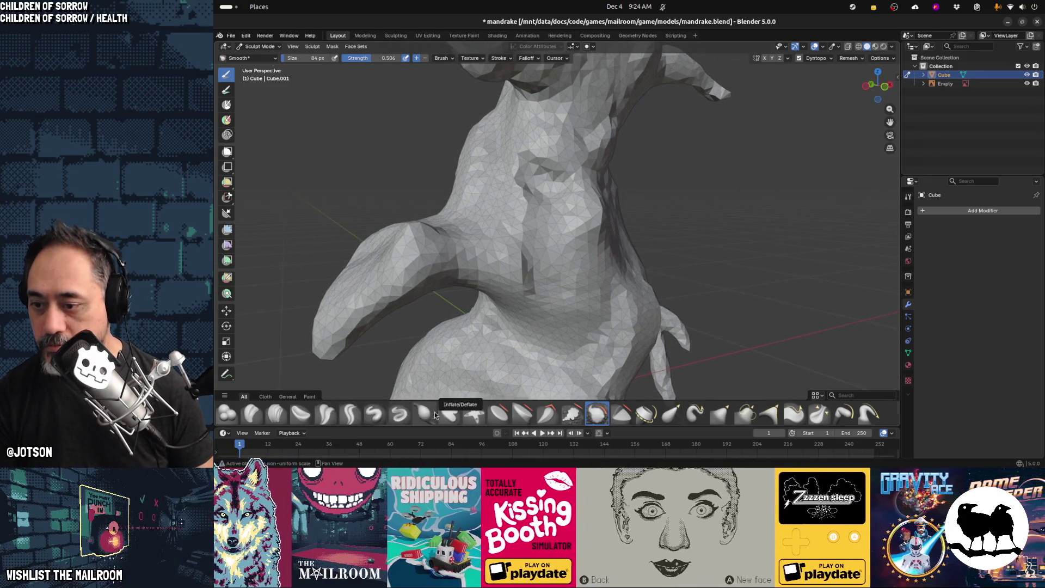
pyautogui.click(276, 414)
# Carve and deepen creases and folds across the lower torso and beside the arm
pyautogui.moveTo(479, 272); pyautogui.dragTo(519, 276, button='middle')
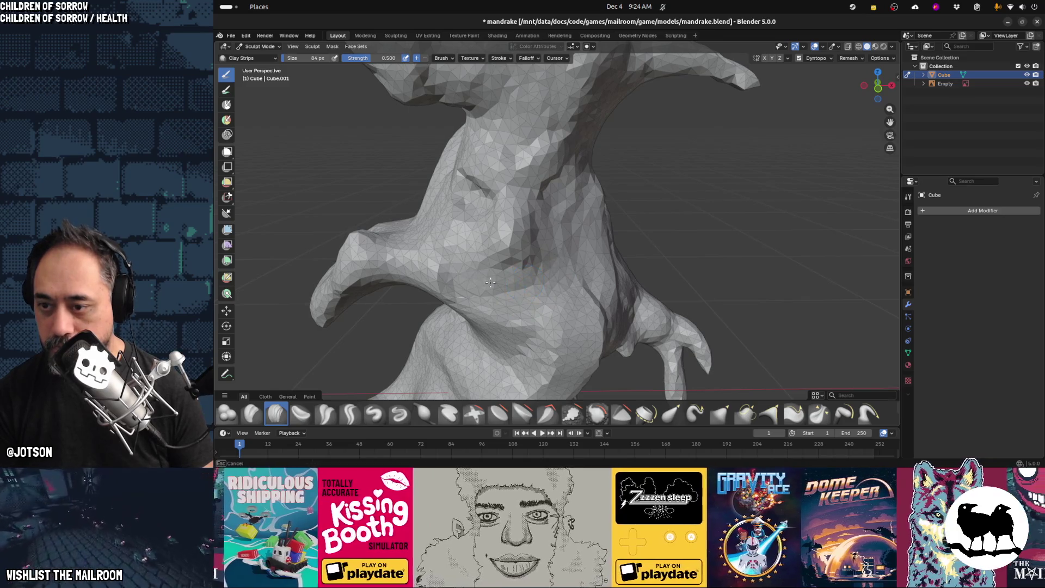
pyautogui.moveTo(475, 235); pyautogui.dragTo(452, 234)
pyautogui.moveTo(552, 249); pyautogui.dragTo(563, 249)
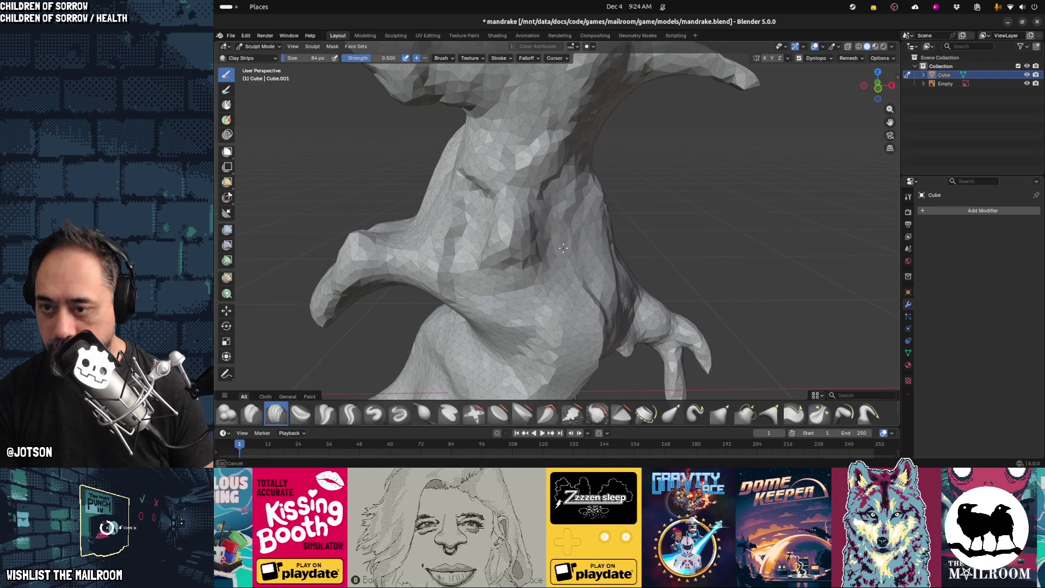
pyautogui.moveTo(471, 204)
pyautogui.mouseDown()
pyautogui.moveTo(461, 239)
pyautogui.moveTo(471, 208)
pyautogui.moveTo(463, 229)
pyautogui.moveTo(476, 215)
pyautogui.moveTo(486, 224)
pyautogui.mouseUp()
pyautogui.moveTo(549, 206); pyautogui.dragTo(543, 248)
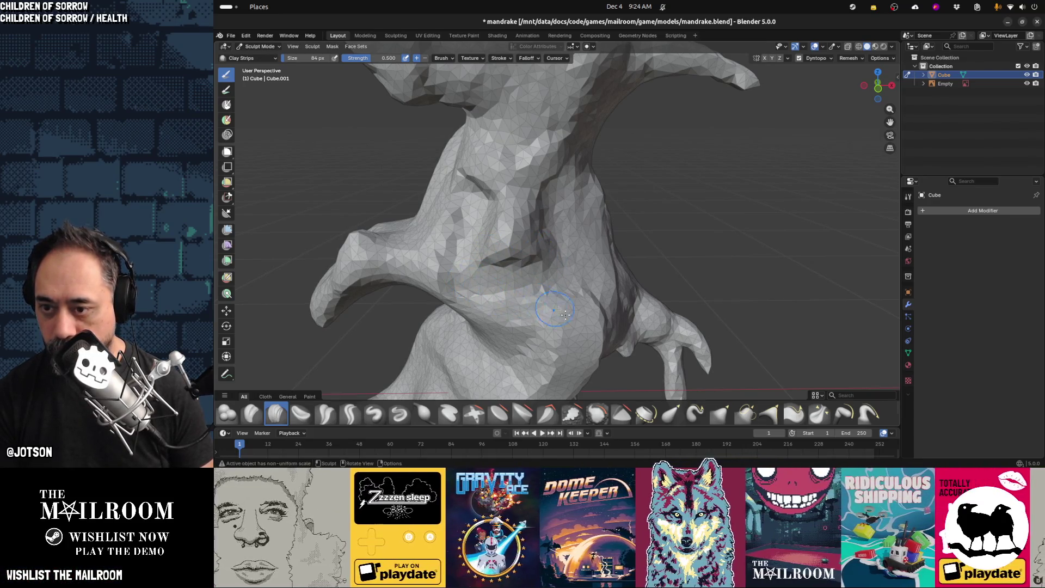
pyautogui.moveTo(581, 320)
pyautogui.mouseDown()
pyautogui.moveTo(590, 240)
pyautogui.moveTo(572, 273)
pyautogui.mouseUp()
pyautogui.moveTo(436, 242)
pyautogui.mouseDown()
pyautogui.moveTo(490, 299)
pyautogui.moveTo(446, 229)
pyautogui.mouseUp()
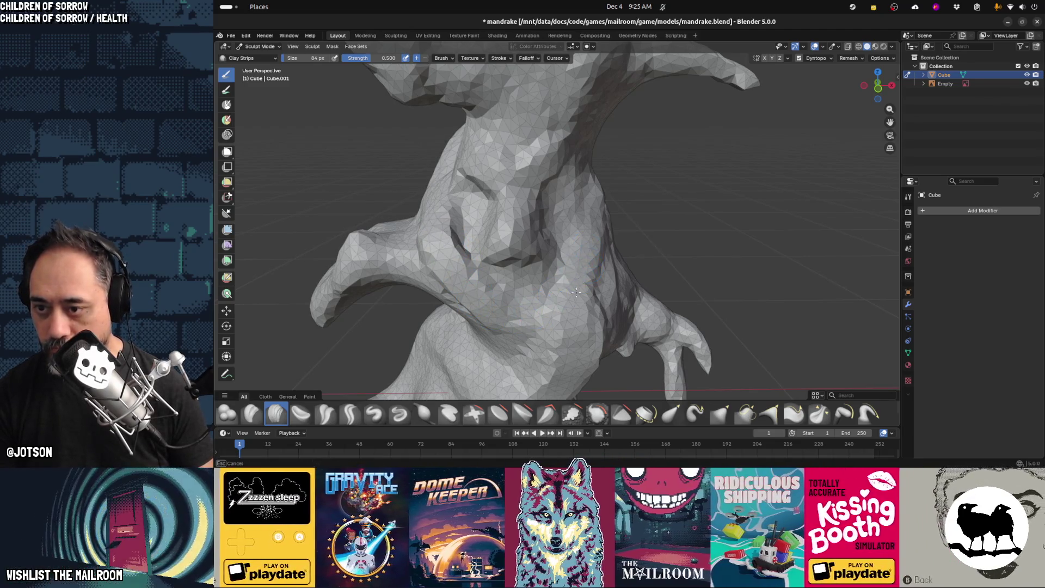
# Reshape the neck and chest with clay, then return to the front view with the reference image
pyautogui.moveTo(558, 324)
pyautogui.mouseDown(button='middle')
pyautogui.moveTo(521, 322)
pyautogui.moveTo(514, 229)
pyautogui.mouseUp(button='middle')
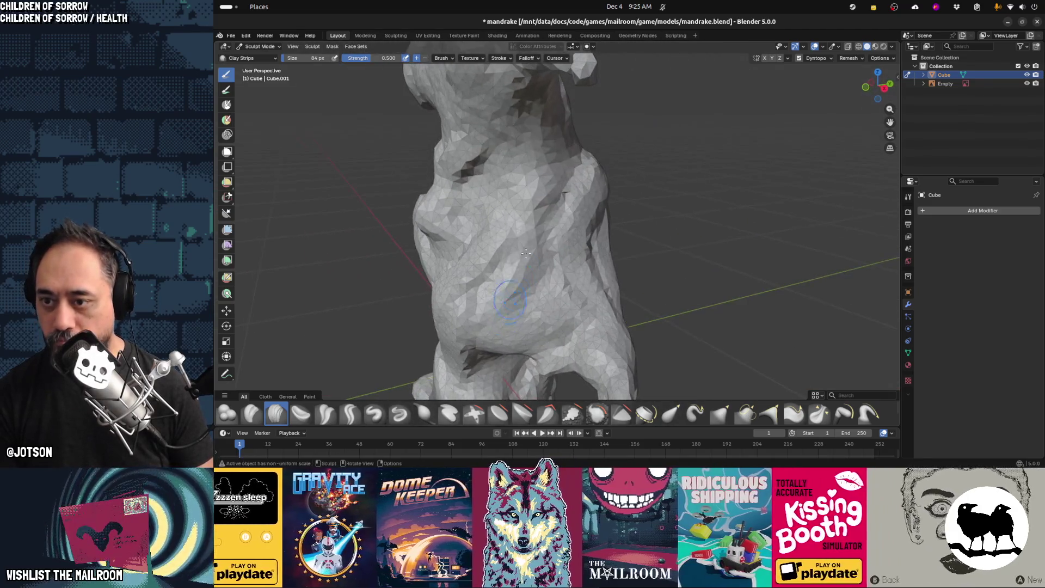
pyautogui.moveTo(490, 289)
pyautogui.mouseDown()
pyautogui.moveTo(522, 229)
pyautogui.moveTo(536, 162)
pyautogui.moveTo(531, 218)
pyautogui.mouseUp()
pyautogui.moveTo(531, 218)
pyautogui.mouseDown(button='middle')
pyautogui.moveTo(558, 305)
pyautogui.moveTo(484, 183)
pyautogui.mouseUp(button='middle')
pyautogui.moveTo(478, 135)
pyautogui.mouseDown()
pyautogui.moveTo(498, 212)
pyautogui.moveTo(464, 239)
pyautogui.moveTo(472, 177)
pyautogui.moveTo(521, 279)
pyautogui.mouseUp()
pyautogui.moveTo(539, 286)
pyautogui.mouseDown(button='middle')
pyautogui.moveTo(530, 286)
pyautogui.moveTo(519, 150)
pyautogui.mouseUp(button='middle')
pyautogui.moveTo(542, 212)
pyautogui.mouseDown(button='middle')
pyautogui.moveTo(534, 309)
pyautogui.moveTo(554, 314)
pyautogui.moveTo(478, 307)
pyautogui.moveTo(626, 275)
pyautogui.moveTo(597, 256)
pyautogui.mouseUp(button='middle')
pyautogui.press('KP_1')
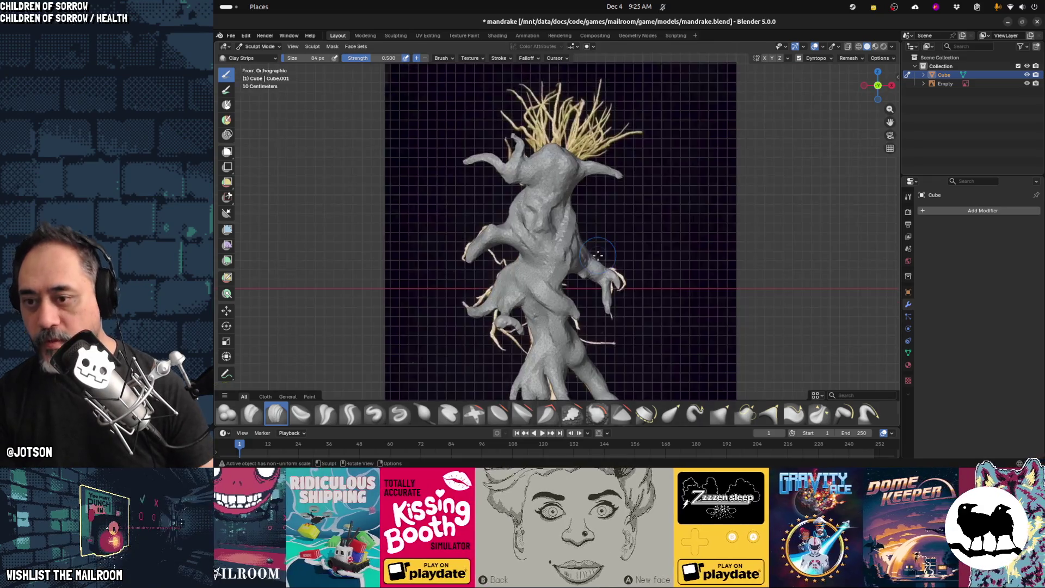
# Select the reference-image Empty and save mandrake.blend
pyautogui.click(943, 85)
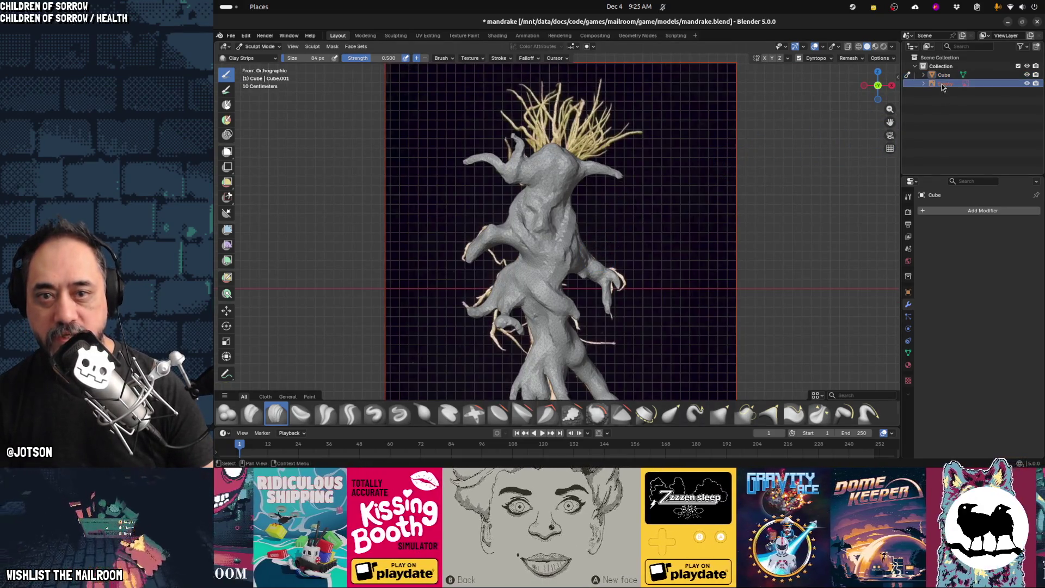
pyautogui.moveTo(621, 174)
pyautogui.mouseDown(button='middle')
pyautogui.moveTo(606, 196)
pyautogui.moveTo(613, 214)
pyautogui.moveTo(593, 237)
pyautogui.mouseUp(button='middle')
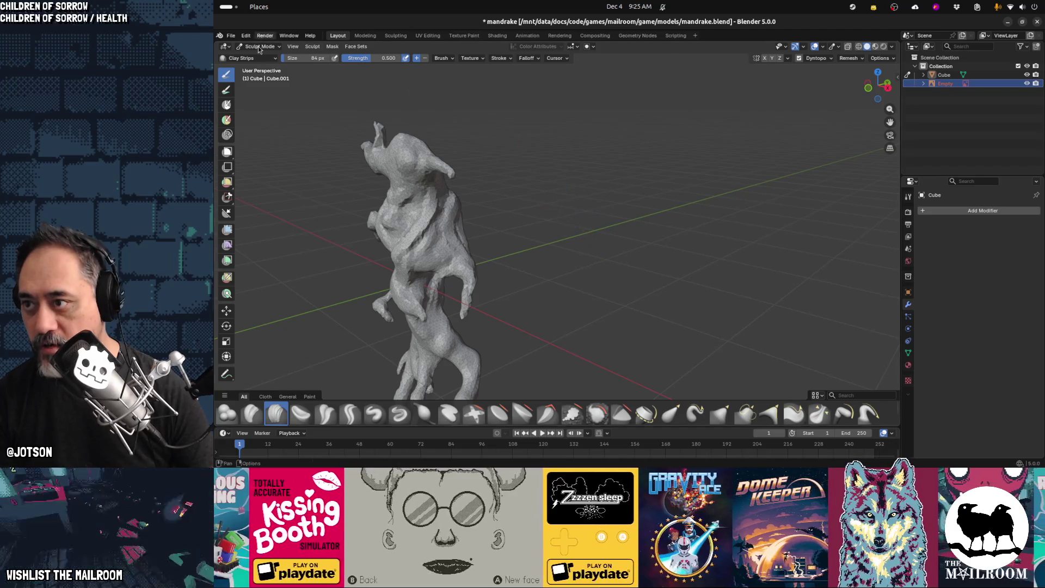
pyautogui.hotkey('ctrl', 's')
# Switch the mandrake from Sculpt Mode back to Object Mode and bring up the Add menu's Curve types
pyautogui.click(260, 48)
pyautogui.click(262, 57)
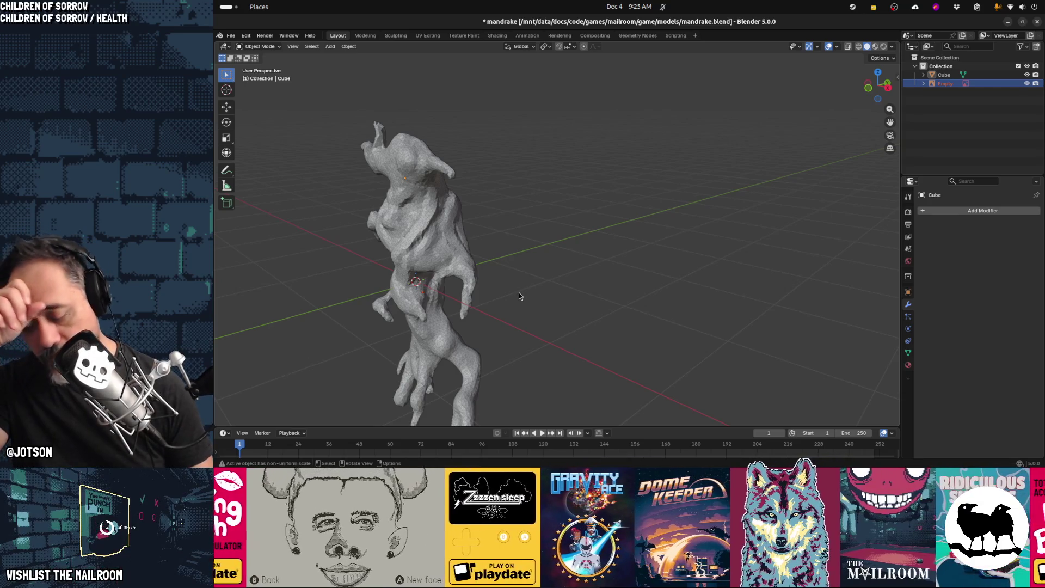
pyautogui.moveTo(539, 301); pyautogui.dragTo(564, 294, button='middle')
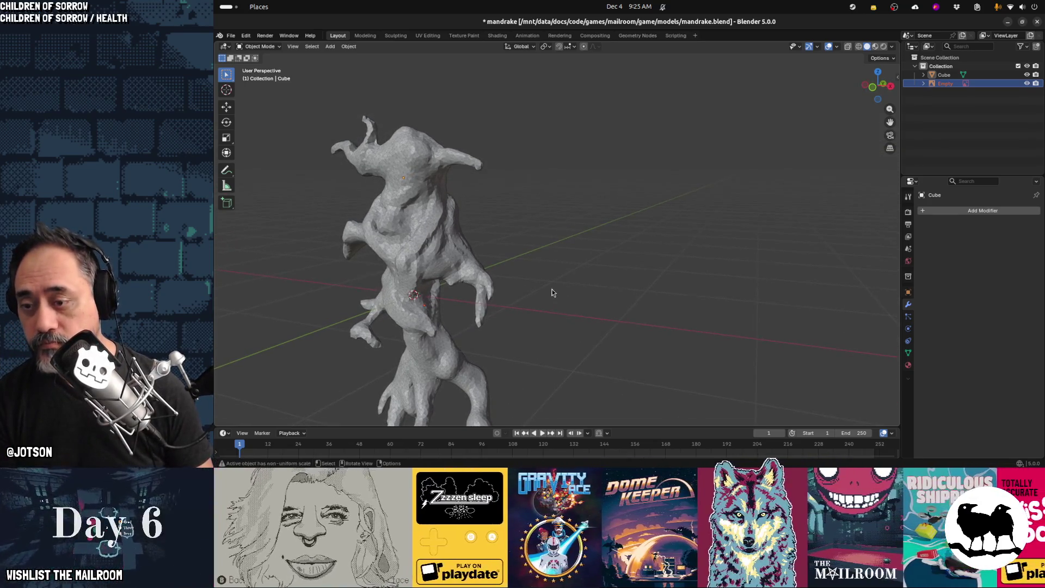
pyautogui.hotkey('shift', 'a')
# Add a Bézier curve and edit its points in front orthographic view
pyautogui.moveTo(544, 271)
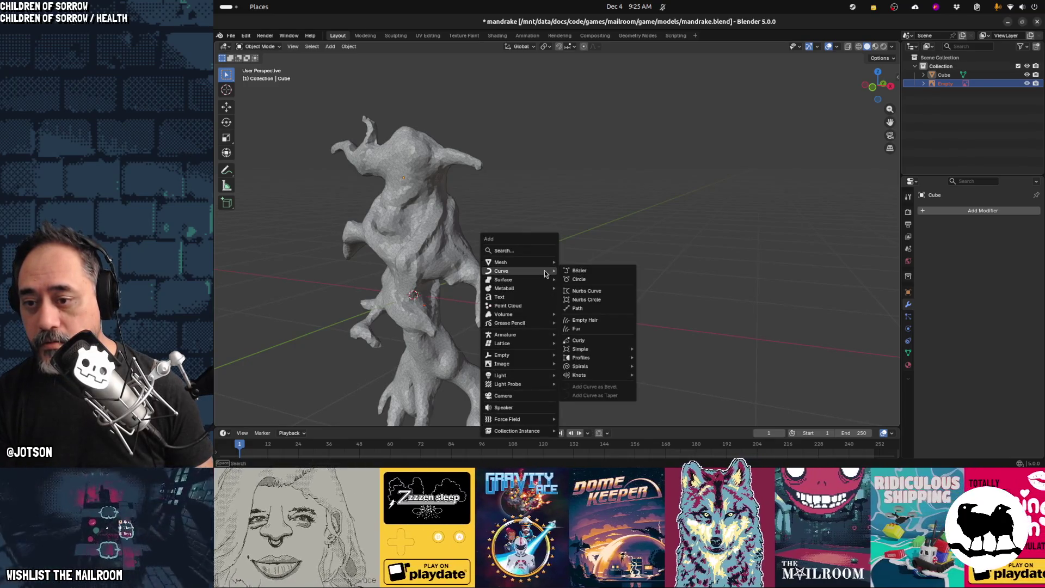
pyautogui.click(589, 274)
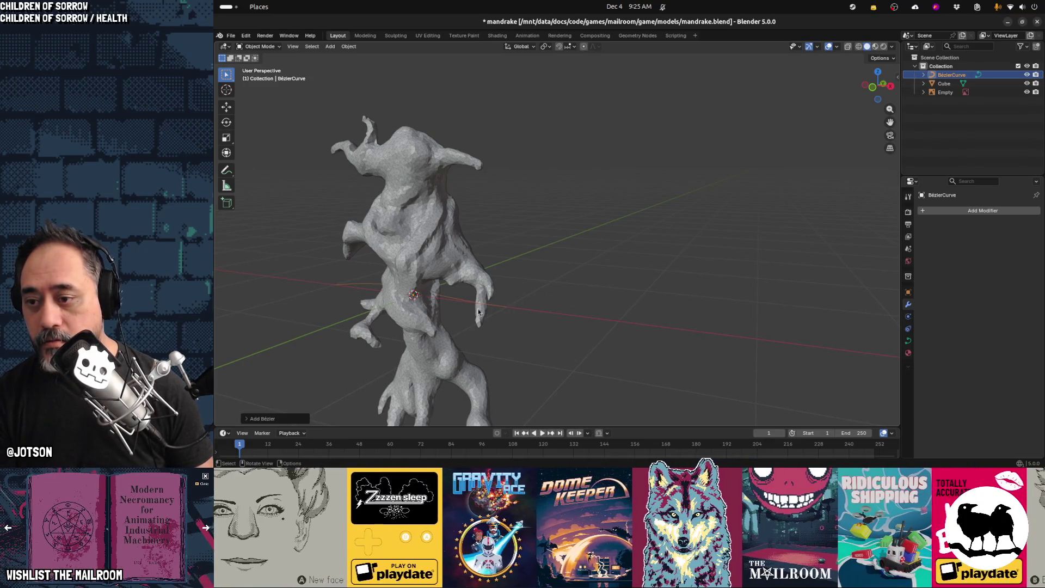
pyautogui.press('Tab')
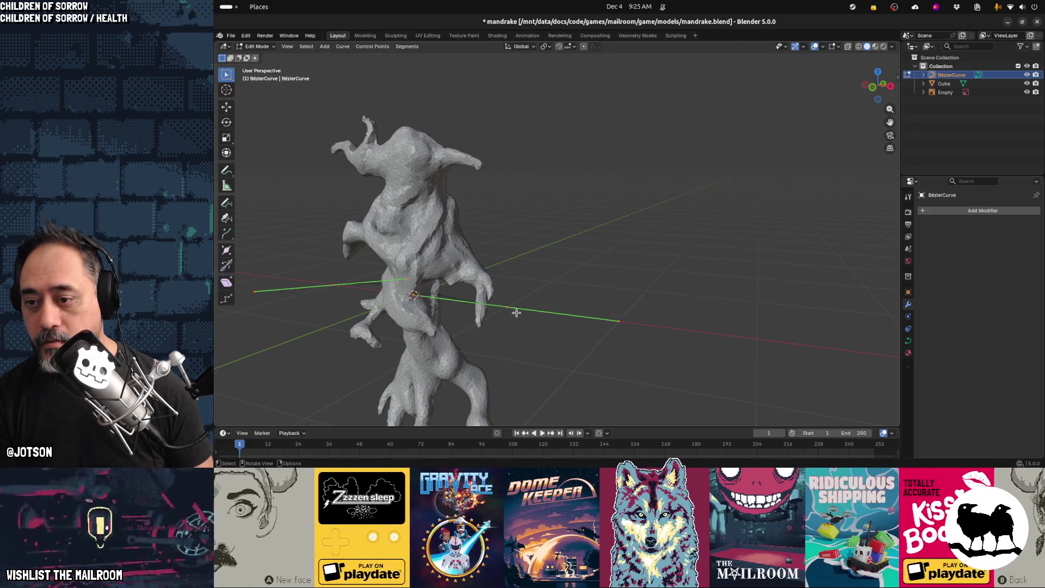
pyautogui.press('KP_1')
# Move the curve up and to the right of the mandrake and rotate it to a steep diagonal
pyautogui.press('r')
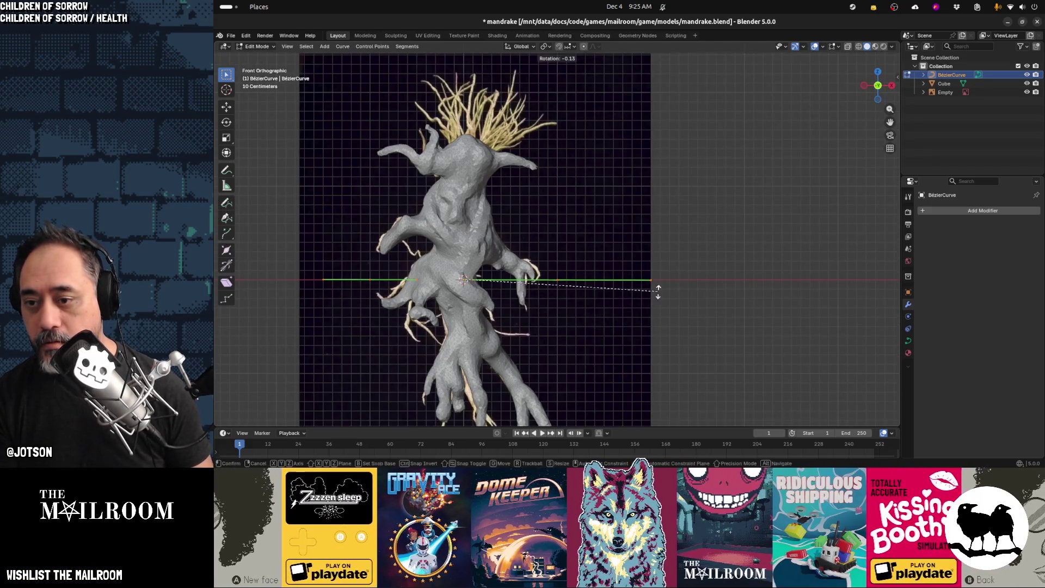
pyautogui.press('Escape')
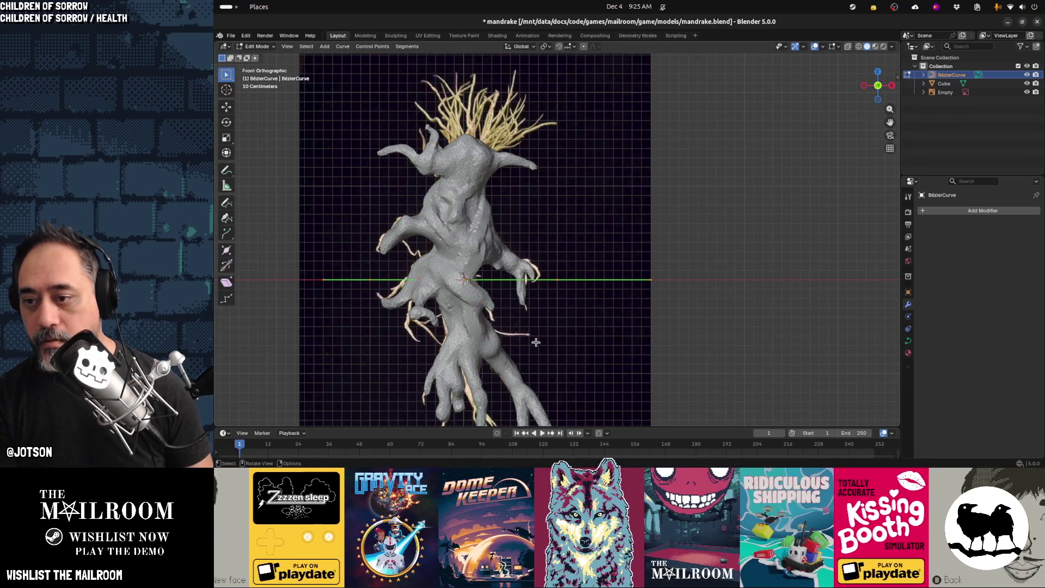
pyautogui.press('g')
pyautogui.click(682, 189)
pyautogui.press('g')
pyautogui.press('Escape')
pyautogui.press('g')
pyautogui.click(723, 227)
pyautogui.press('r')
pyautogui.click(626, 275)
# Reposition a control point, then rotate the top point's handle steeply and shorten it
pyautogui.press('g')
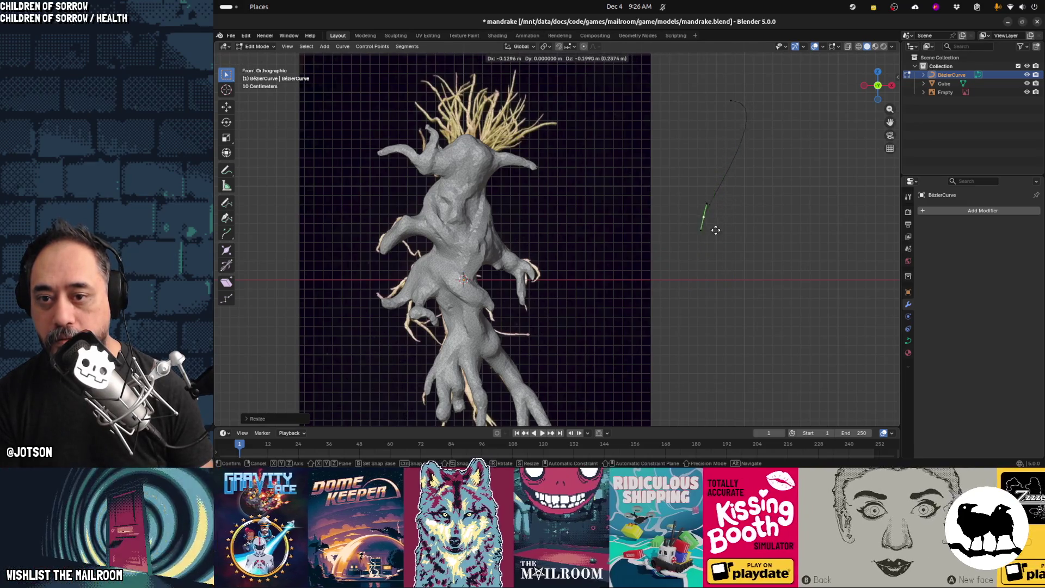
pyautogui.click(740, 122)
pyautogui.click(731, 100)
pyautogui.press('r')
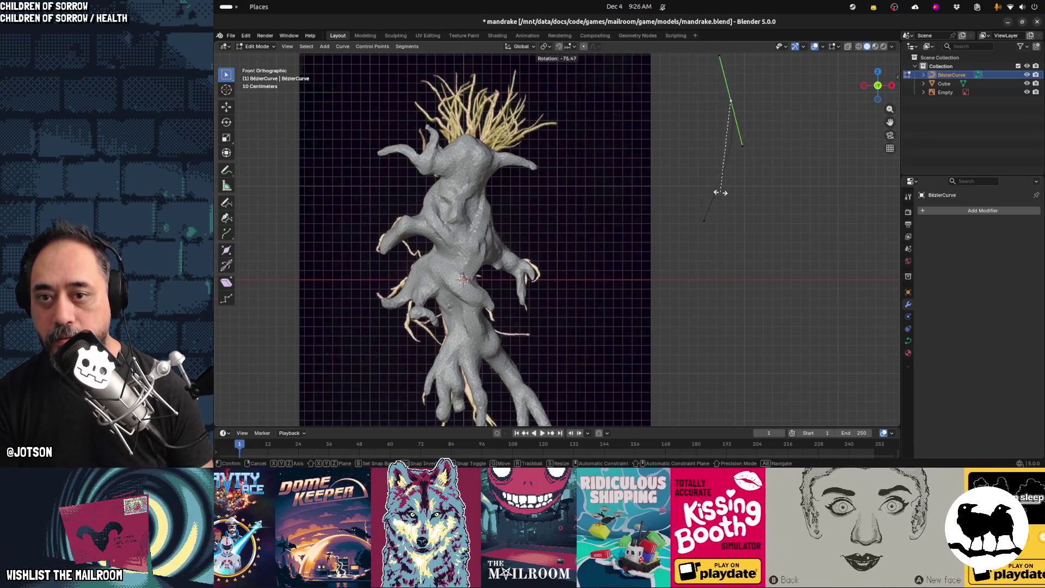
pyautogui.click(702, 177)
pyautogui.press('g')
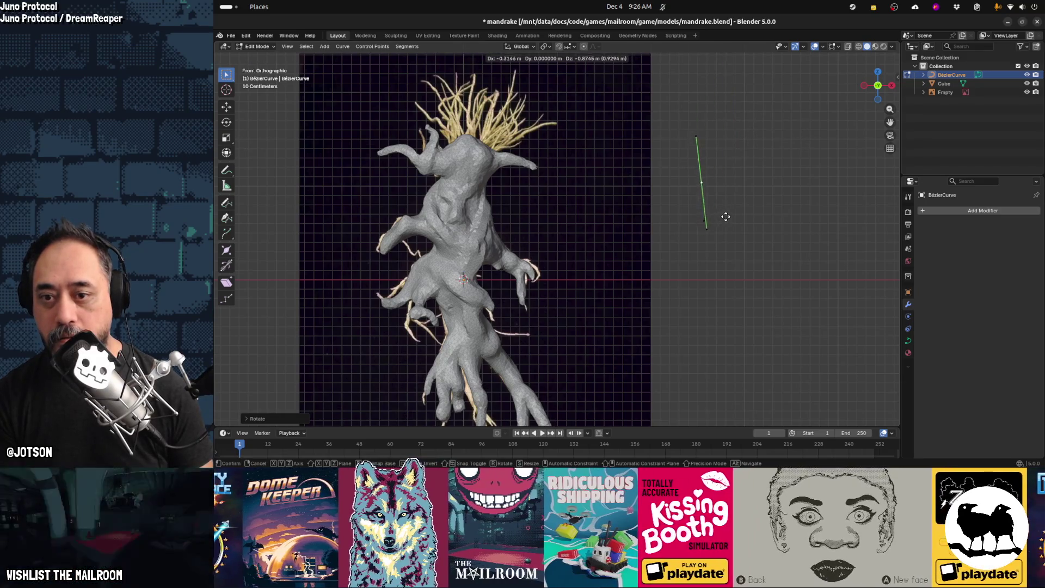
pyautogui.press('Escape')
pyautogui.press('s')
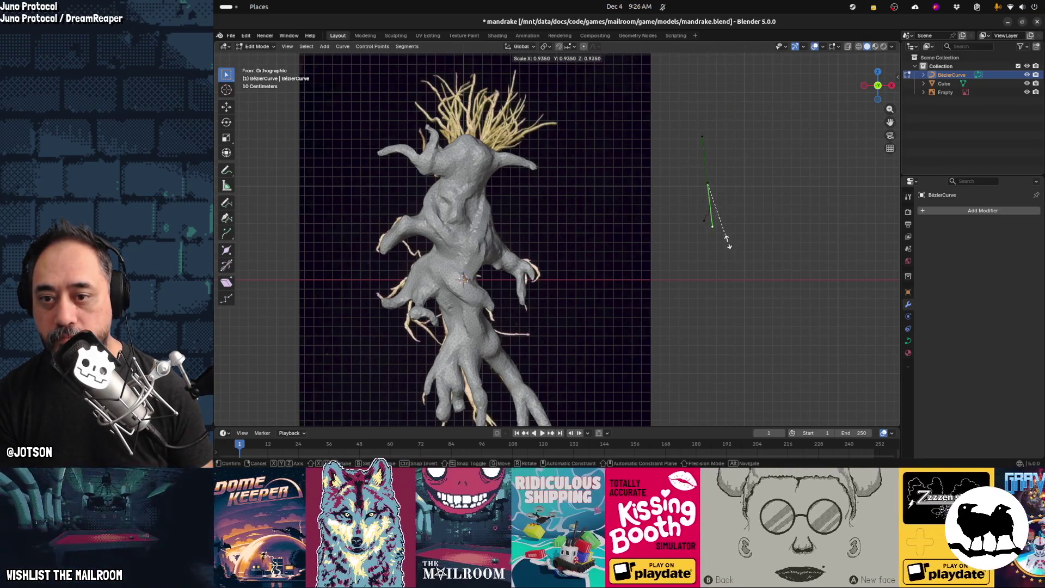
pyautogui.press('Escape')
pyautogui.press('s')
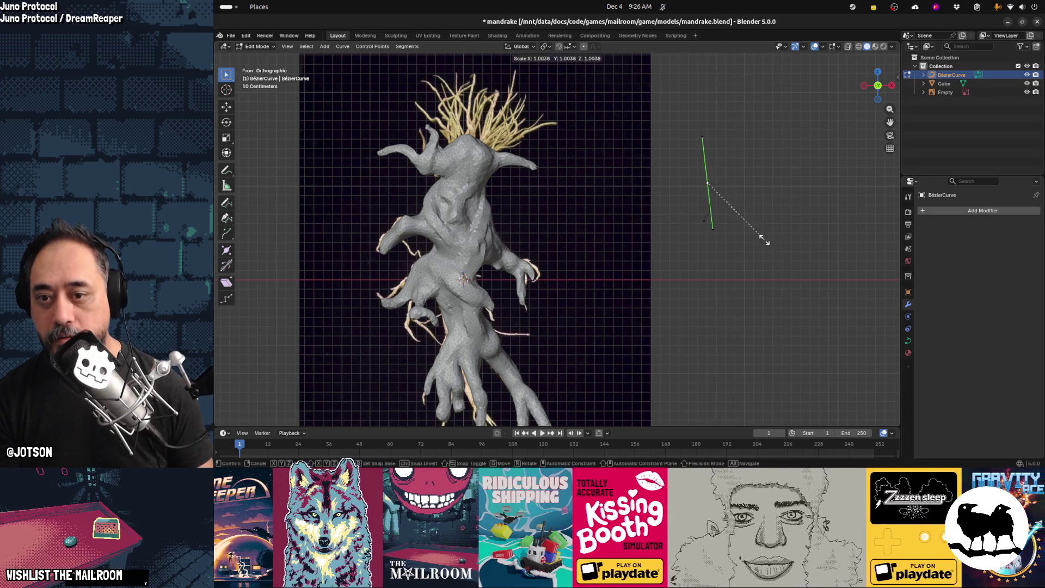
pyautogui.click(708, 220)
# Move the curve handle lower and tilt it through several small adjustments
pyautogui.moveTo(708, 220); pyautogui.dragTo(742, 238)
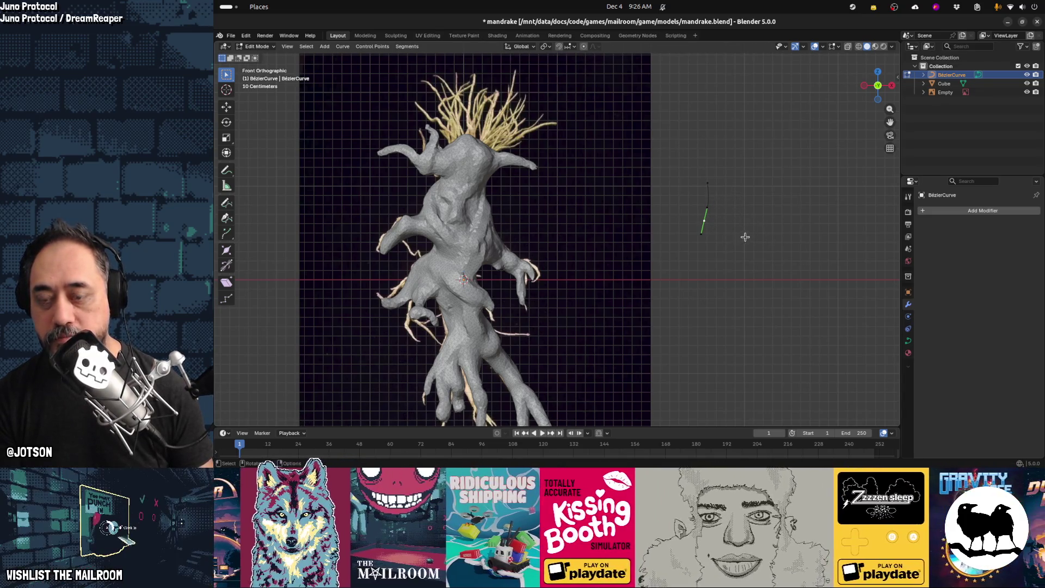
pyautogui.press('g')
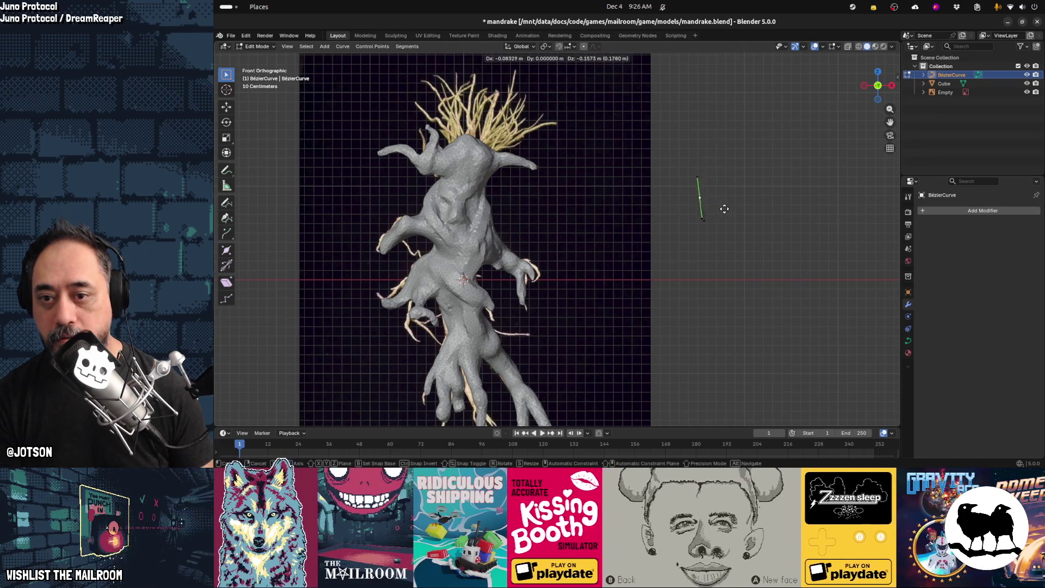
pyautogui.click(726, 209)
pyautogui.press('r')
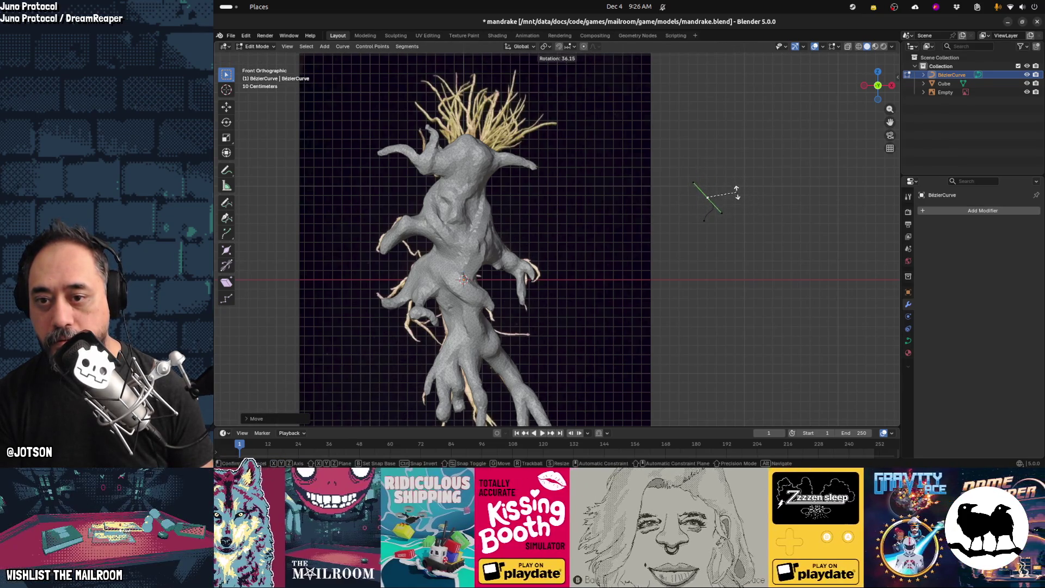
pyautogui.press('g')
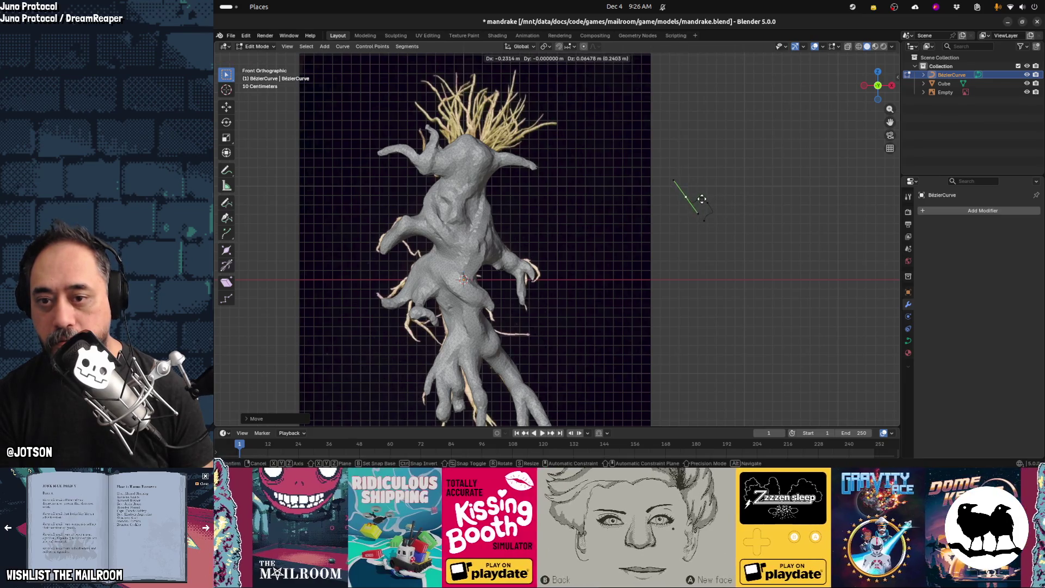
pyautogui.click(701, 186)
pyautogui.press('g')
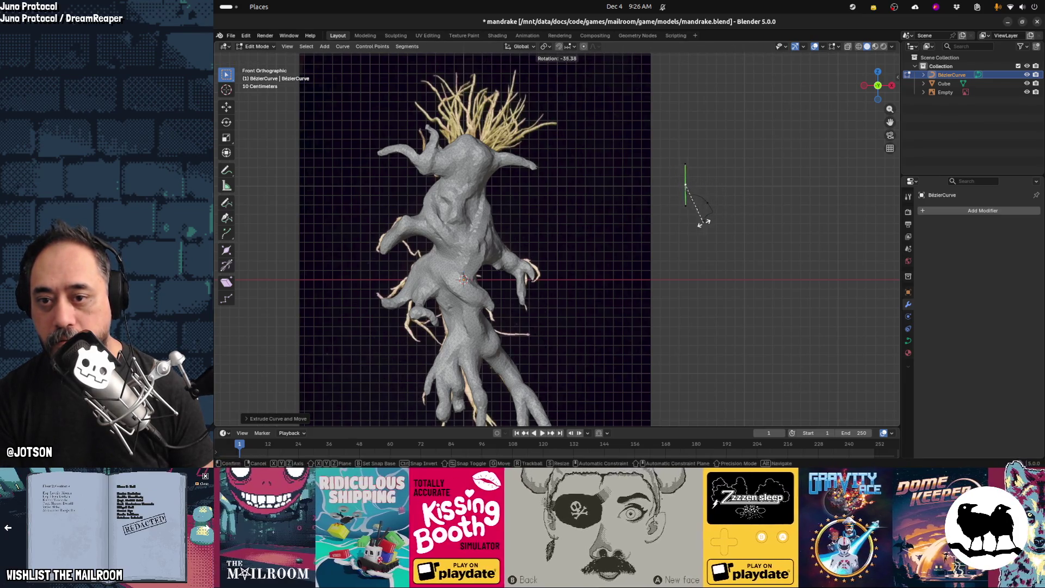
pyautogui.click(710, 199)
pyautogui.press('g')
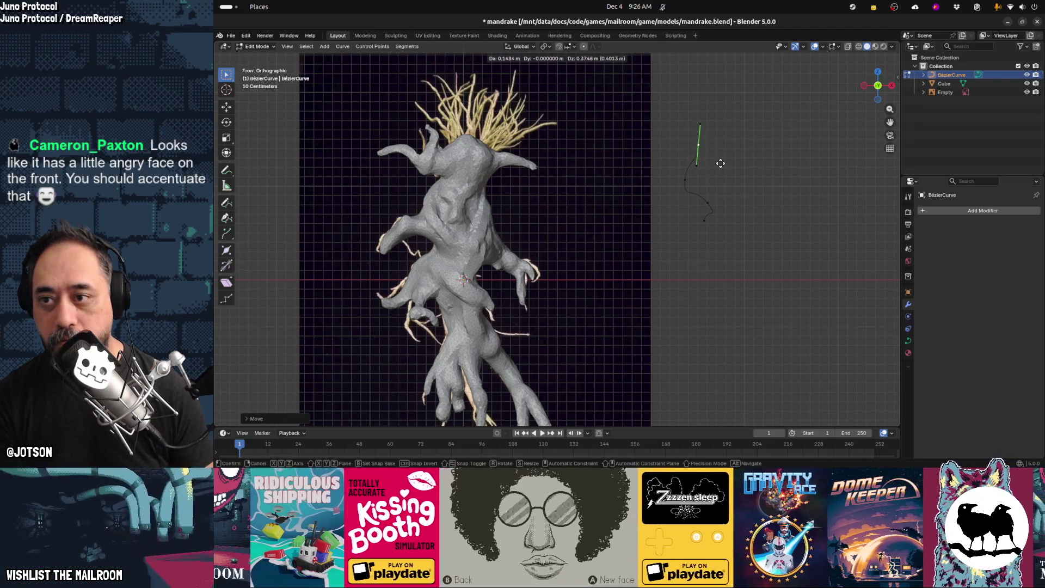
pyautogui.click(722, 168)
# Extrude a new control point from the curve end and rotate its handle into the wave
pyautogui.press('e')
pyautogui.click(730, 173)
pyautogui.press('r')
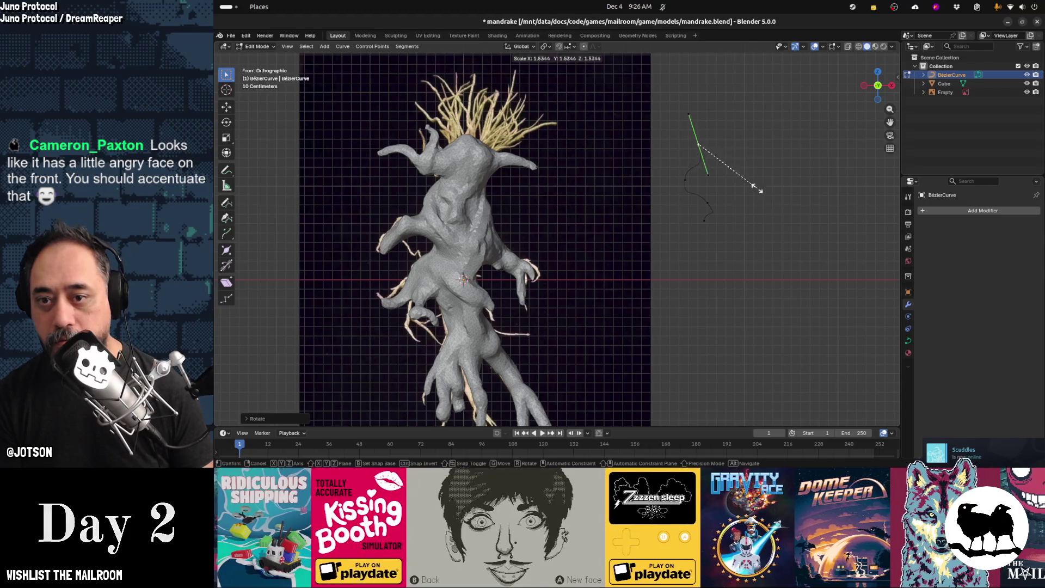
pyautogui.click(752, 187)
pyautogui.press('g')
pyautogui.press('Escape')
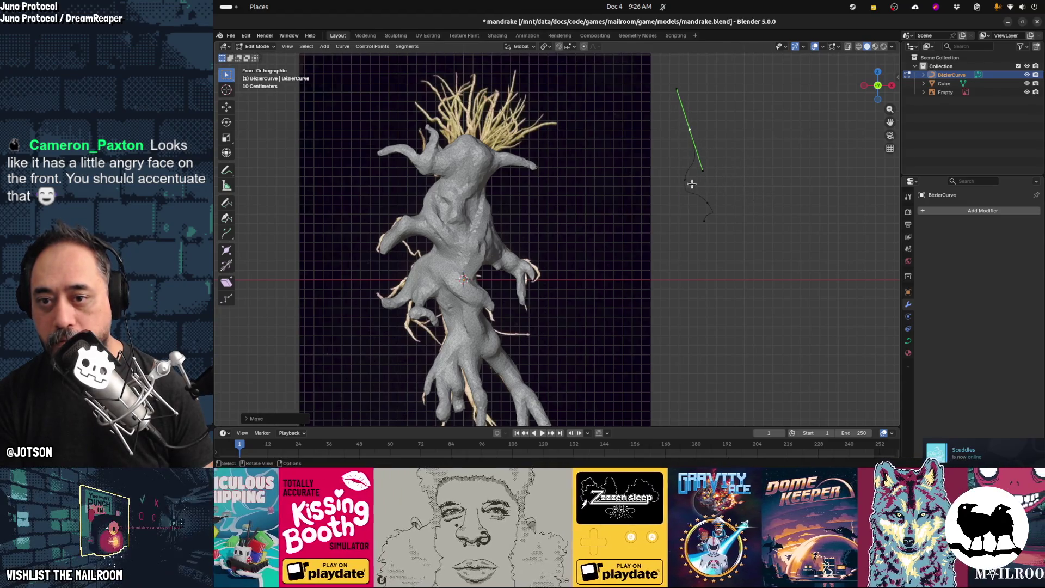
pyautogui.press('r')
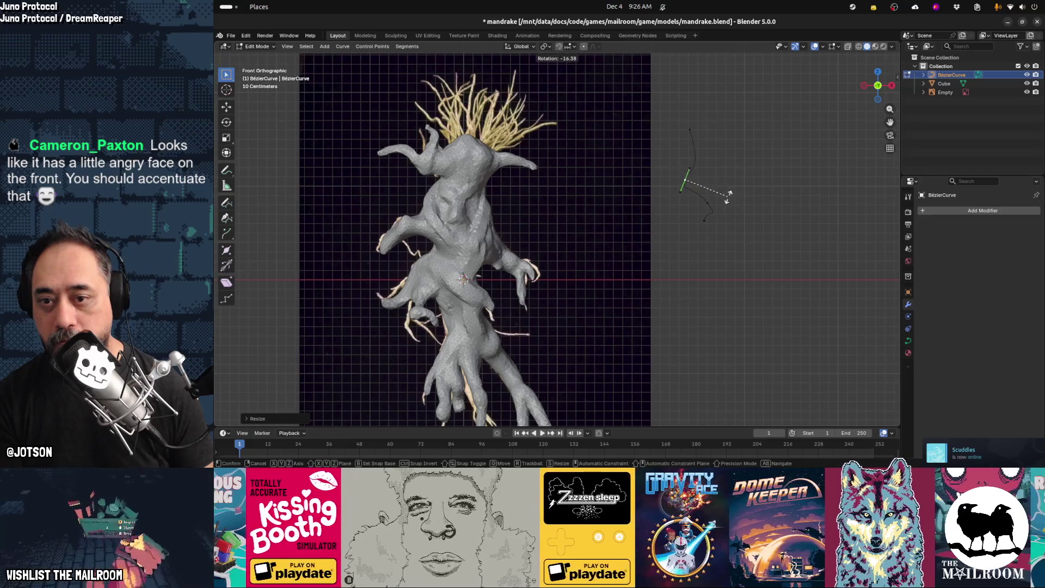
pyautogui.click(728, 196)
pyautogui.press('g')
pyautogui.press('Escape')
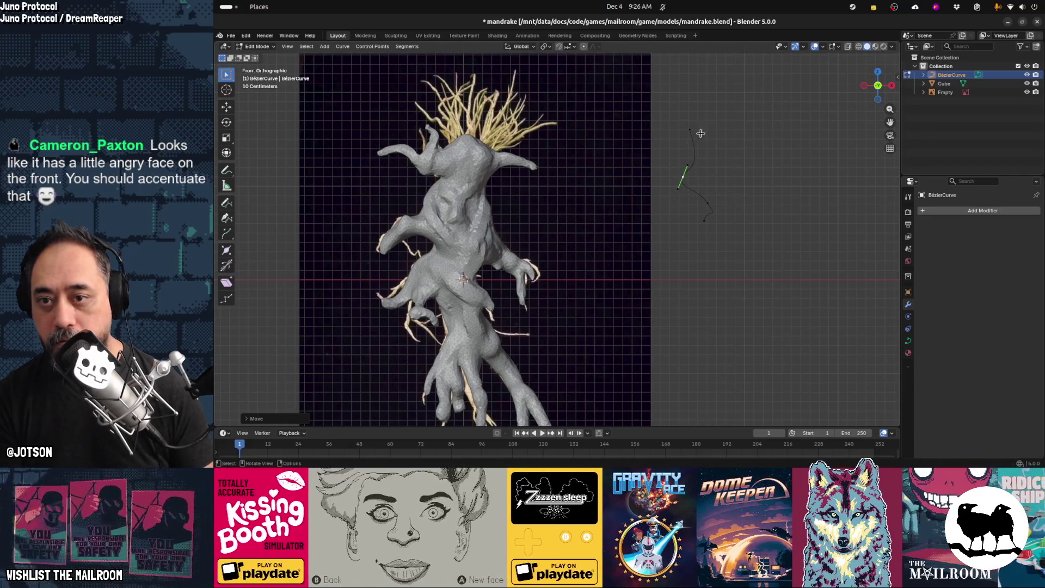
# Reposition and rescale the top point's handle, then leave Edit Mode
pyautogui.click(707, 134)
pyautogui.press('g')
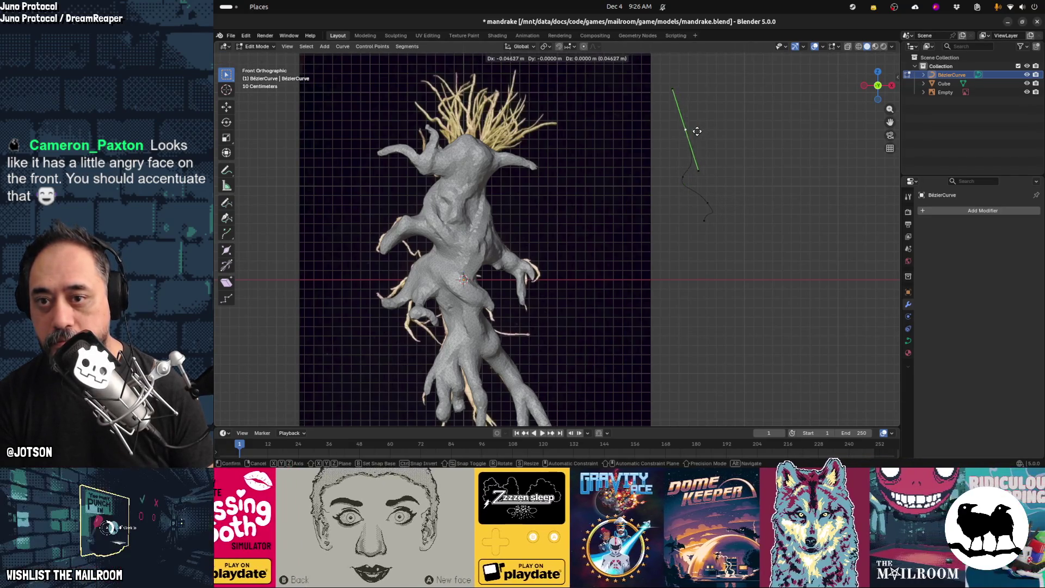
pyautogui.click(694, 115)
pyautogui.press('s')
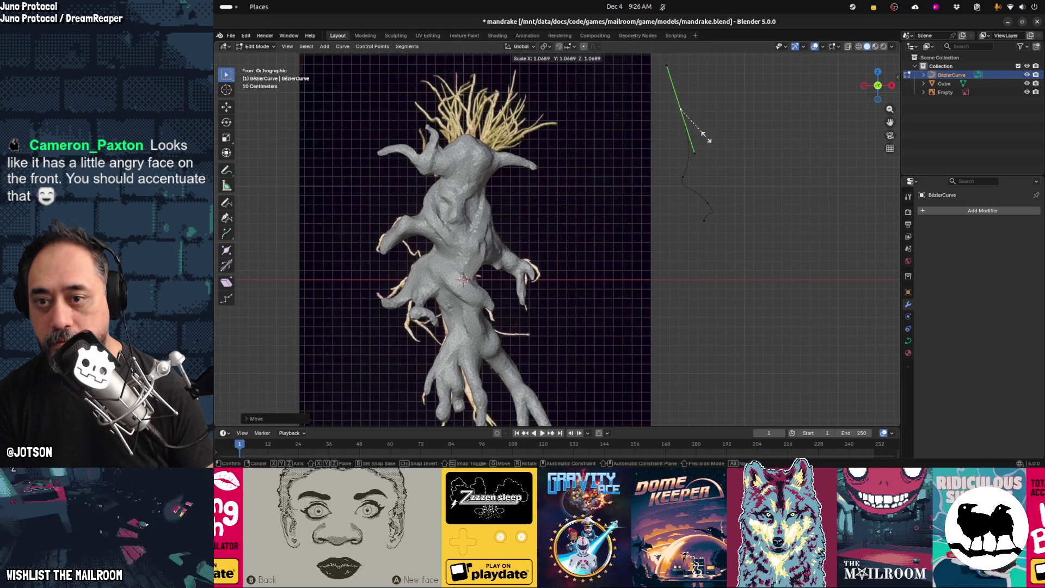
pyautogui.click(727, 163)
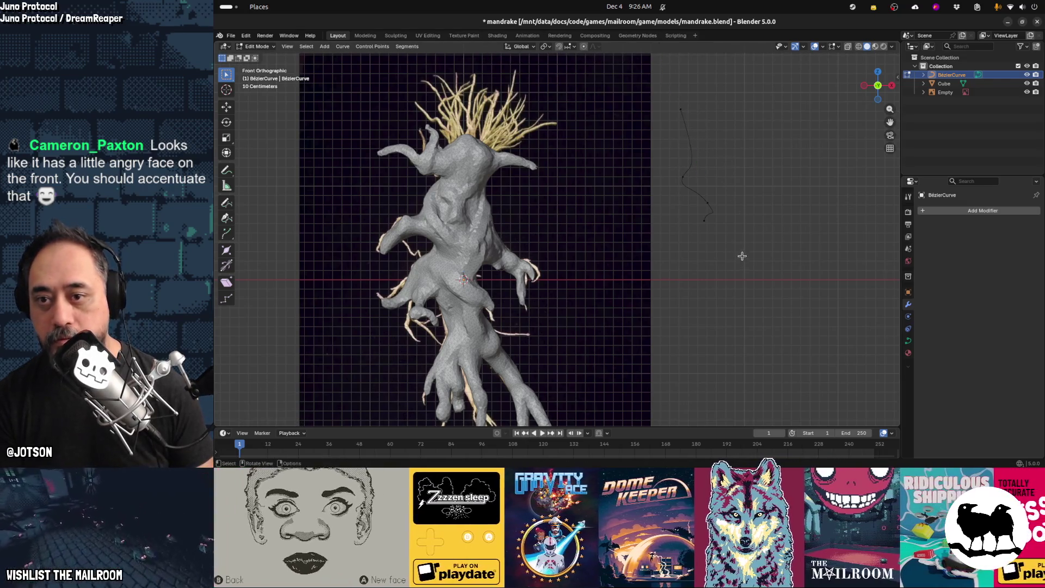
pyautogui.press('Tab')
# In Curve Data's Geometry panel, raise the tendril's Extrude to 0.02 m, then reselect the curve
pyautogui.keyDown('shift'); pyautogui.moveTo(716, 221); pyautogui.dragTo(650, 234, button='middle'); pyautogui.keyUp('shift')
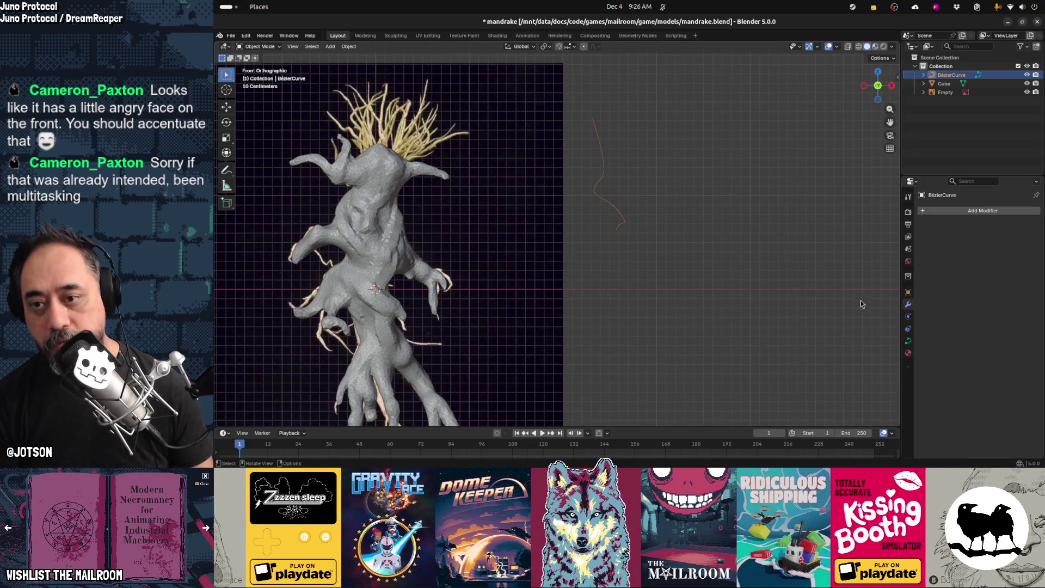
pyautogui.click(908, 341)
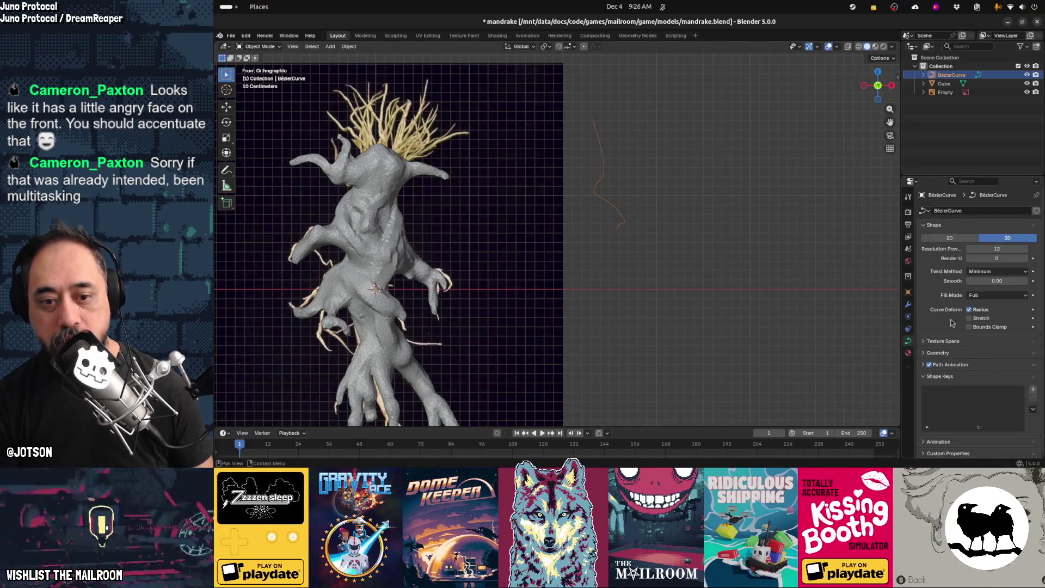
pyautogui.scroll(-1, 1043, 357)
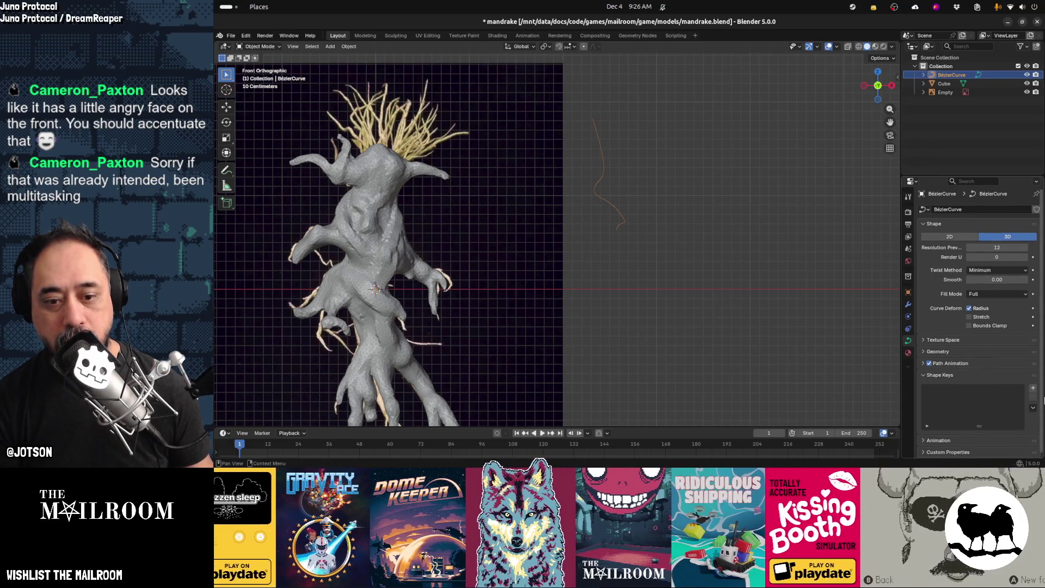
pyautogui.click(953, 354)
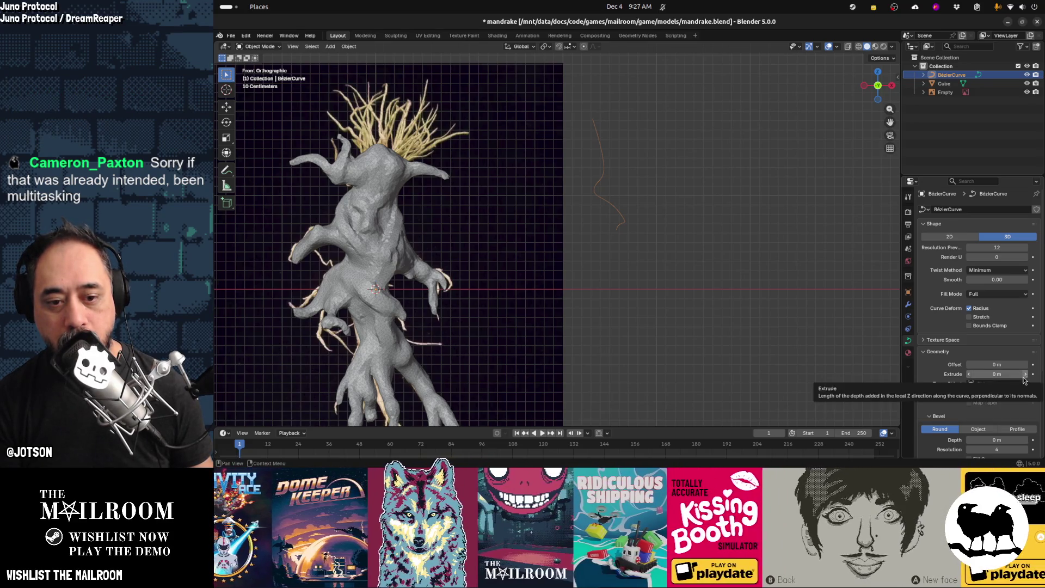
pyautogui.click(1025, 376)
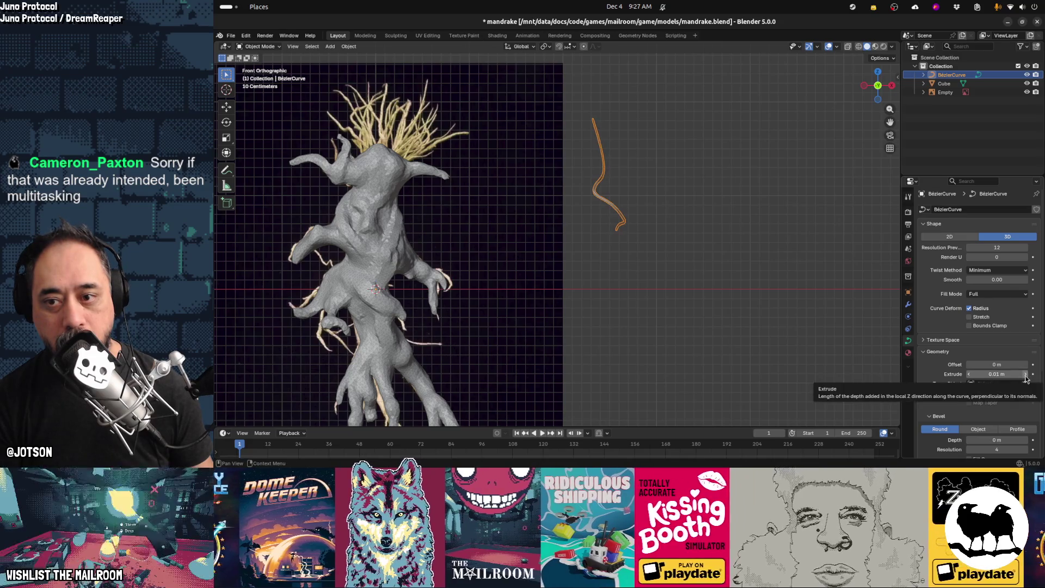
pyautogui.click(1026, 375)
pyautogui.click(757, 284)
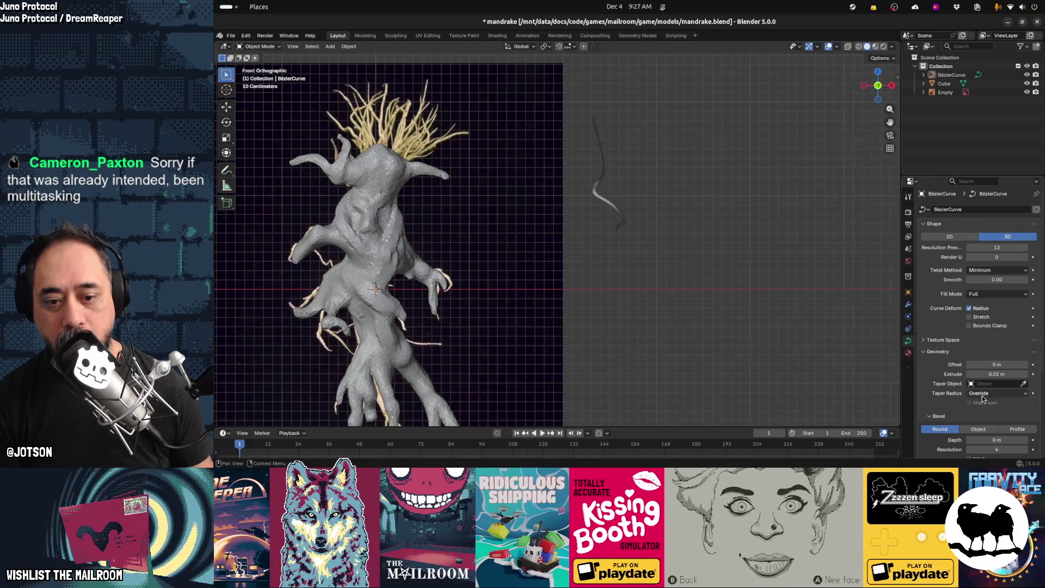
pyautogui.hotkey('ctrl', 'z')
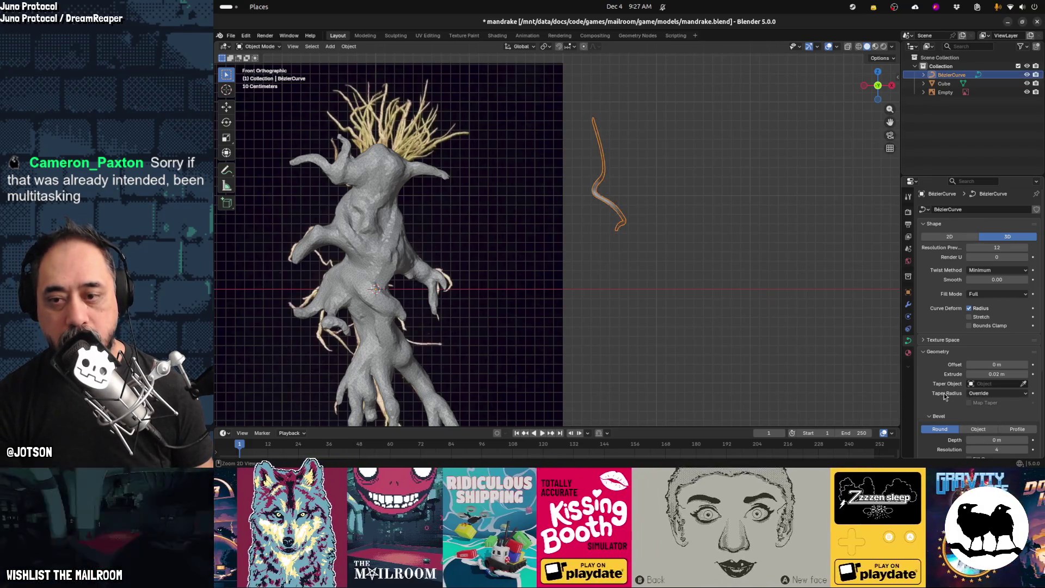
pyautogui.moveTo(757, 245); pyautogui.dragTo(723, 282, button='middle')
# Undo the extrusion and give the tendril a 0.01 m Bevel Depth with Bevel Resolution 1
pyautogui.hotkey('ctrl', 'z')
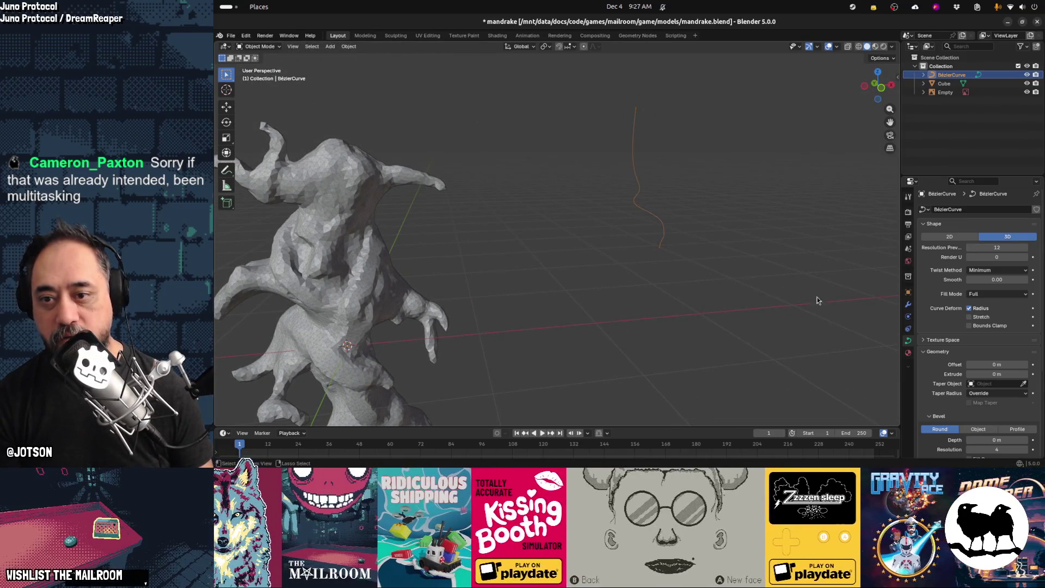
pyautogui.scroll(-5, 1039, 438)
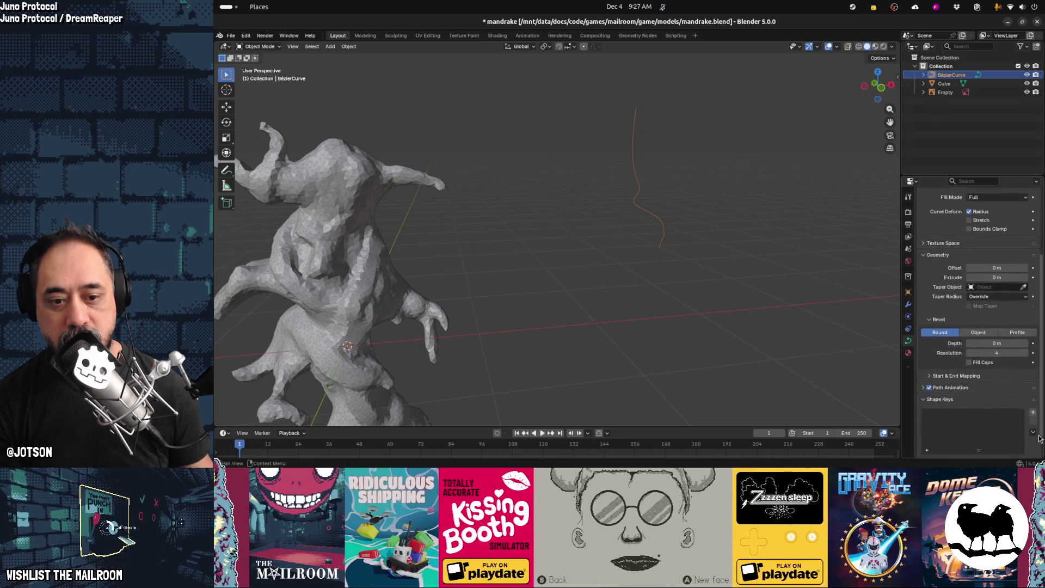
pyautogui.scroll(-1, 1040, 438)
pyautogui.click(1027, 334)
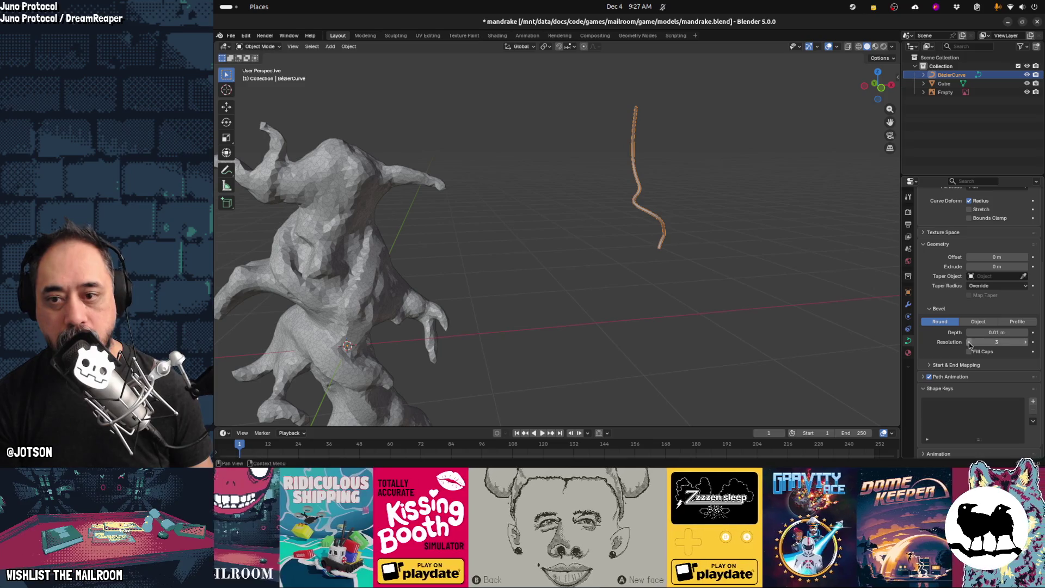
pyautogui.click(969, 342)
pyautogui.click(969, 343)
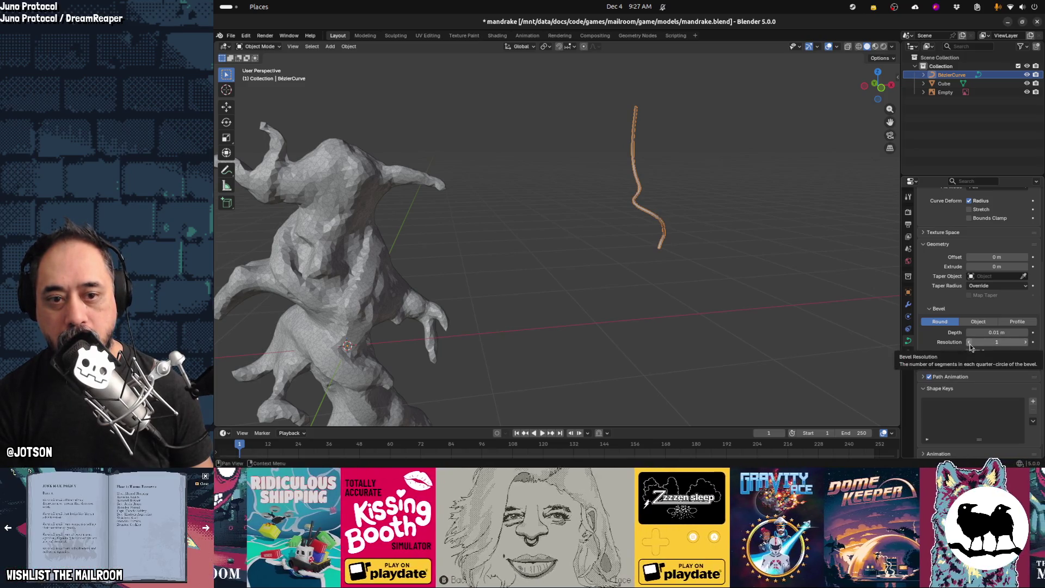
# Lower Resolution Preview U to 4, reselect the tendril and try the Taper Object eyedropper
pyautogui.scroll(5, 1043, 264)
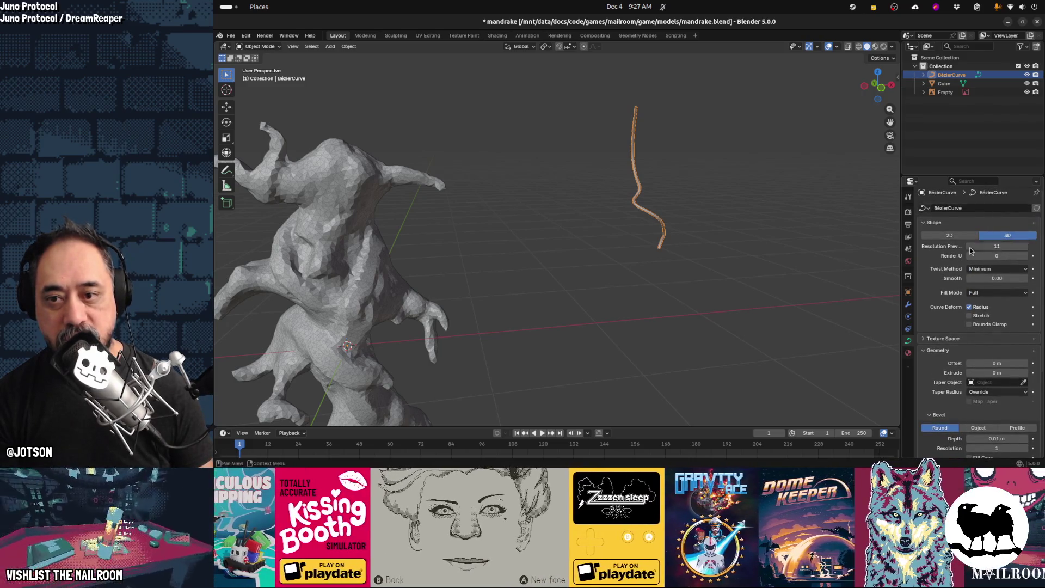
pyautogui.click(969, 250)
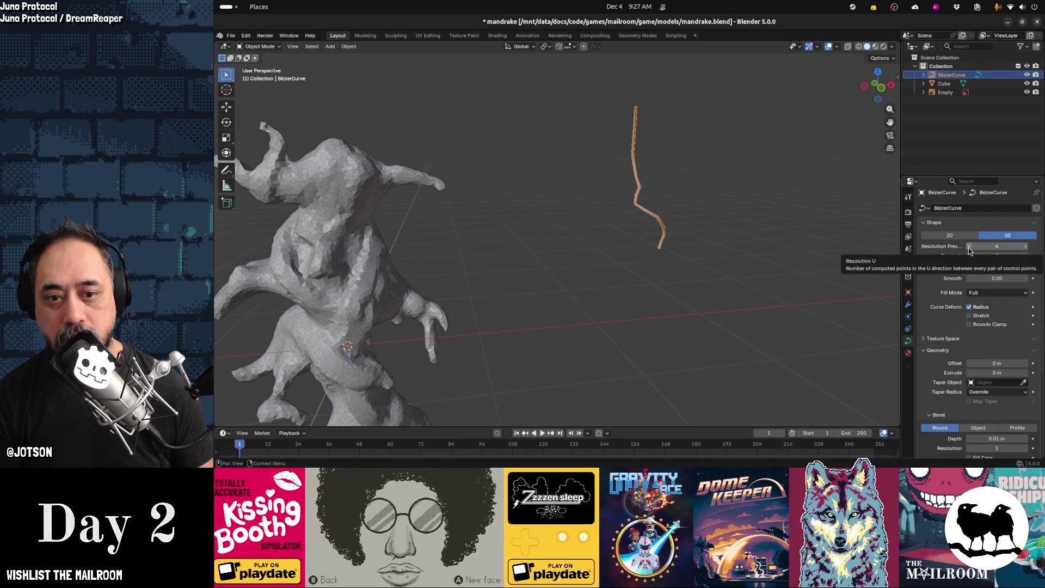
pyautogui.click(969, 249)
pyautogui.press('Tab')
pyautogui.moveTo(773, 264)
pyautogui.mouseDown(button='middle')
pyautogui.moveTo(707, 257)
pyautogui.moveTo(731, 252)
pyautogui.moveTo(665, 212)
pyautogui.moveTo(688, 210)
pyautogui.moveTo(684, 198)
pyautogui.moveTo(635, 185)
pyautogui.moveTo(611, 196)
pyautogui.moveTo(700, 212)
pyautogui.moveTo(691, 224)
pyautogui.mouseUp(button='middle')
pyautogui.press('Tab')
pyautogui.click(621, 208)
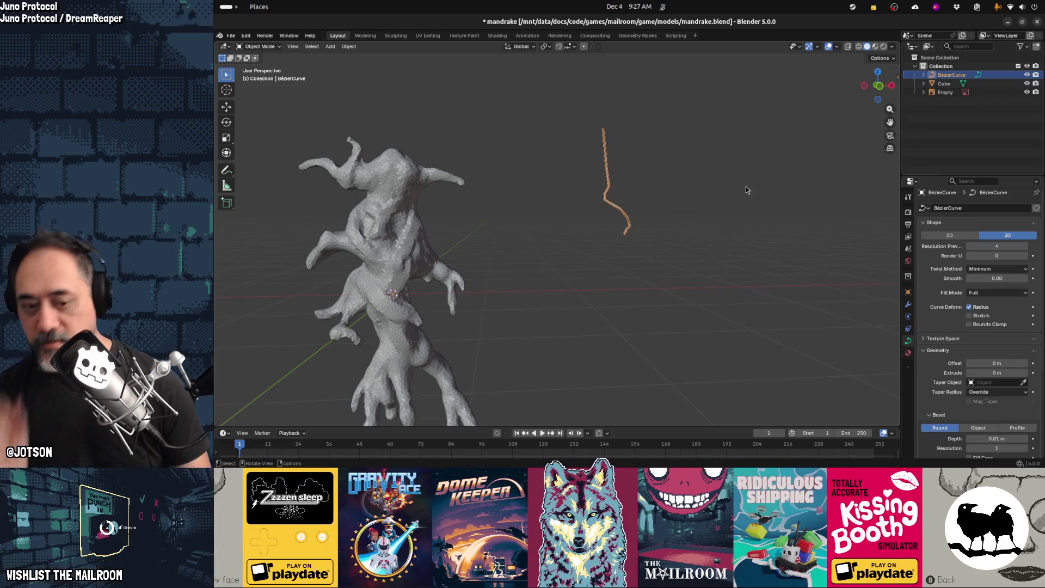
pyautogui.click(1023, 382)
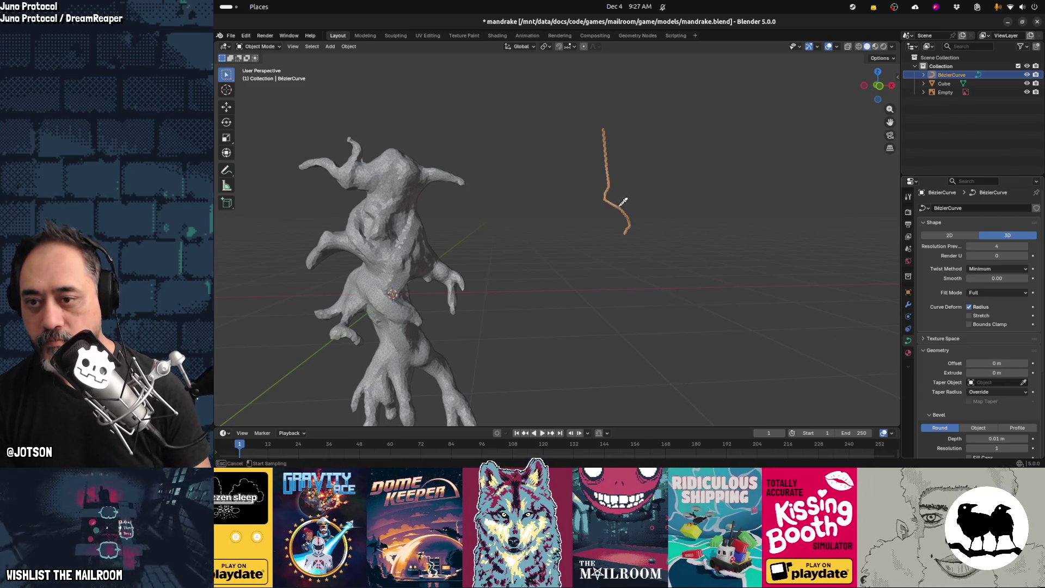
pyautogui.click(620, 212)
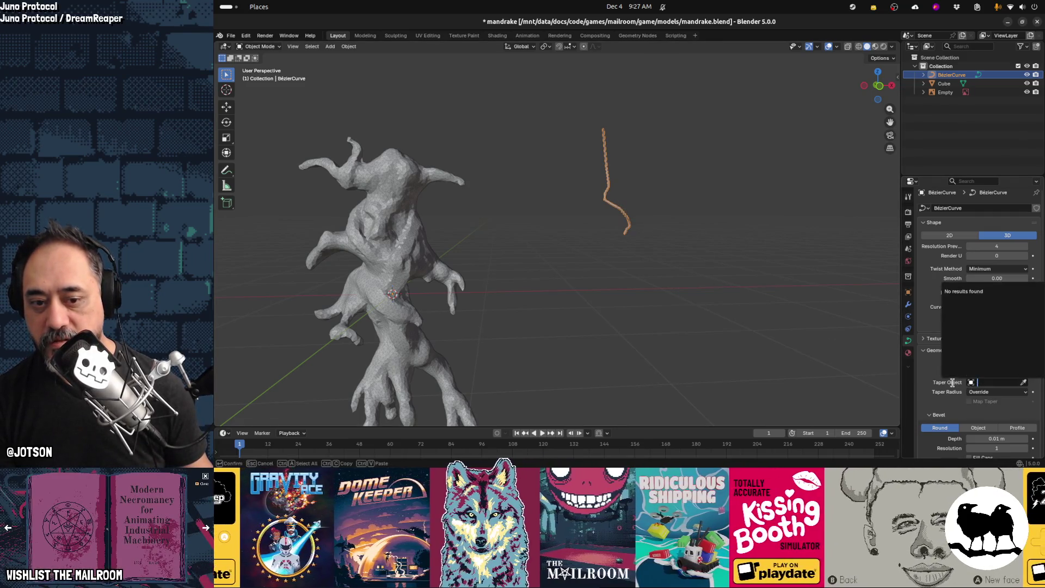
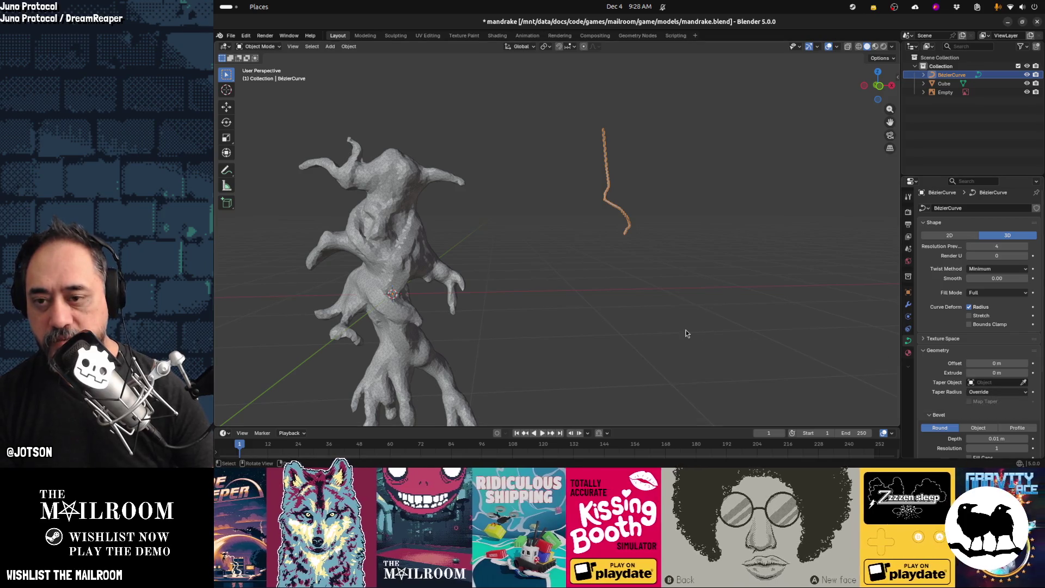
# Switch to a top orthographic view centred on the mandrake and bring up the Add menu's curve options
pyautogui.scroll(-2, 686, 333)
pyautogui.moveTo(684, 288)
pyautogui.mouseDown(button='middle')
pyautogui.moveTo(632, 298)
pyautogui.moveTo(570, 287)
pyautogui.moveTo(528, 303)
pyautogui.mouseUp(button='middle')
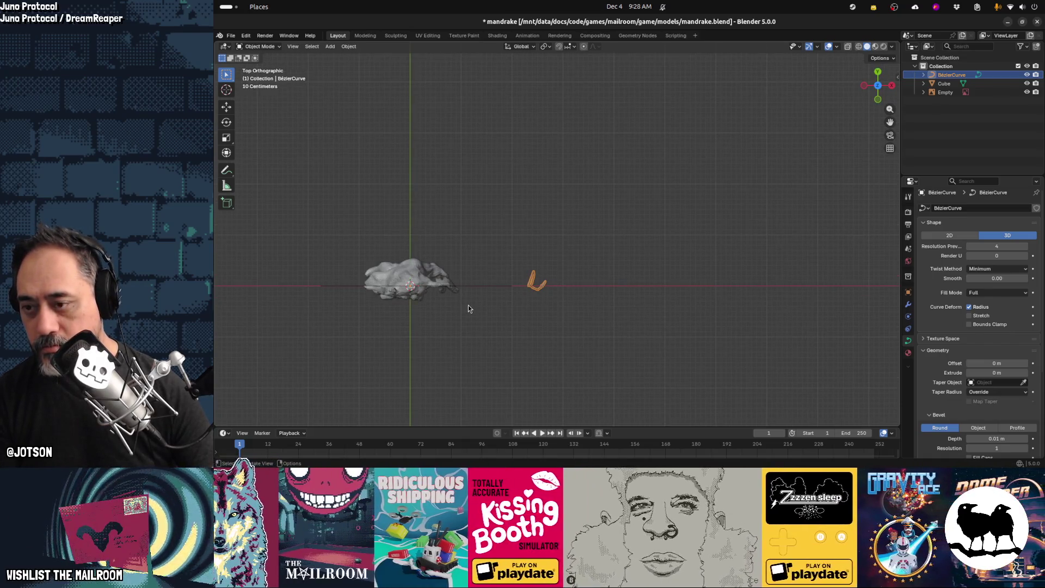
pyautogui.keyDown('shift'); pyautogui.moveTo(468, 314); pyautogui.dragTo(559, 240, button='middle'); pyautogui.keyUp('shift')
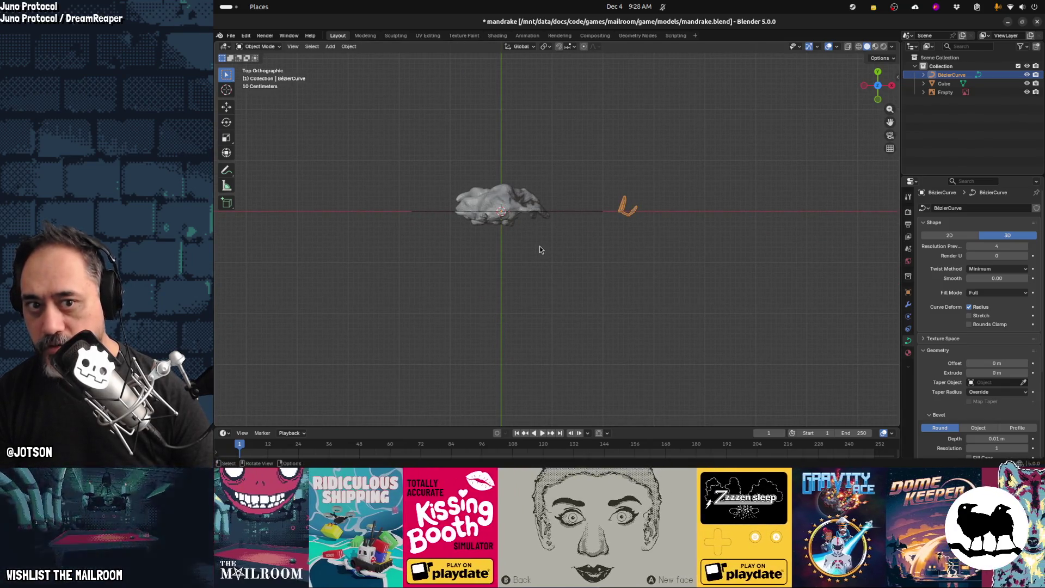
pyautogui.hotkey('shift', 'a')
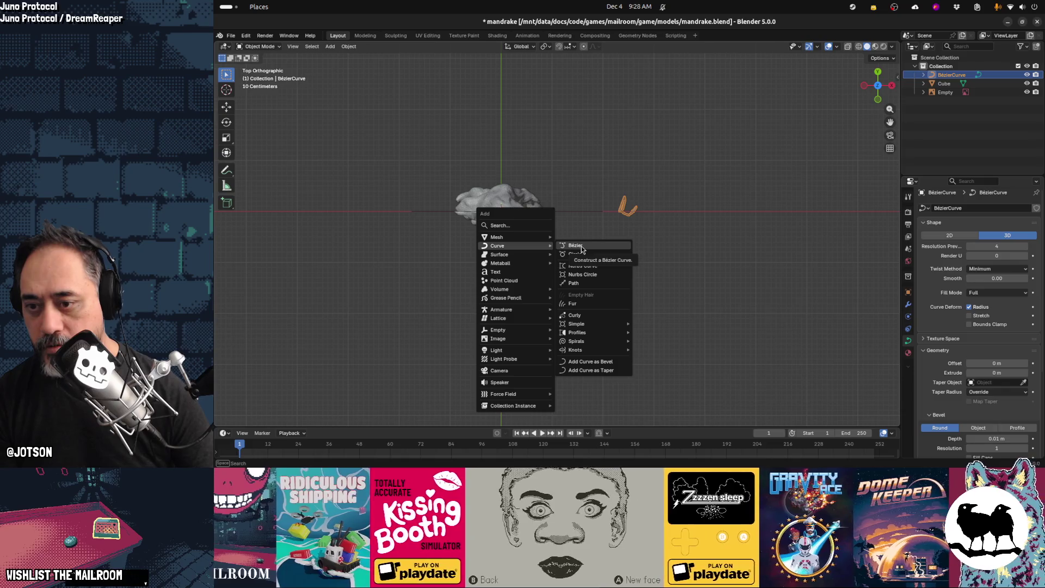
# Add a new Bézier curve and rename it taper-noimp in the Outliner
pyautogui.click(576, 245)
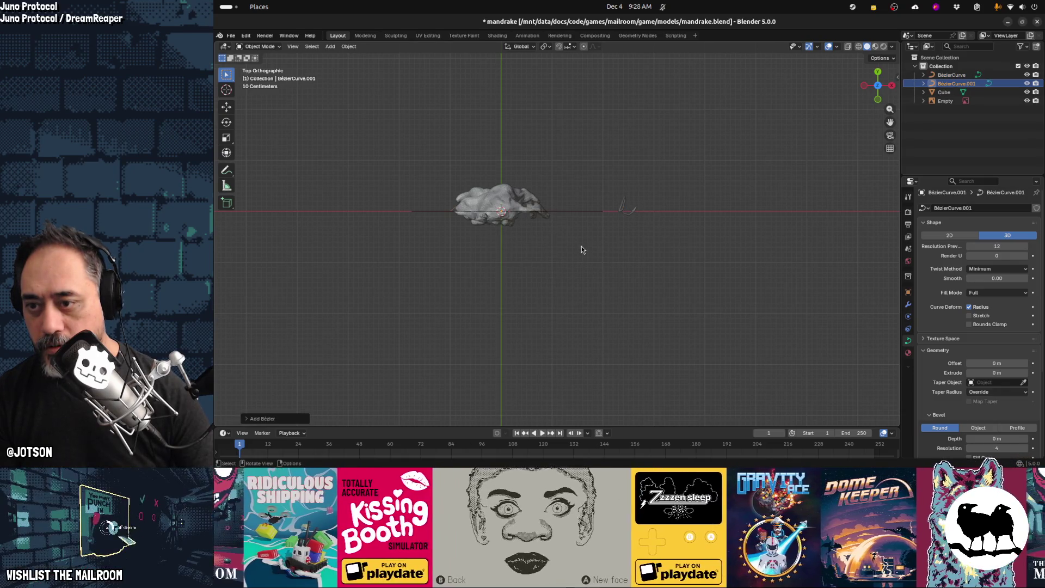
pyautogui.click(960, 86)
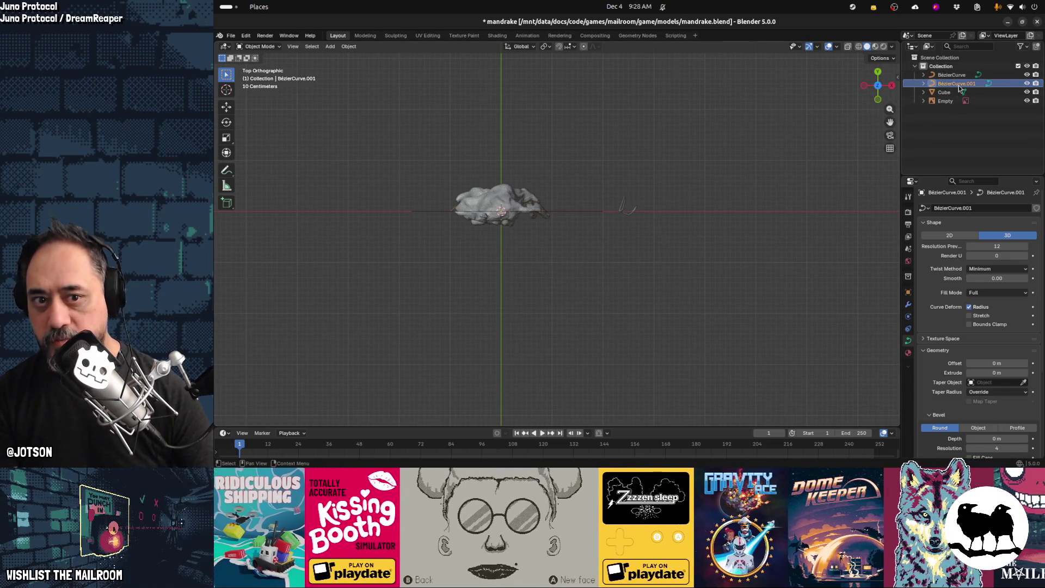
pyautogui.write('taper-')
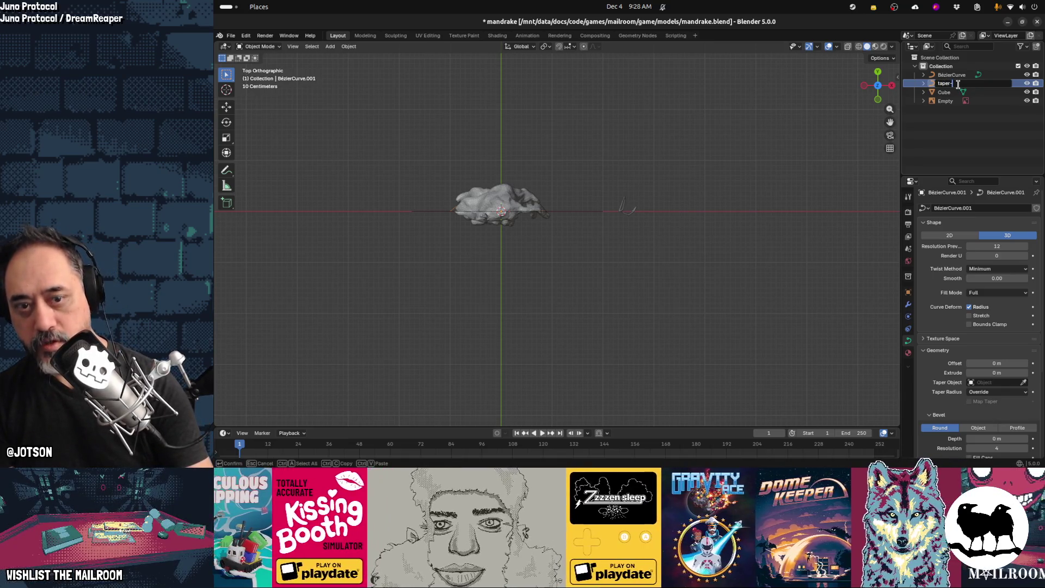
pyautogui.write('noimp')
pyautogui.press('Return')
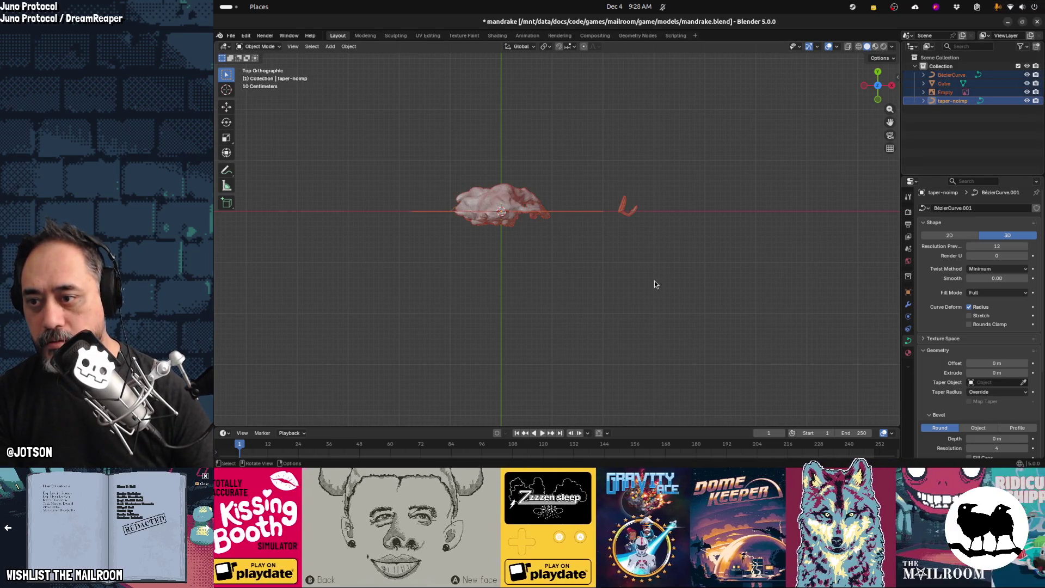
# Move the reference image empty to a lower position
pyautogui.click(572, 212)
pyautogui.press('g')
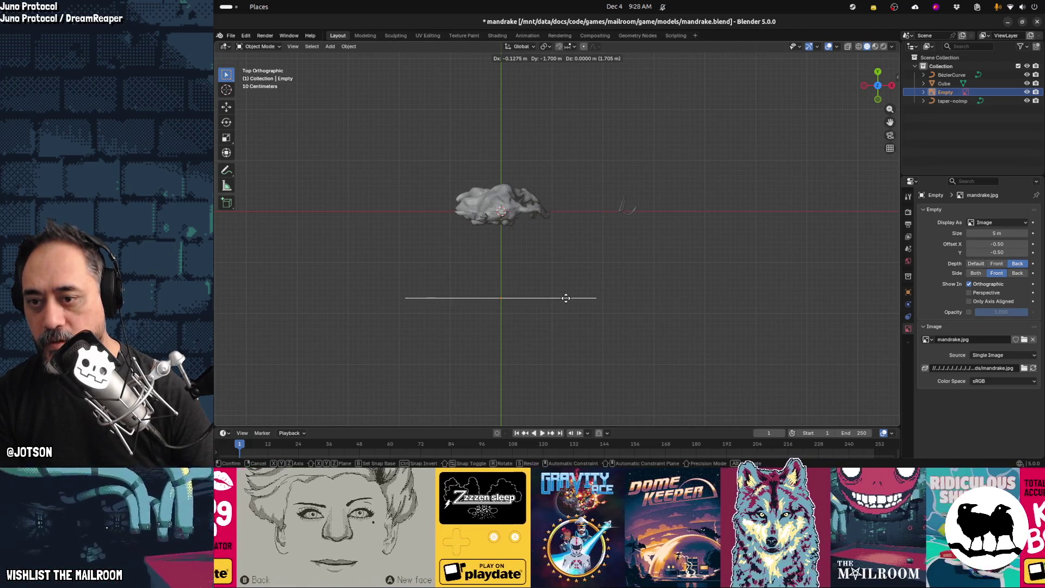
pyautogui.click(567, 298)
# Set taper-noimp as the original BézierCurve's taper object
pyautogui.click(624, 213)
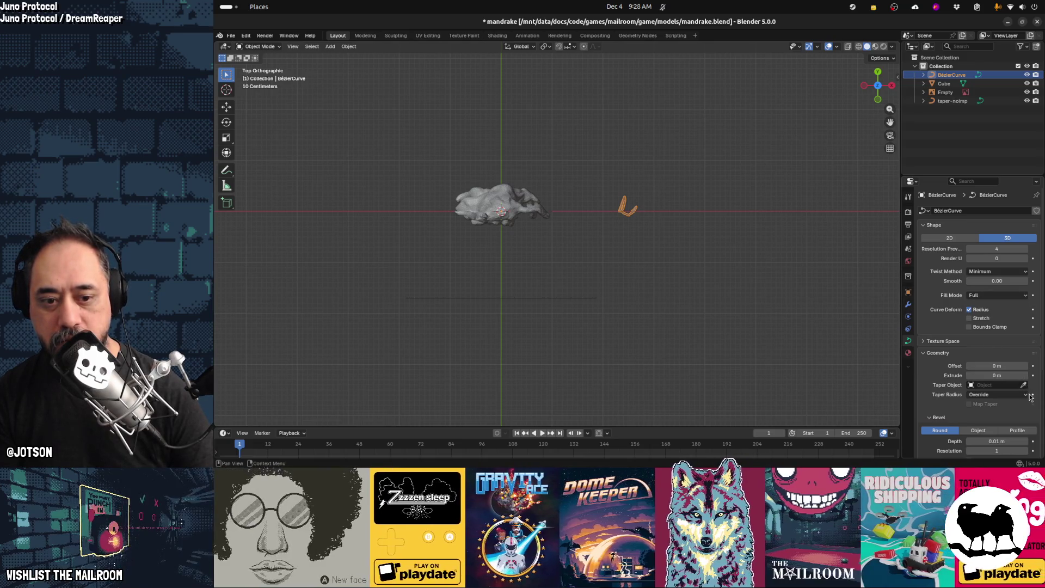
pyautogui.click(975, 385)
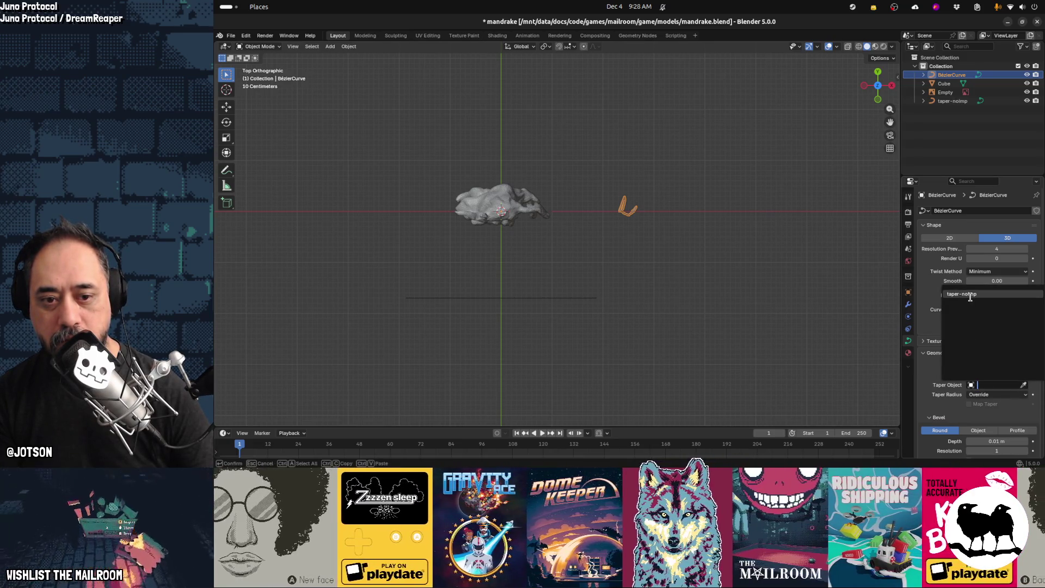
pyautogui.click(970, 295)
pyautogui.scroll(3, 653, 226)
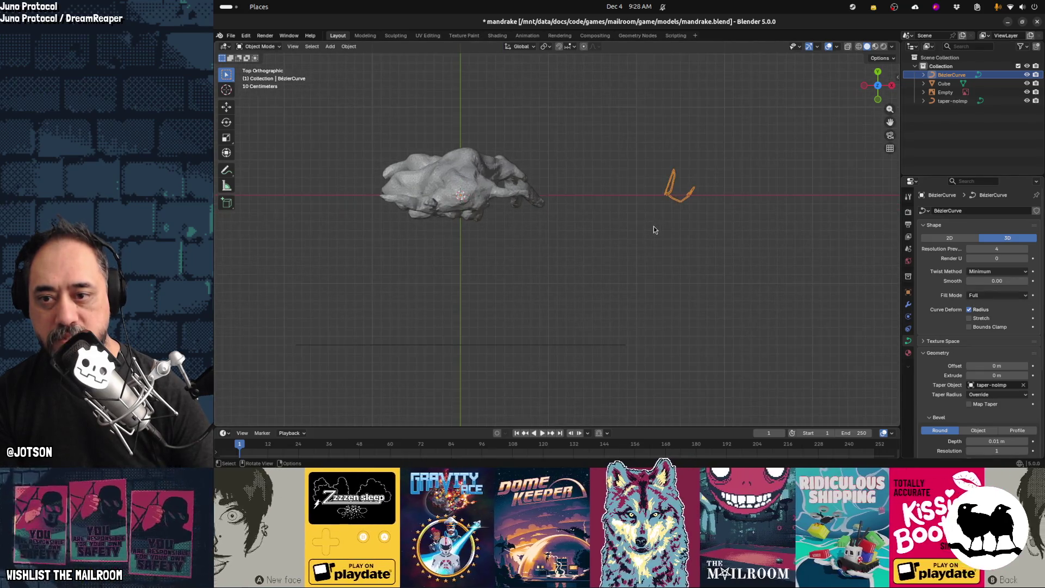
pyautogui.press('Tab')
pyautogui.press('Tab')
# Pan and zoom the view, then select taper-noimp in the Outliner
pyautogui.scroll(2, 703, 208)
pyautogui.moveTo(711, 262)
pyautogui.keyDown('shift'); pyautogui.mouseDown(button='middle')
pyautogui.moveTo(525, 256)
pyautogui.moveTo(522, 201)
pyautogui.moveTo(646, 184)
pyautogui.moveTo(540, 247)
pyautogui.moveTo(638, 192)
pyautogui.moveTo(630, 223)
pyautogui.mouseUp(button='middle'); pyautogui.keyUp('shift')
pyautogui.scroll(-2, 629, 221)
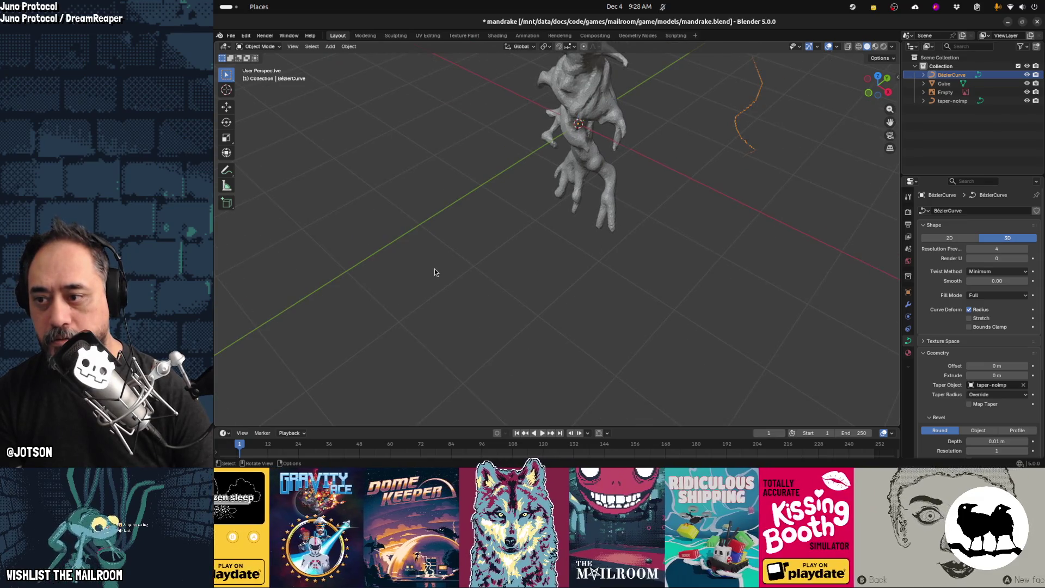
pyautogui.scroll(-2, 435, 269)
pyautogui.scroll(-4, 436, 272)
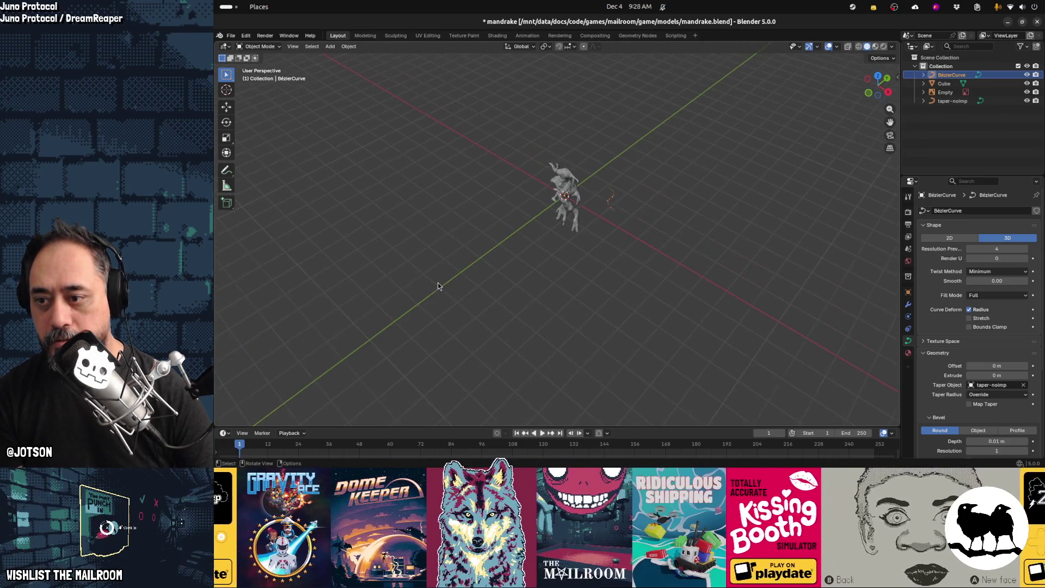
pyautogui.click(953, 100)
# Slide taper-noimp along the X axis so it sits beside the mandrake
pyautogui.scroll(4, 566, 262)
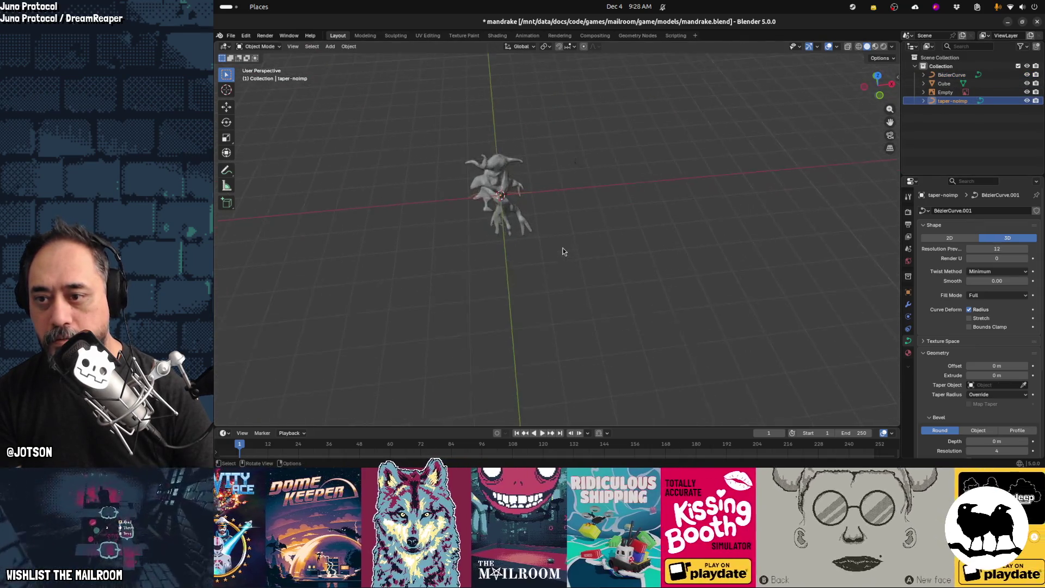
pyautogui.moveTo(548, 230); pyautogui.dragTo(591, 270, button='middle')
pyautogui.scroll(3, 577, 256)
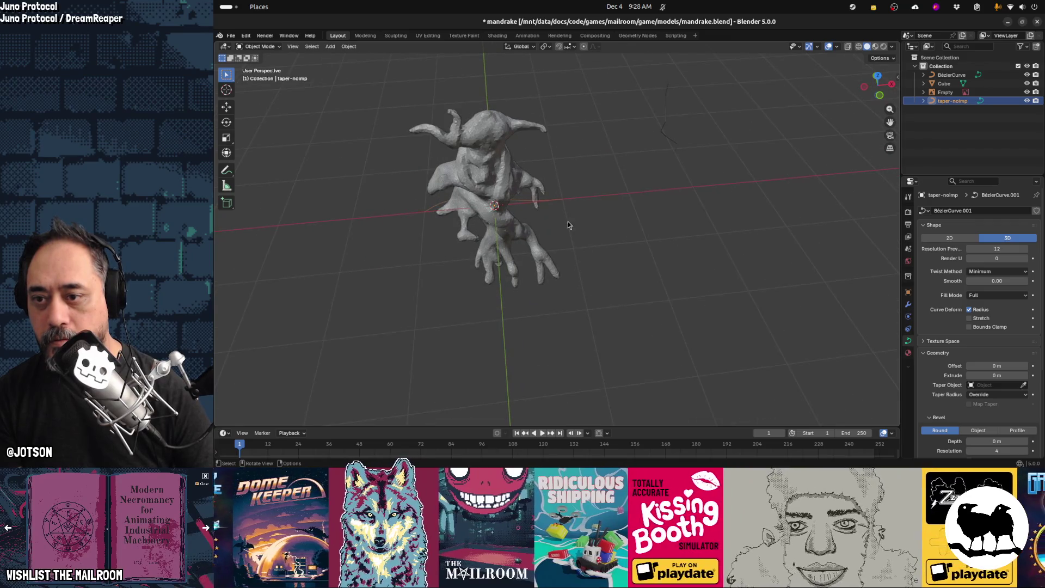
pyautogui.moveTo(561, 210)
pyautogui.mouseDown(button='middle')
pyautogui.moveTo(558, 260)
pyautogui.moveTo(555, 249)
pyautogui.mouseUp(button='middle')
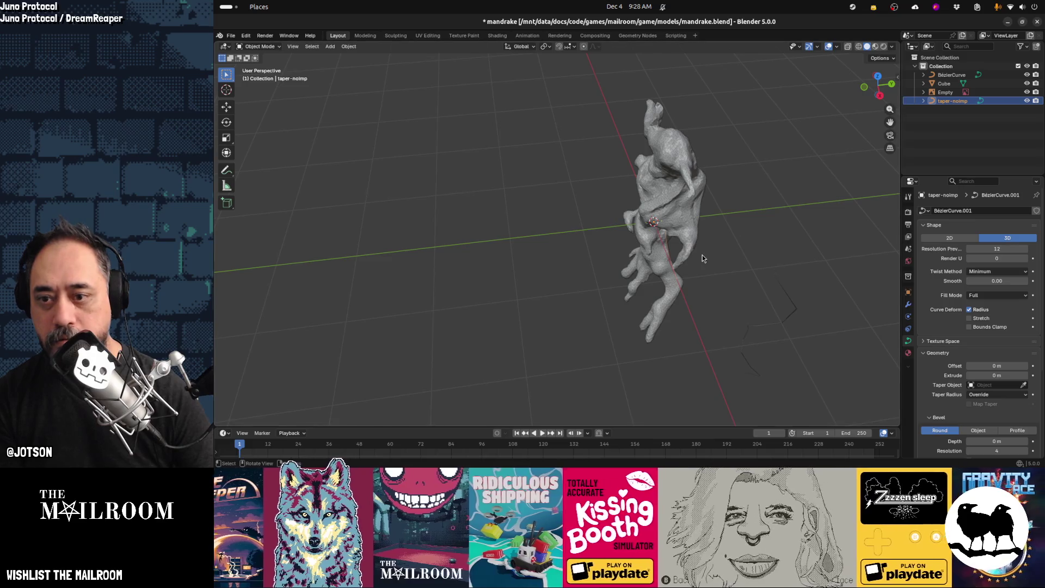
pyautogui.moveTo(718, 266); pyautogui.dragTo(782, 249, button='middle')
pyautogui.press('g')
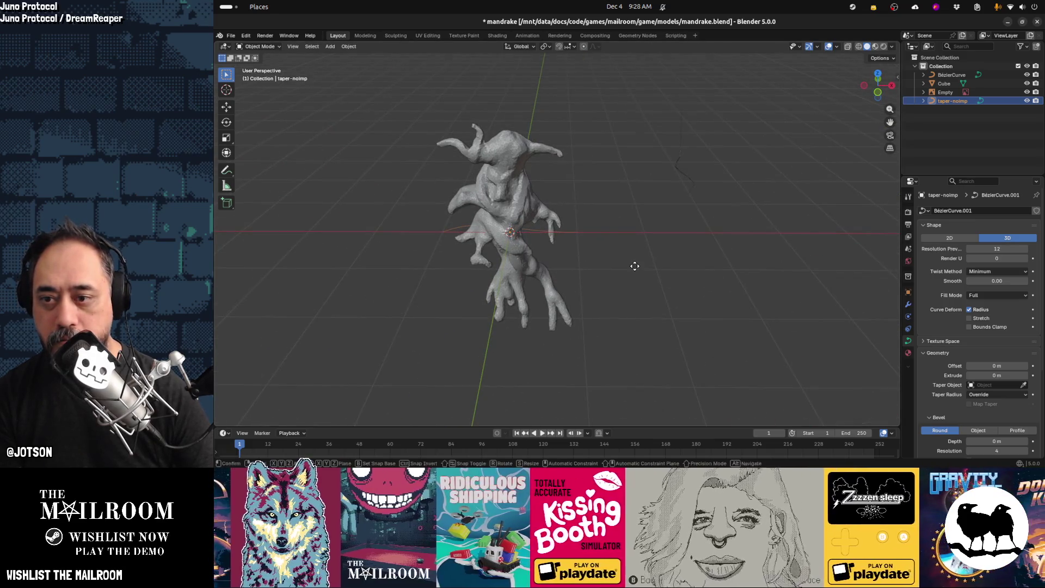
pyautogui.press('x')
pyautogui.click(844, 257)
pyautogui.moveTo(845, 257)
pyautogui.mouseDown(button='middle')
pyautogui.moveTo(700, 250)
pyautogui.moveTo(717, 194)
pyautogui.moveTo(613, 305)
pyautogui.moveTo(649, 326)
pyautogui.mouseUp(button='middle')
pyautogui.scroll(2, 700, 250)
pyautogui.press('Tab')
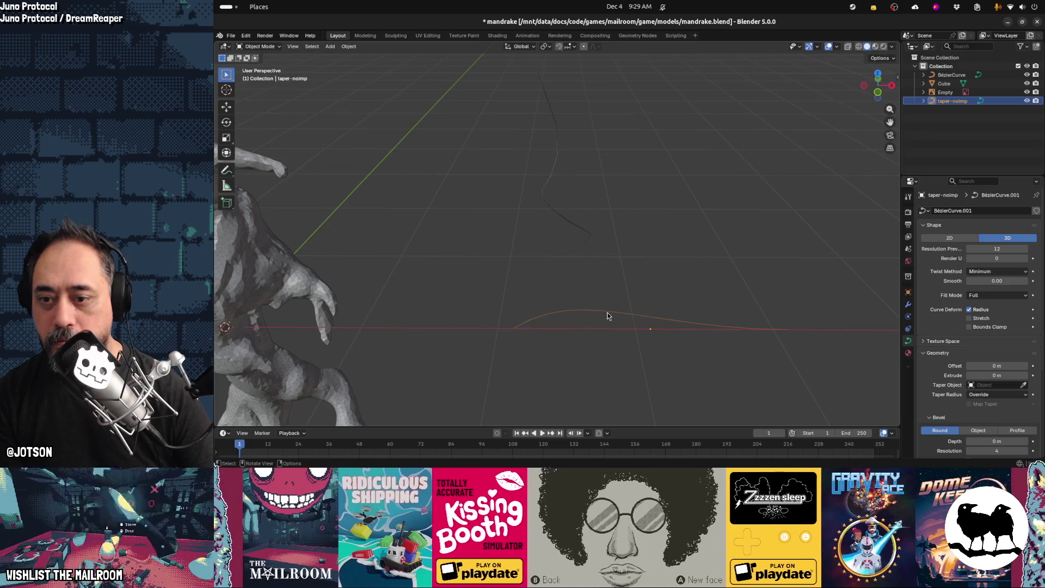
# Shorten the centre point's handle and rotate it about the Z axis
pyautogui.click(525, 330)
pyautogui.press('s')
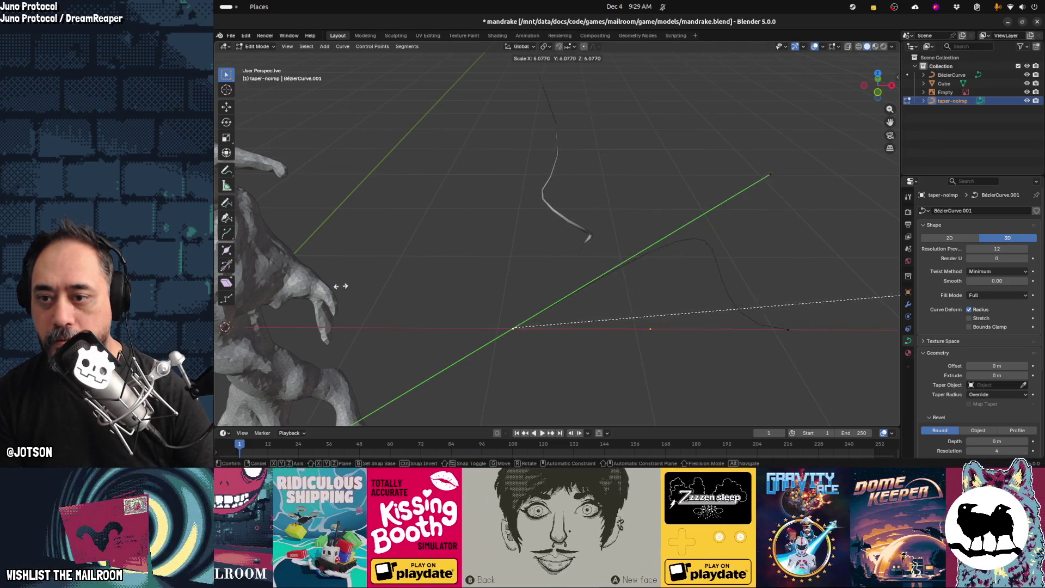
pyautogui.click(630, 397)
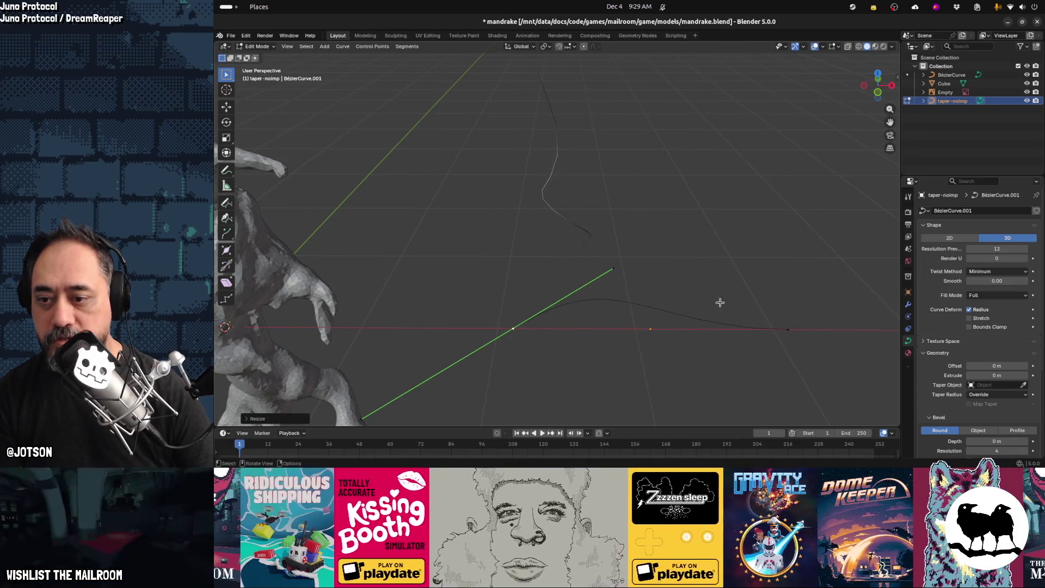
pyautogui.moveTo(628, 301); pyautogui.dragTo(635, 321, button='middle')
pyautogui.press('r')
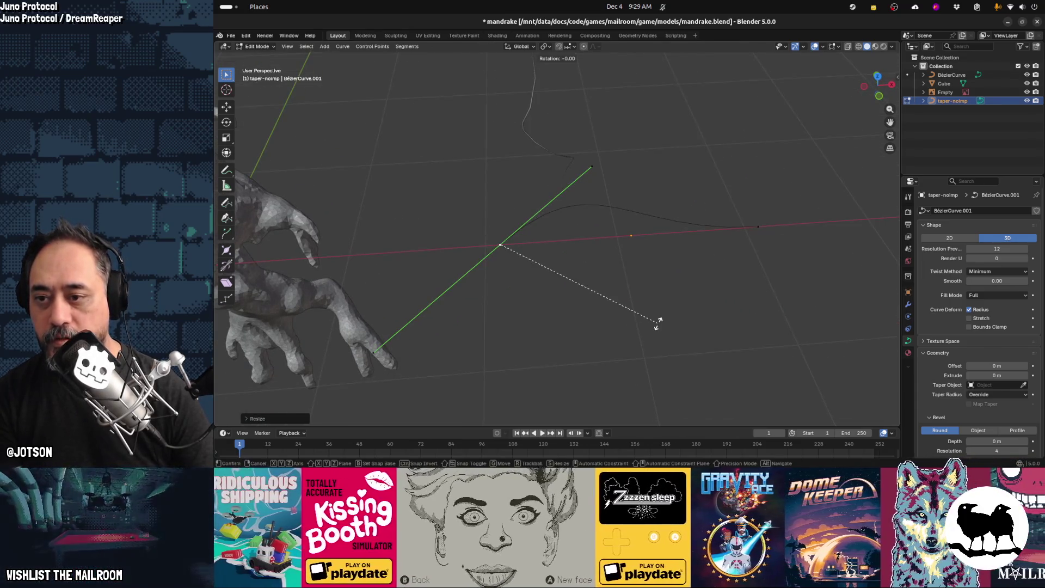
pyautogui.press('z')
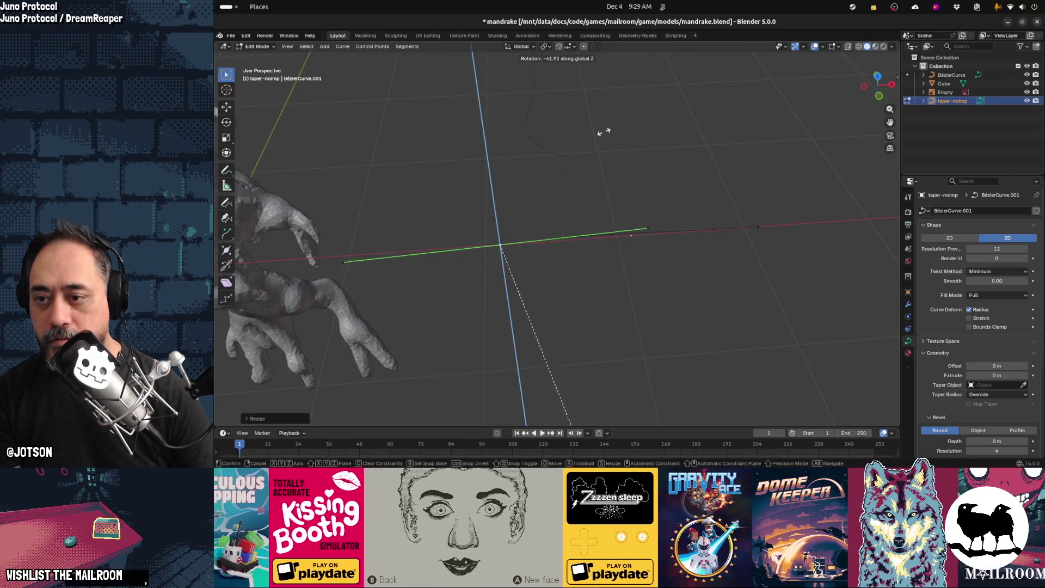
pyautogui.click(605, 142)
# Reposition the handle and tilt it to a steeper angle
pyautogui.press('g')
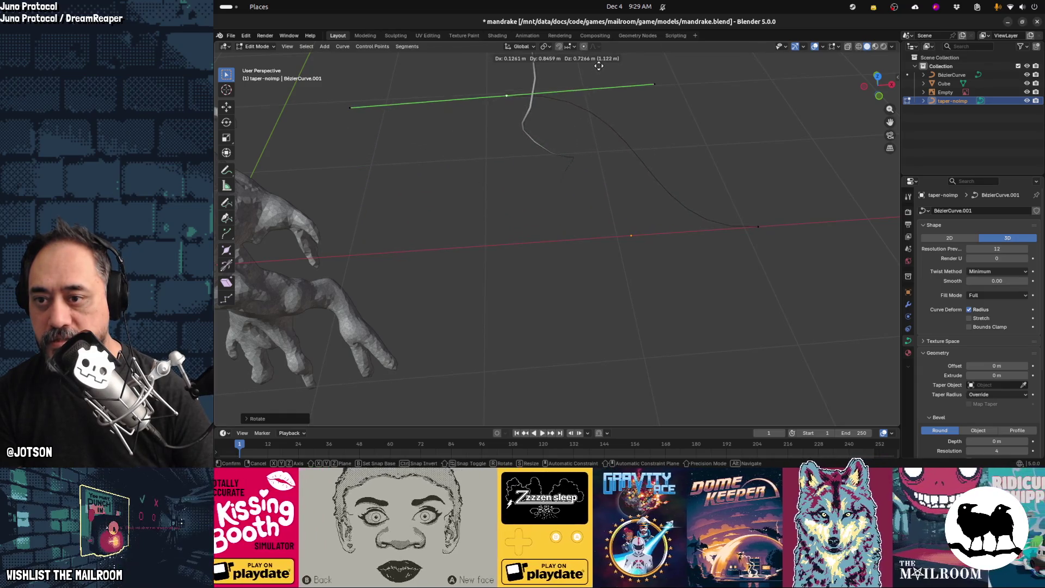
pyautogui.click(547, 104)
pyautogui.press('r')
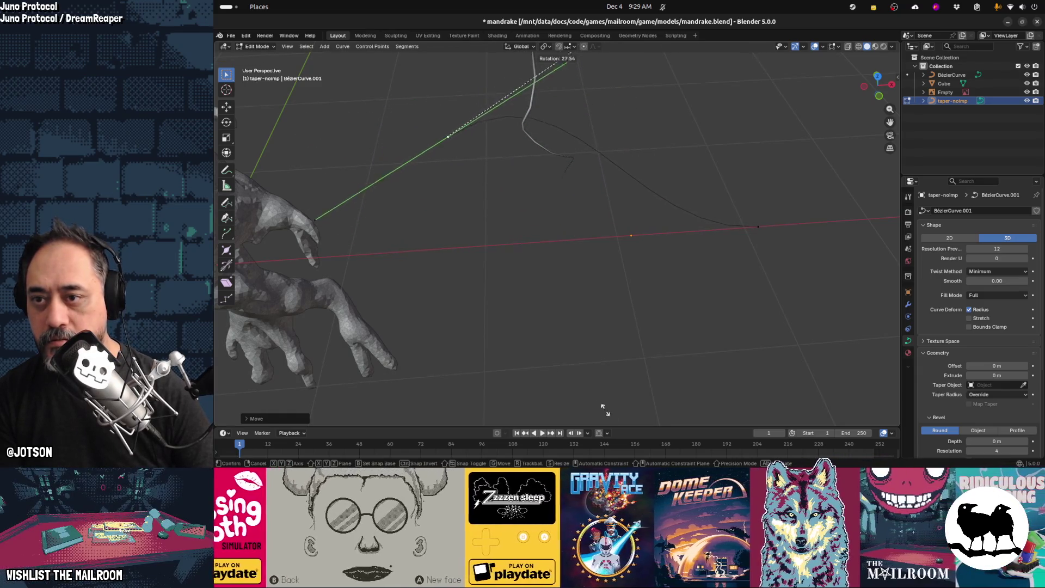
pyautogui.press('Return')
pyautogui.moveTo(640, 102)
pyautogui.mouseDown(button='middle')
pyautogui.moveTo(611, 245)
pyautogui.moveTo(625, 310)
pyautogui.moveTo(588, 275)
pyautogui.moveTo(674, 224)
pyautogui.moveTo(697, 193)
pyautogui.mouseUp(button='middle')
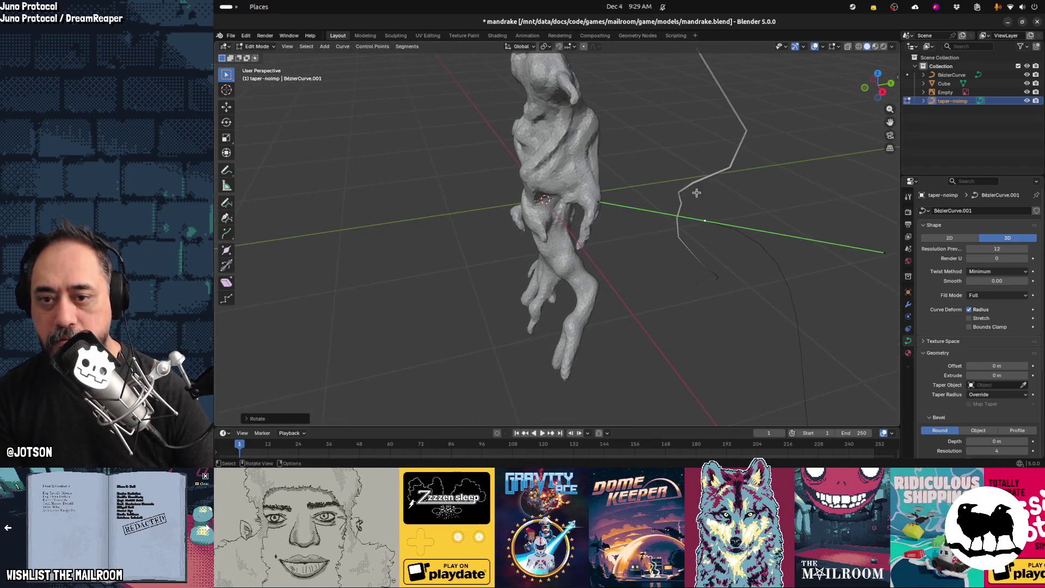
pyautogui.moveTo(724, 298)
pyautogui.mouseDown(button='middle')
pyautogui.moveTo(763, 247)
pyautogui.moveTo(730, 345)
pyautogui.moveTo(721, 155)
pyautogui.moveTo(674, 269)
pyautogui.moveTo(711, 301)
pyautogui.moveTo(633, 303)
pyautogui.mouseUp(button='middle')
# Move the curve segment along Y, undo it, and restart a Y-constrained move
pyautogui.press('y')
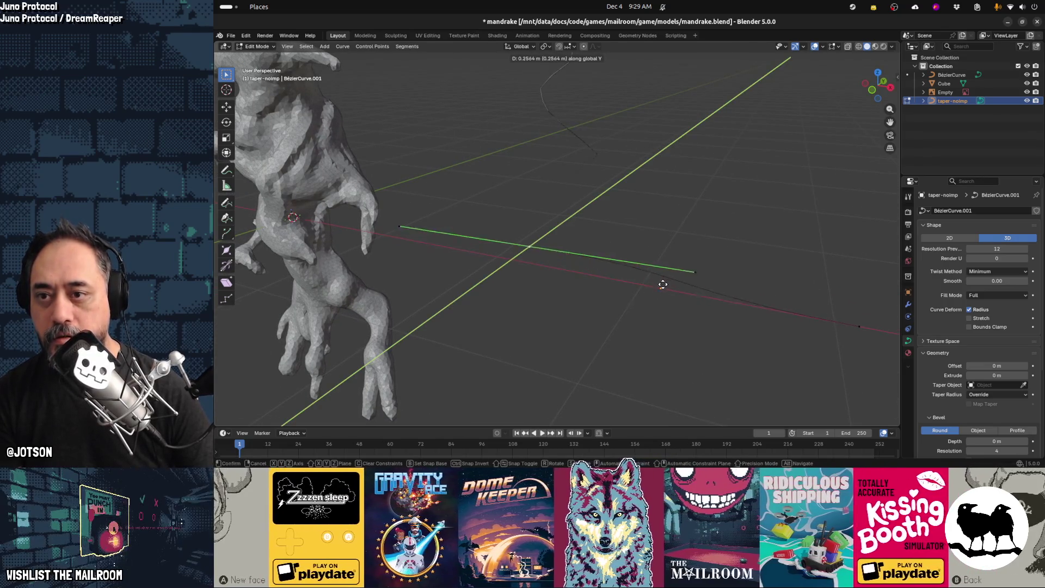
pyautogui.click(726, 214)
pyautogui.moveTo(726, 214); pyautogui.dragTo(726, 217, button='middle')
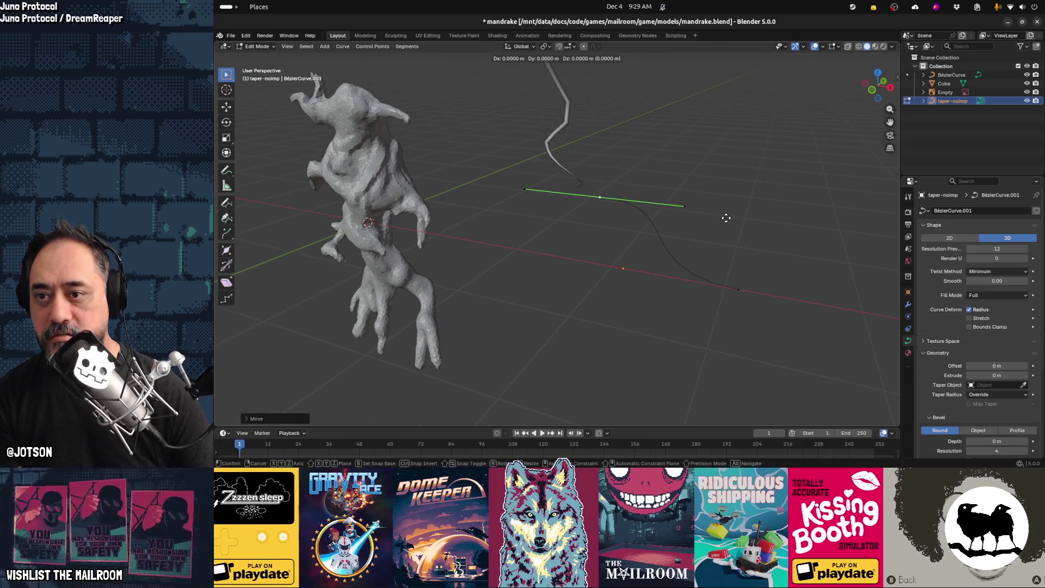
pyautogui.press('Escape')
pyautogui.hotkey('ctrl', 'z')
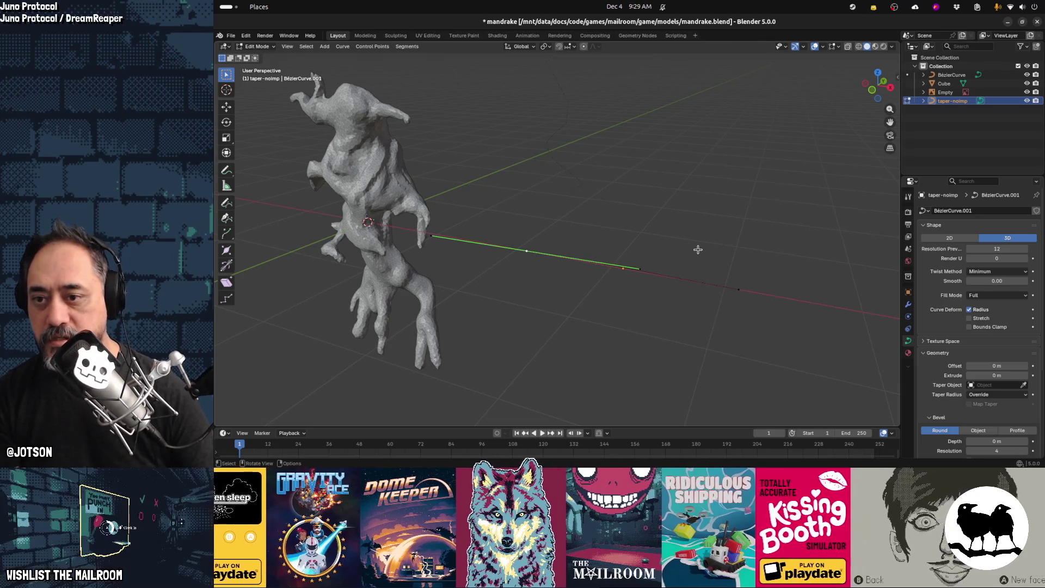
pyautogui.press('g')
pyautogui.press('x')
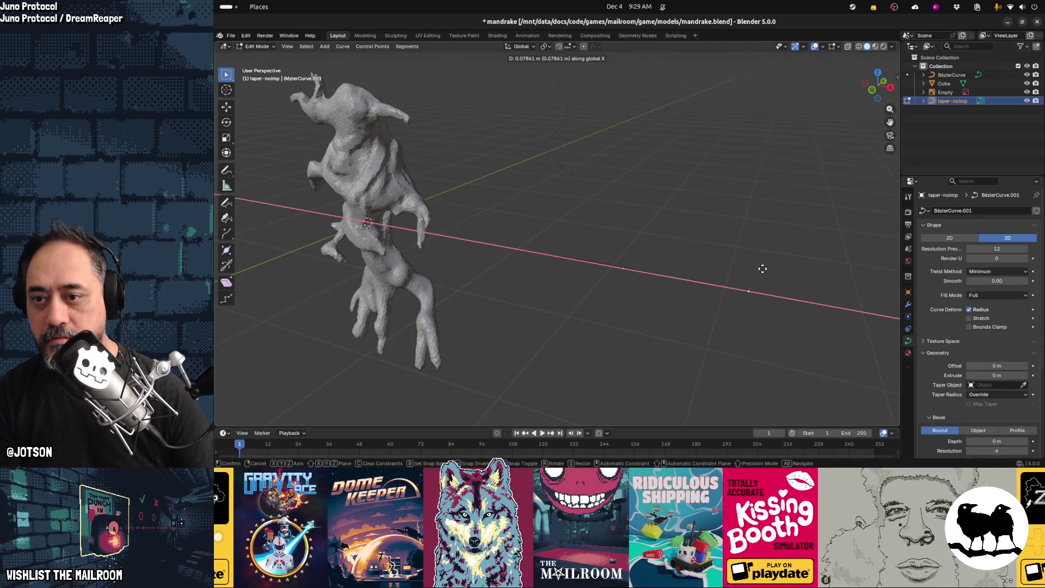
pyautogui.press('y')
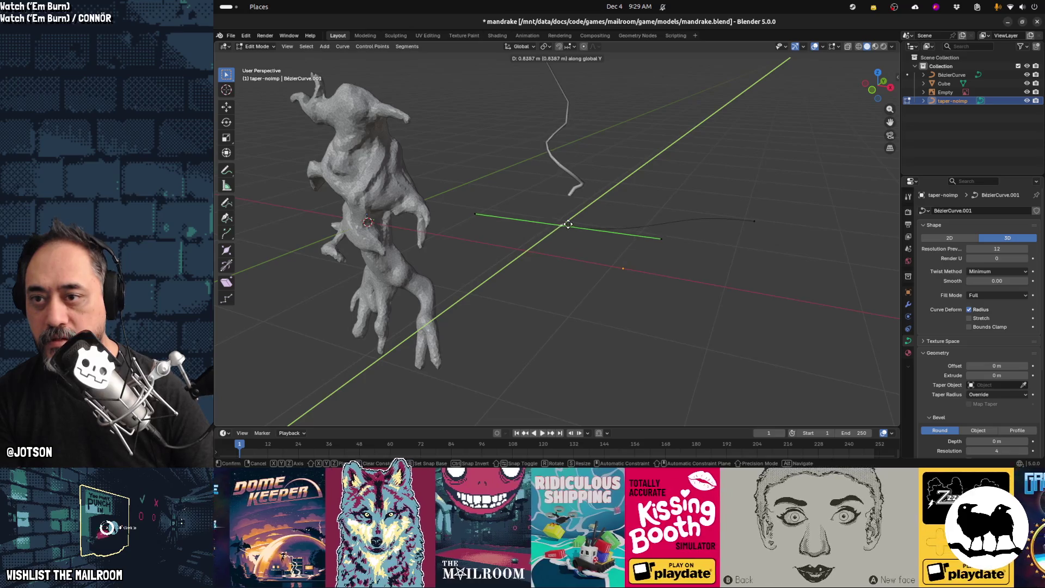
# Settle the segment on the X axis, rotate it about Z, and shift it along Y
pyautogui.click(533, 257)
pyautogui.press('r')
pyautogui.press('z')
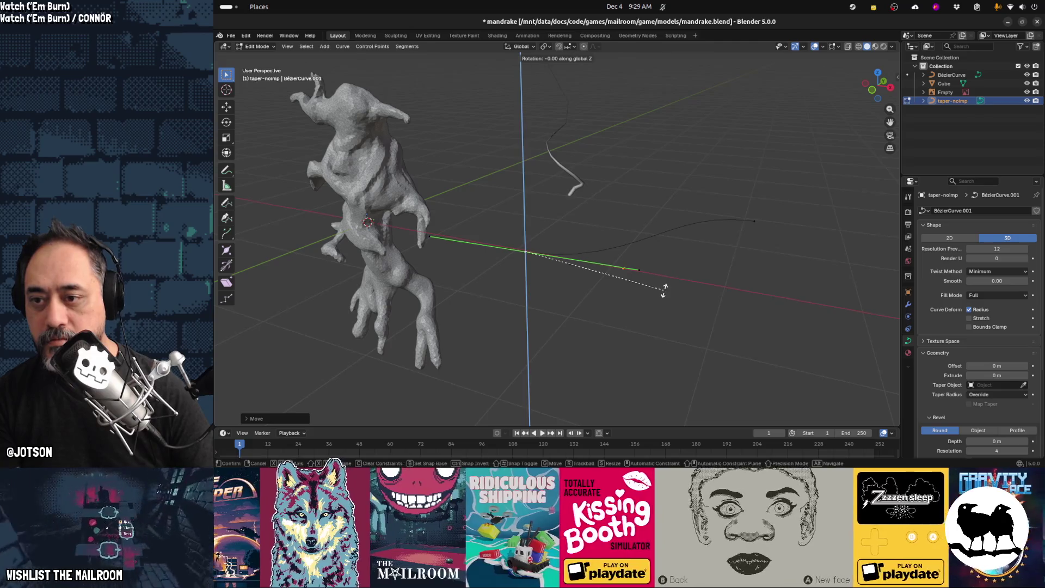
pyautogui.click(604, 163)
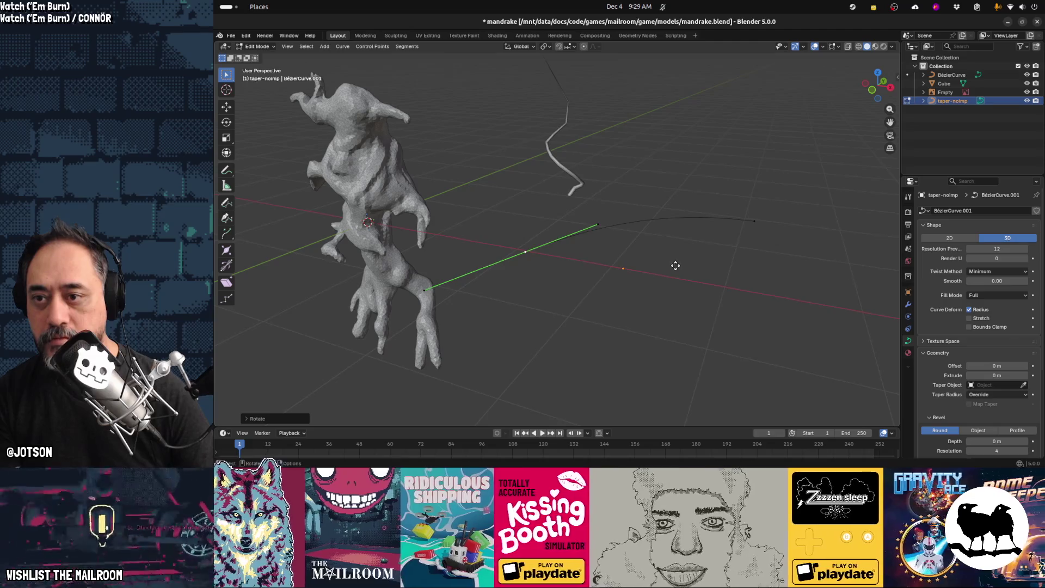
pyautogui.press('g')
pyautogui.press('y')
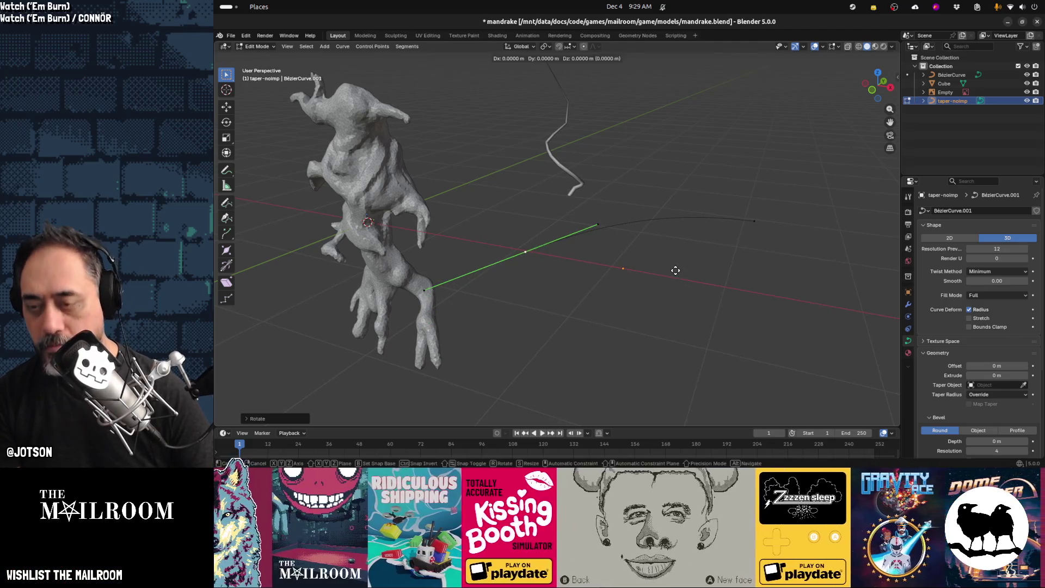
pyautogui.click(683, 263)
# Rotate the segment about Z again and move it to a new position
pyautogui.press('r')
pyautogui.press('r')
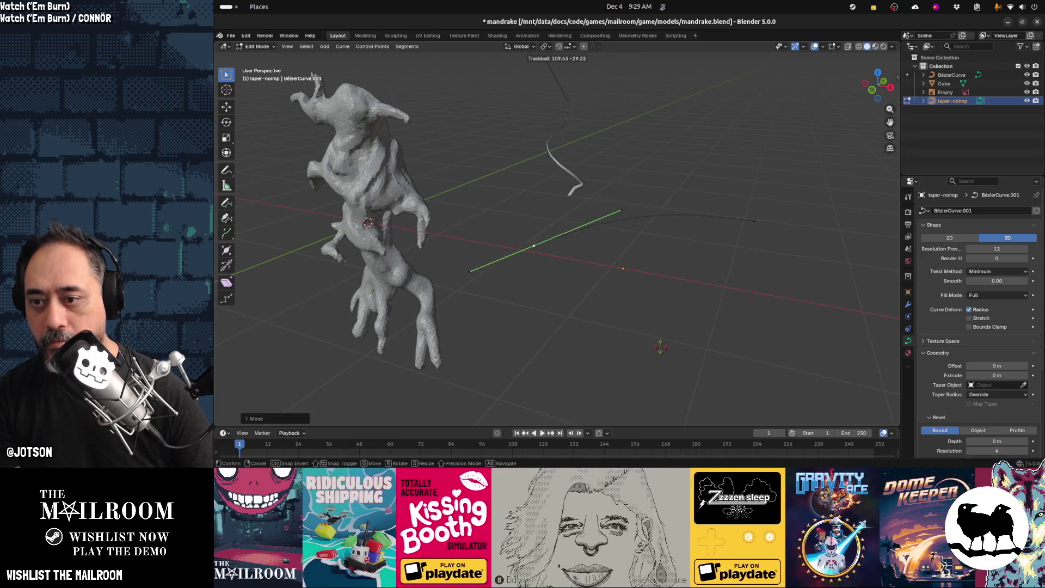
pyautogui.press('r')
pyautogui.press('z')
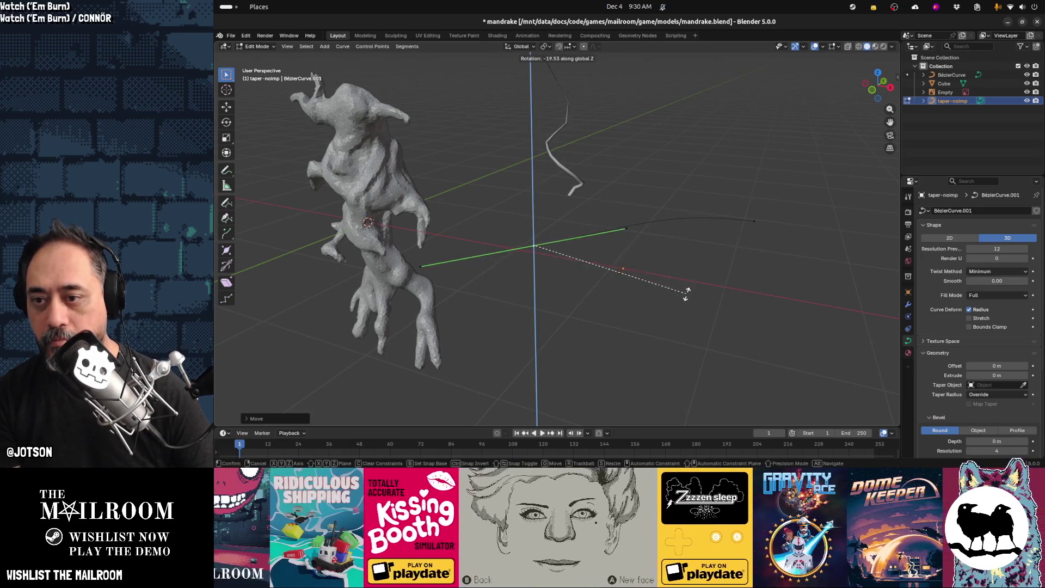
pyautogui.click(678, 307)
pyautogui.press('g')
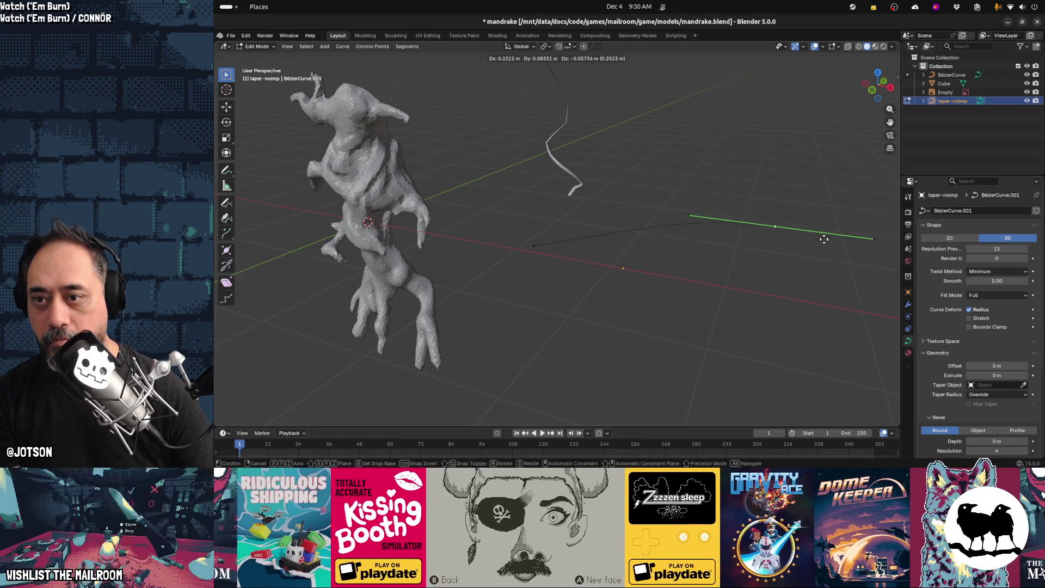
pyautogui.click(852, 253)
pyautogui.moveTo(821, 268)
pyautogui.mouseDown(button='middle')
pyautogui.moveTo(697, 268)
pyautogui.moveTo(708, 279)
pyautogui.mouseUp(button='middle')
# Nudge the segment along the X axis and then along Y
pyautogui.press('g')
pyautogui.press('z')
pyautogui.press('x')
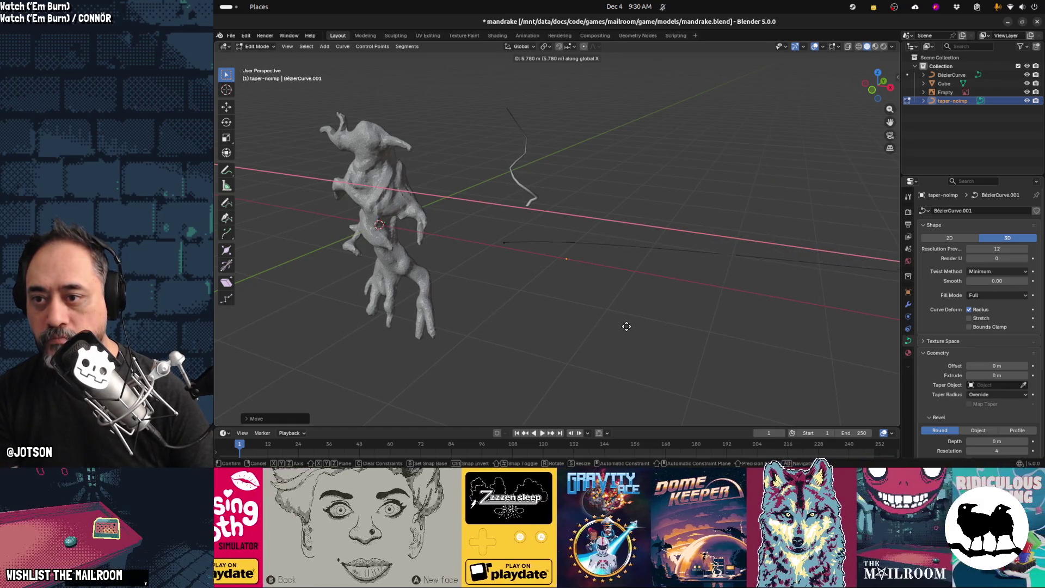
pyautogui.click(626, 326)
pyautogui.press('g')
pyautogui.press('y')
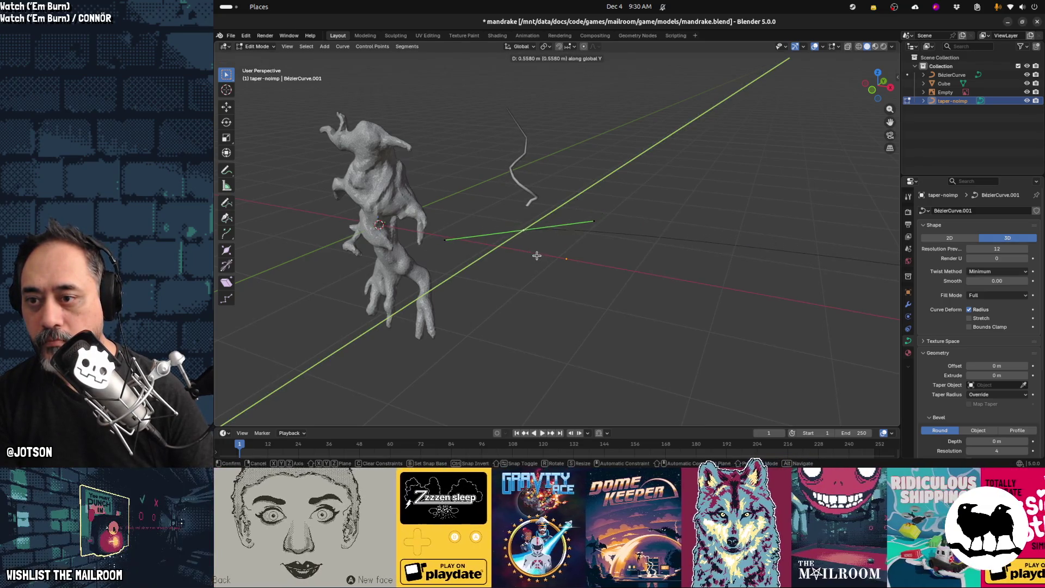
pyautogui.click(537, 255)
pyautogui.moveTo(548, 259)
pyautogui.mouseDown(button='middle')
pyautogui.moveTo(320, 345)
pyautogui.moveTo(662, 343)
pyautogui.mouseUp(button='middle')
pyautogui.scroll(-2, 663, 342)
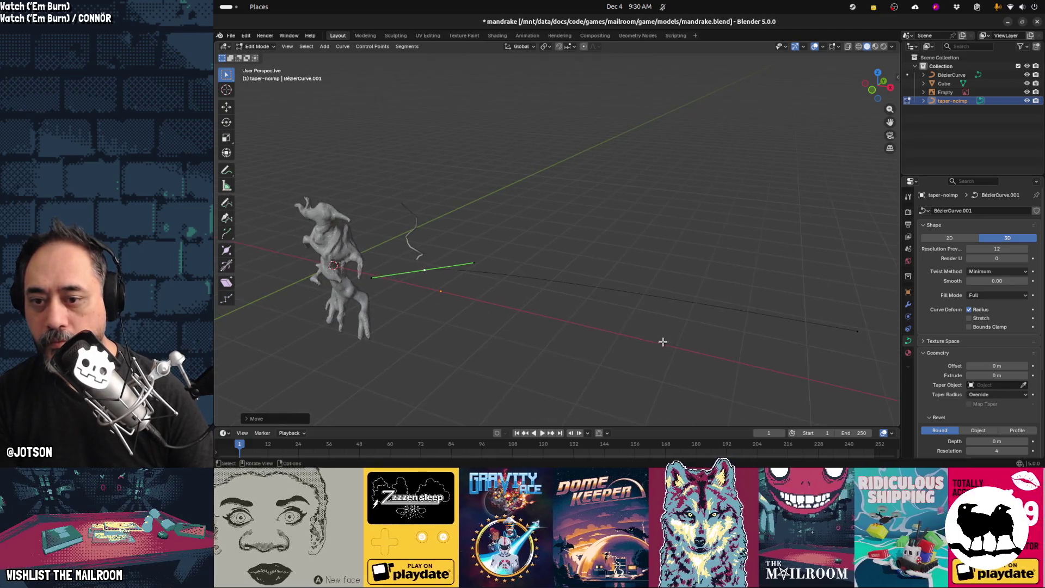
# Make final X and Y adjustments to the segment and leave Edit Mode
pyautogui.press('x')
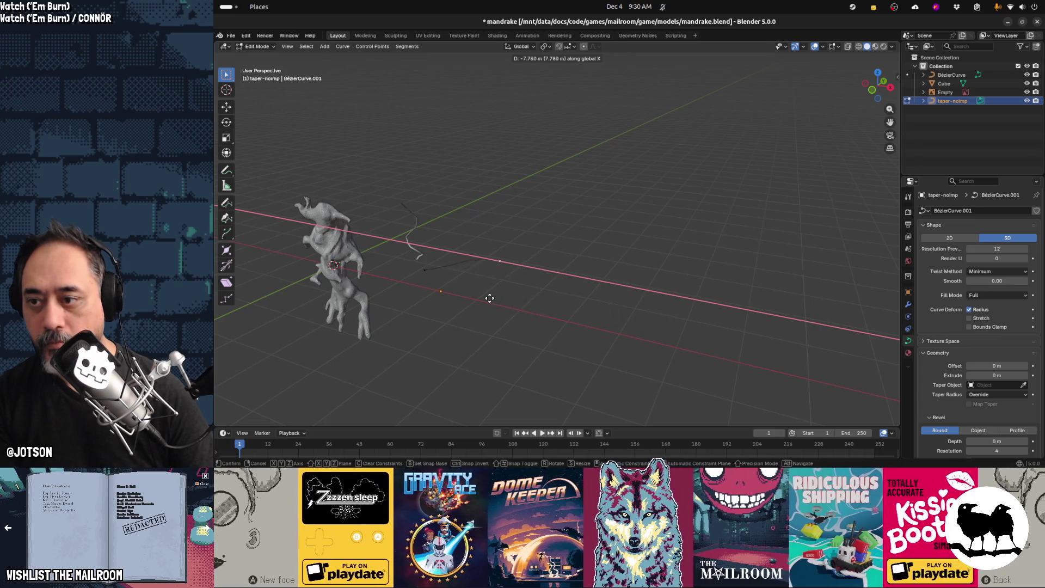
pyautogui.click(527, 314)
pyautogui.press('g')
pyautogui.press('y')
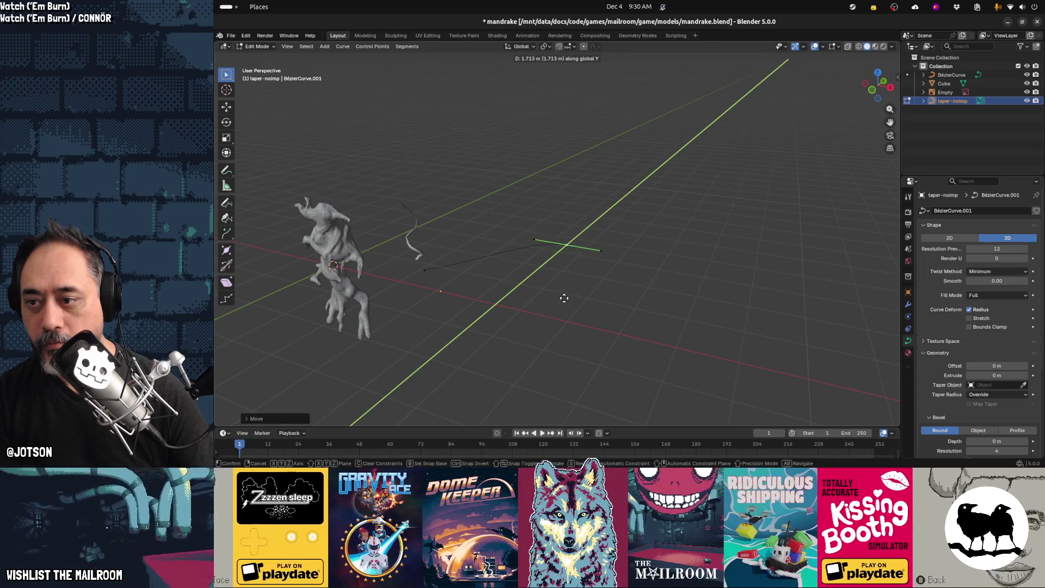
pyautogui.click(561, 304)
pyautogui.moveTo(562, 304)
pyautogui.mouseDown(button='middle')
pyautogui.moveTo(480, 294)
pyautogui.moveTo(532, 285)
pyautogui.moveTo(517, 271)
pyautogui.mouseUp(button='middle')
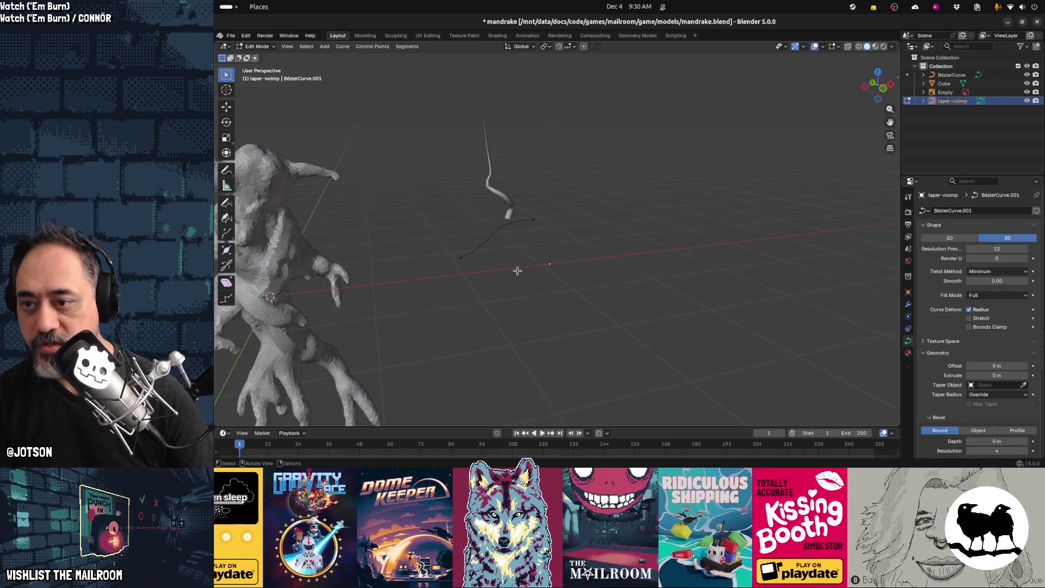
pyautogui.press('Tab')
# Move the BézierCurve 1 m along X and switch to front orthographic view
pyautogui.click(532, 216)
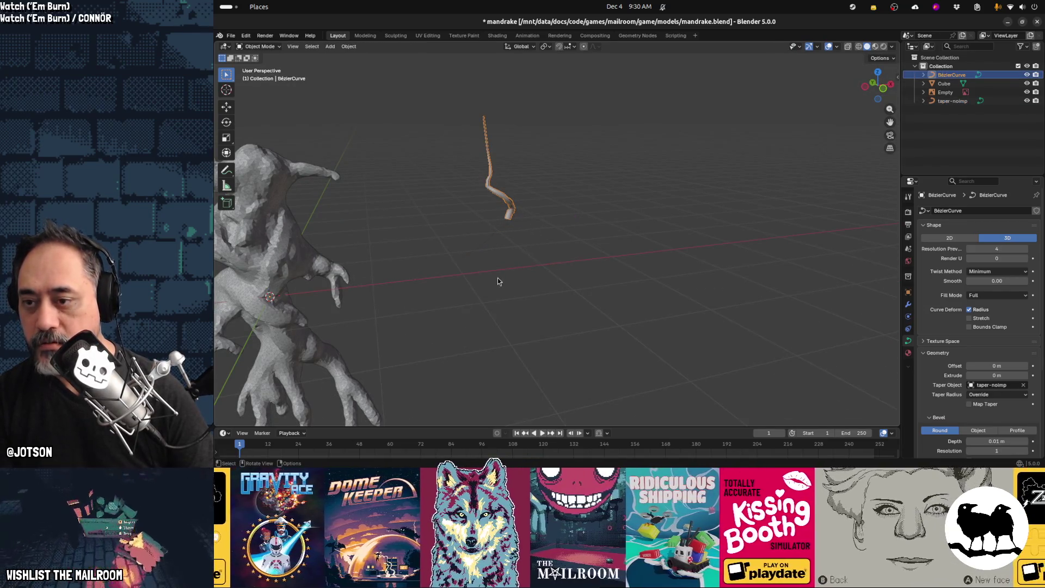
pyautogui.moveTo(537, 280)
pyautogui.mouseDown(button='middle')
pyautogui.moveTo(513, 272)
pyautogui.moveTo(619, 255)
pyautogui.mouseUp(button='middle')
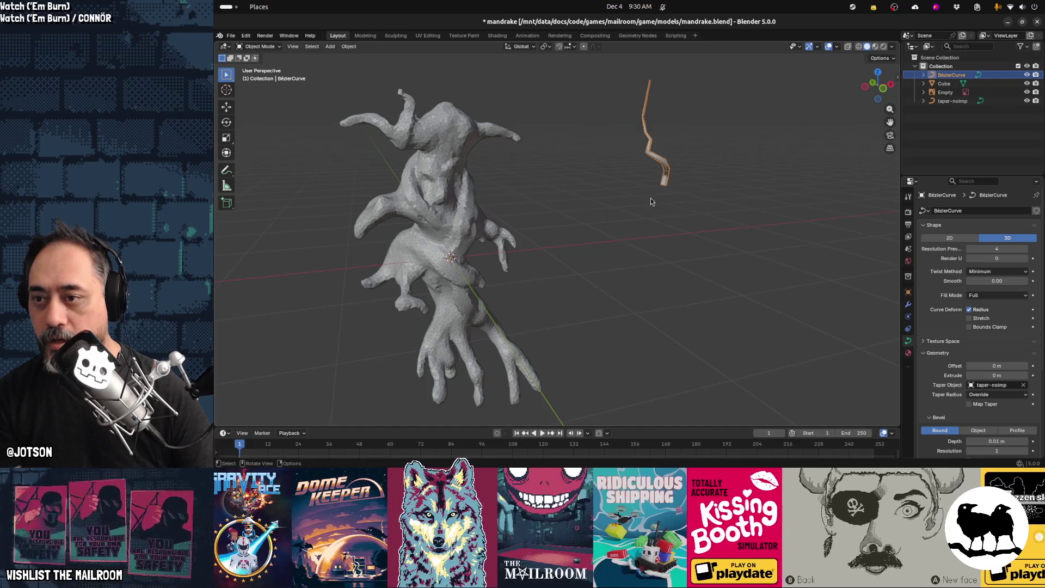
pyautogui.press('g')
pyautogui.press('1')
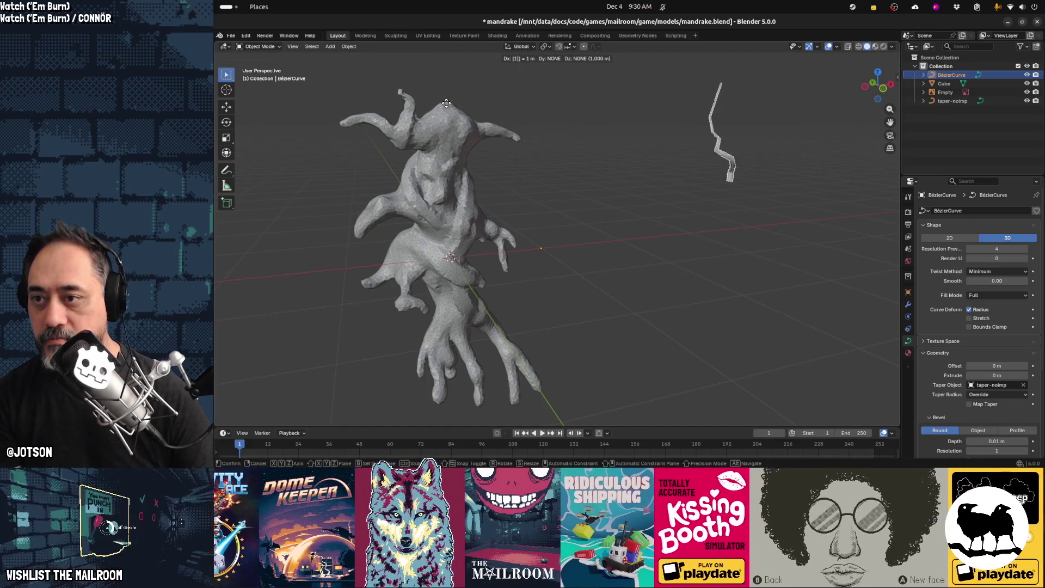
pyautogui.press('Return')
pyautogui.press('KP_1')
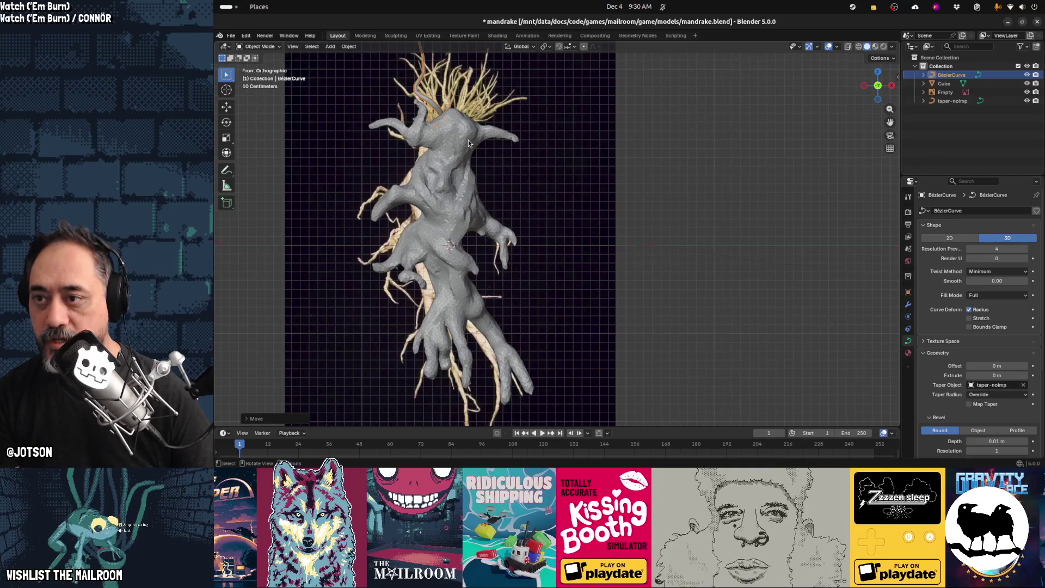
pyautogui.keyDown('shift'); pyautogui.moveTo(469, 139); pyautogui.dragTo(498, 197, button='middle'); pyautogui.keyUp('shift')
# Set the BézierCurve's origin to its geometry and reposition the curve
pyautogui.press('s')
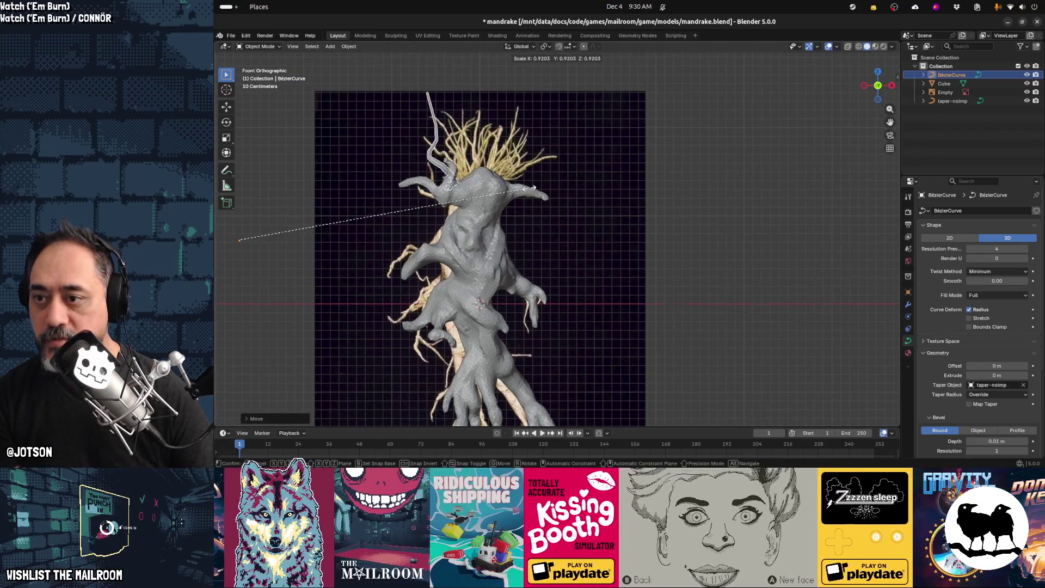
pyautogui.press('Escape')
pyautogui.press('F3')
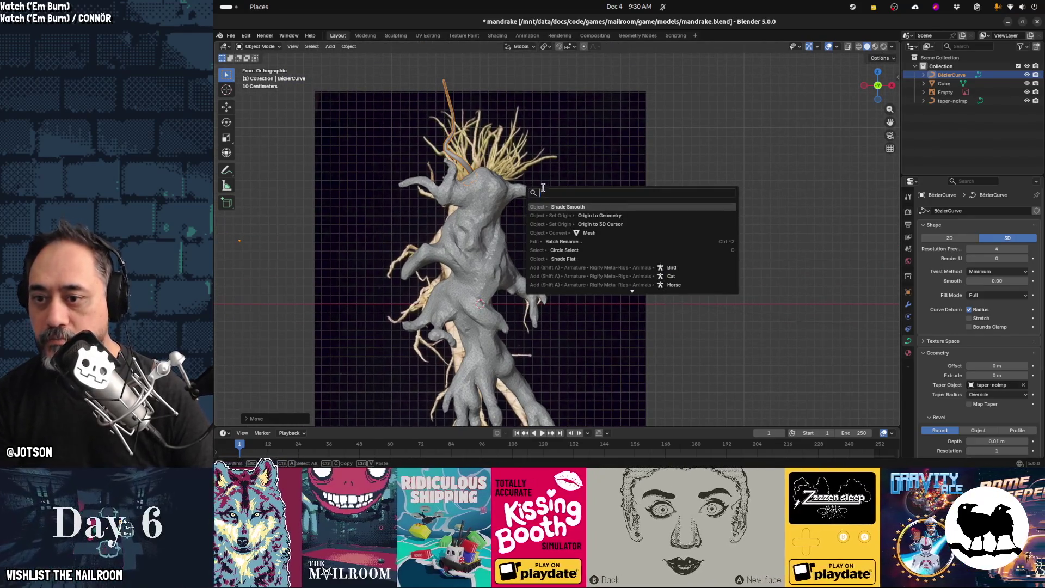
pyautogui.click(590, 216)
pyautogui.press('s')
pyautogui.press('g')
pyautogui.click(560, 205)
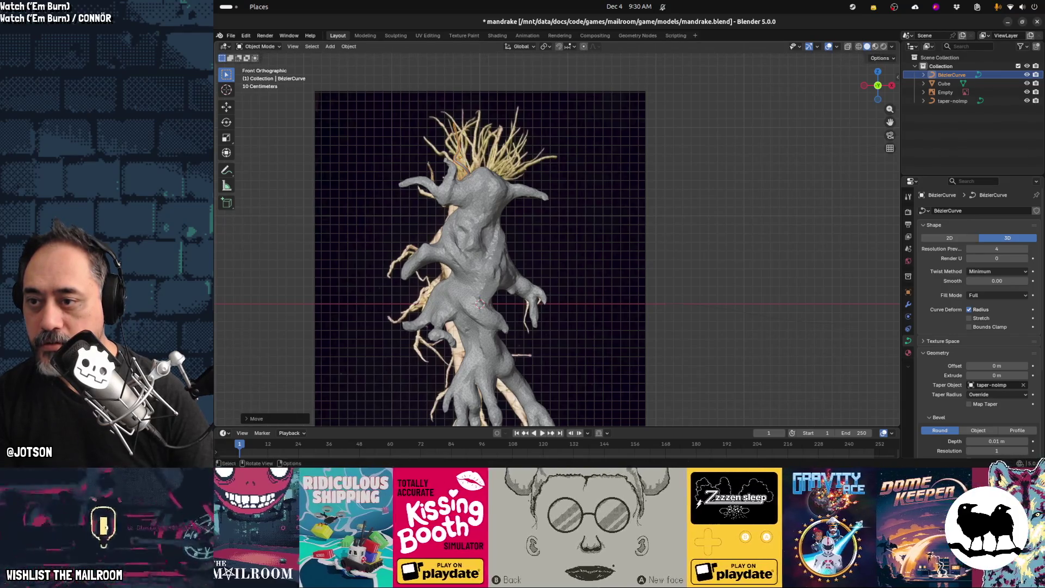
# Apply the BézierCurve's object transform and select the taper-noimp curve
pyautogui.press('s')
pyautogui.press('Escape')
pyautogui.press('s')
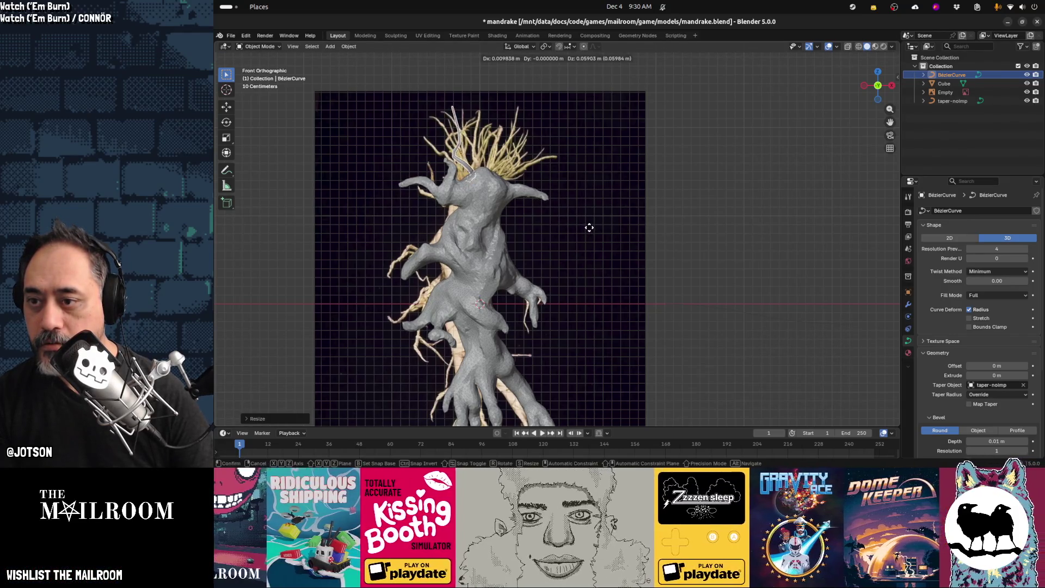
pyautogui.press('Escape')
pyautogui.hotkey('ctrl', 'a')
pyautogui.click(581, 245)
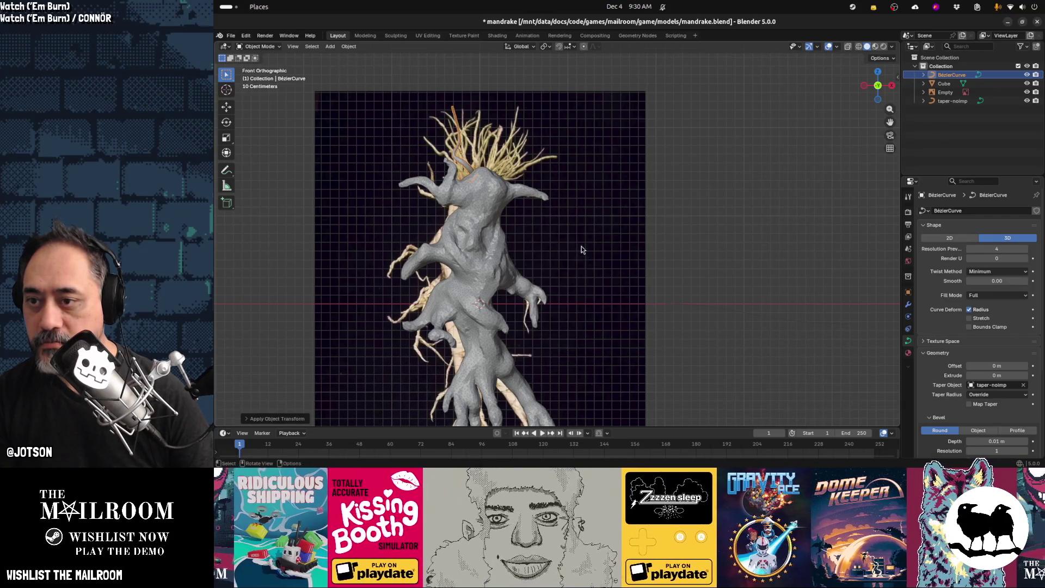
pyautogui.scroll(-2, 641, 250)
pyautogui.scroll(-1, 641, 251)
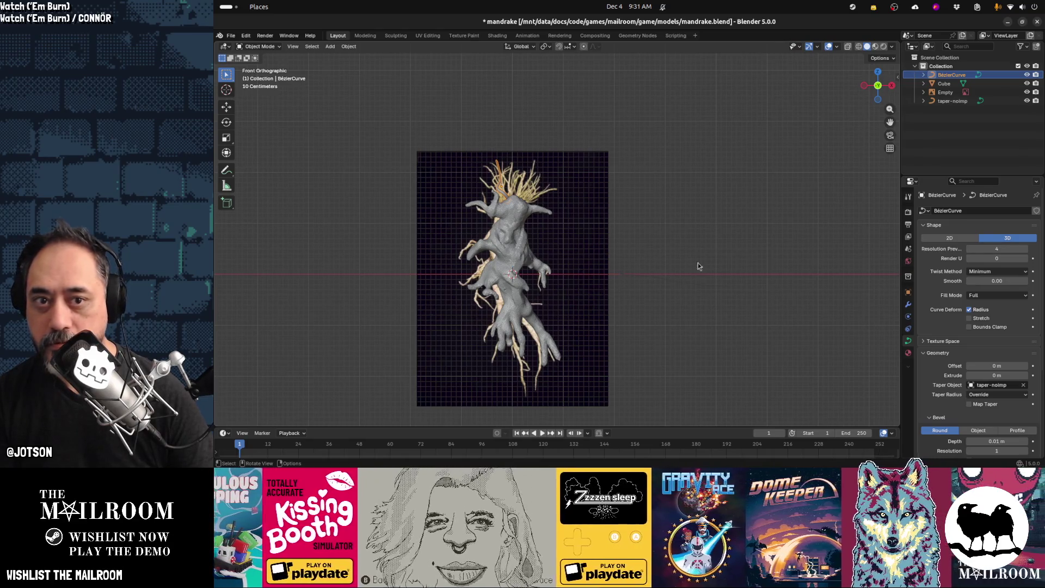
pyautogui.click(950, 101)
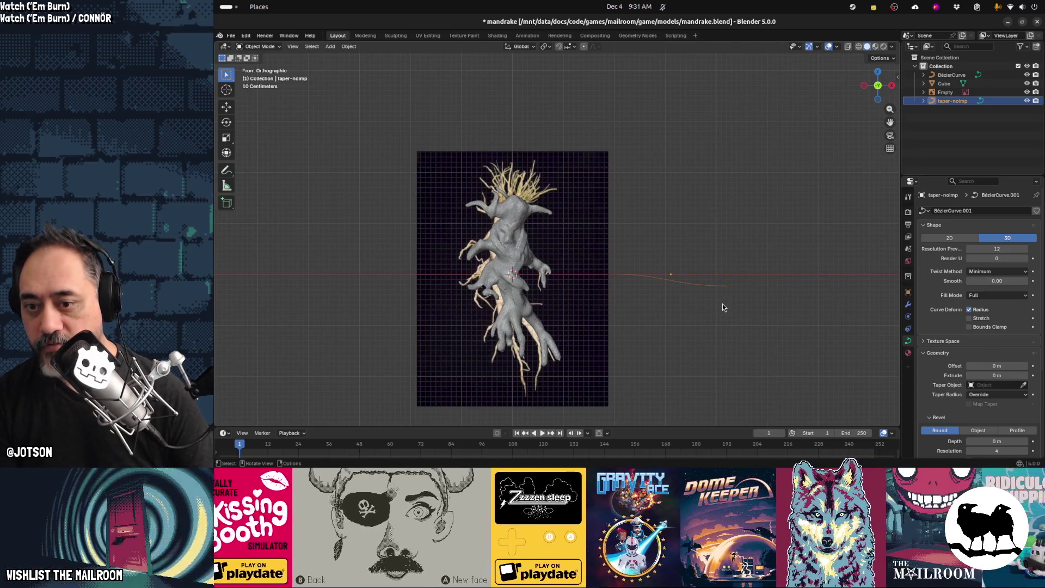
# Rotate the taper curve 90° about the X axis
pyautogui.press('r')
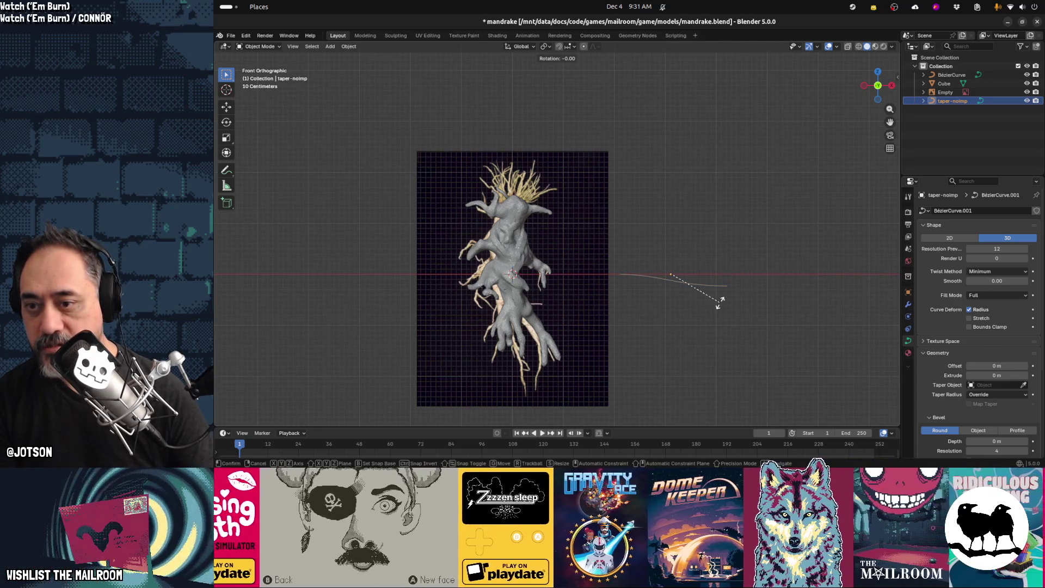
pyautogui.press('x')
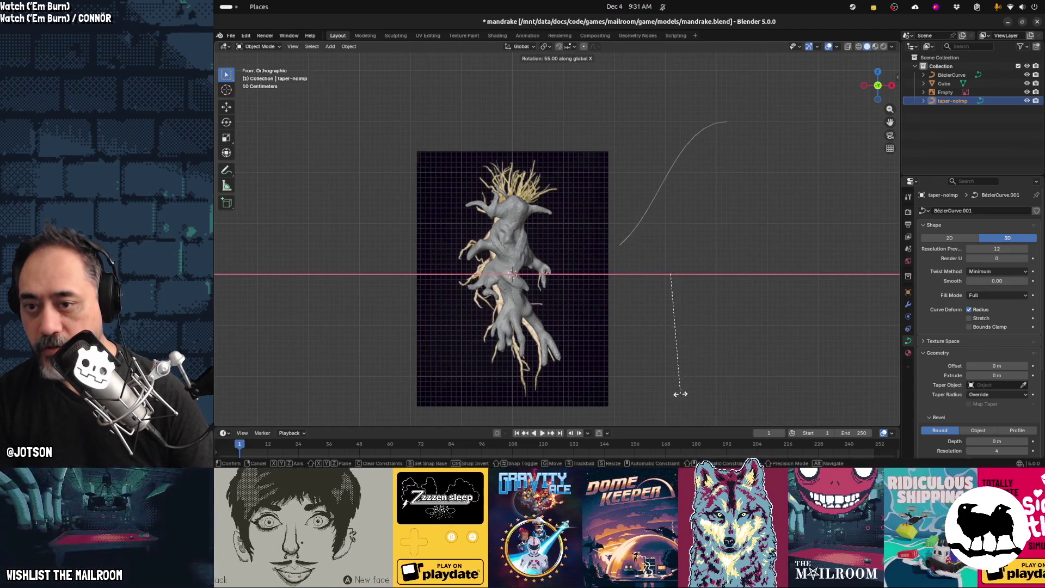
pyautogui.press('Escape')
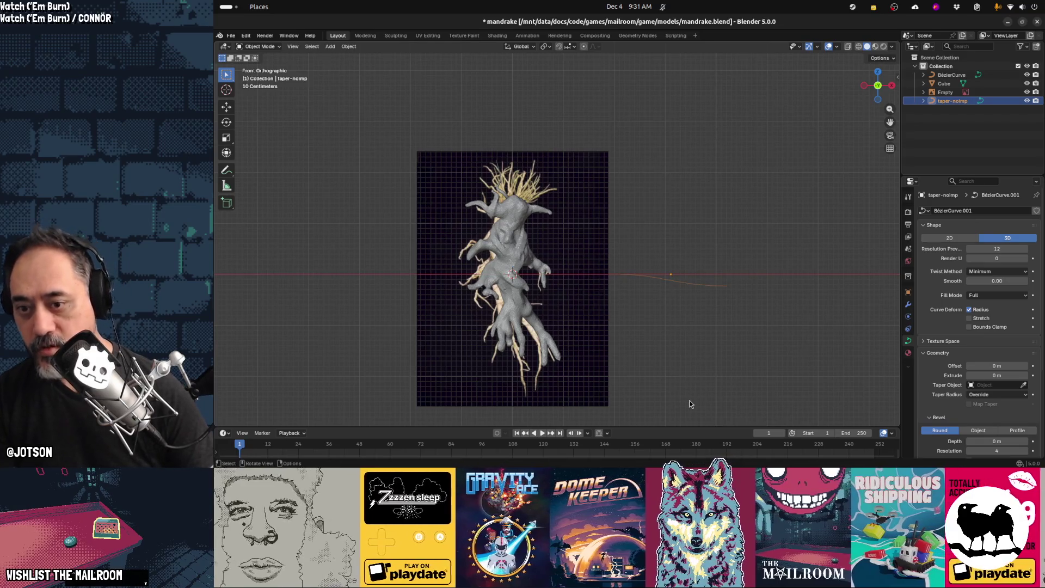
pyautogui.write('rx90')
pyautogui.press('Return')
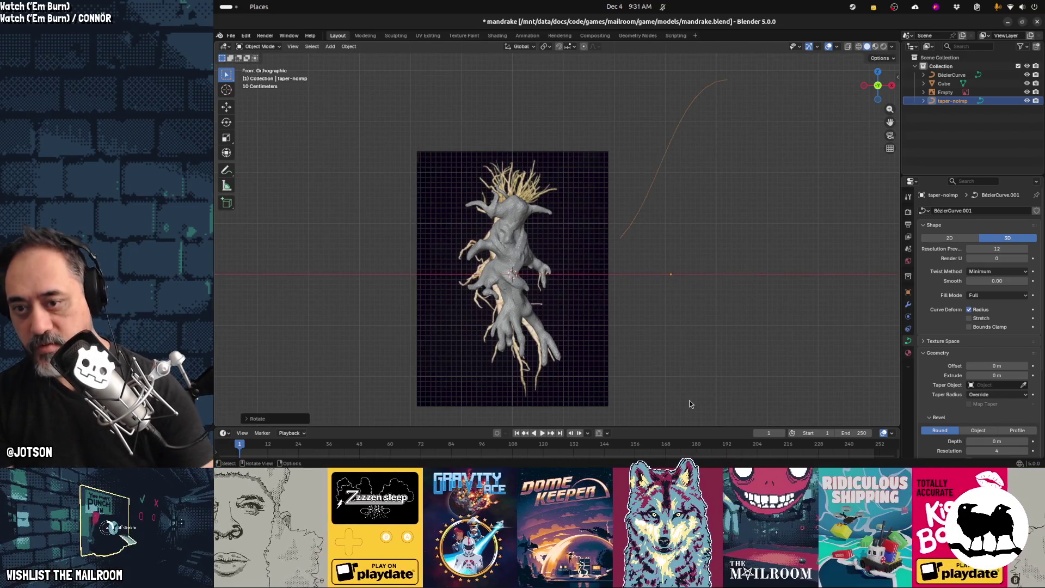
# Move the taper curve's end point and handle into a new position
pyautogui.press('Tab')
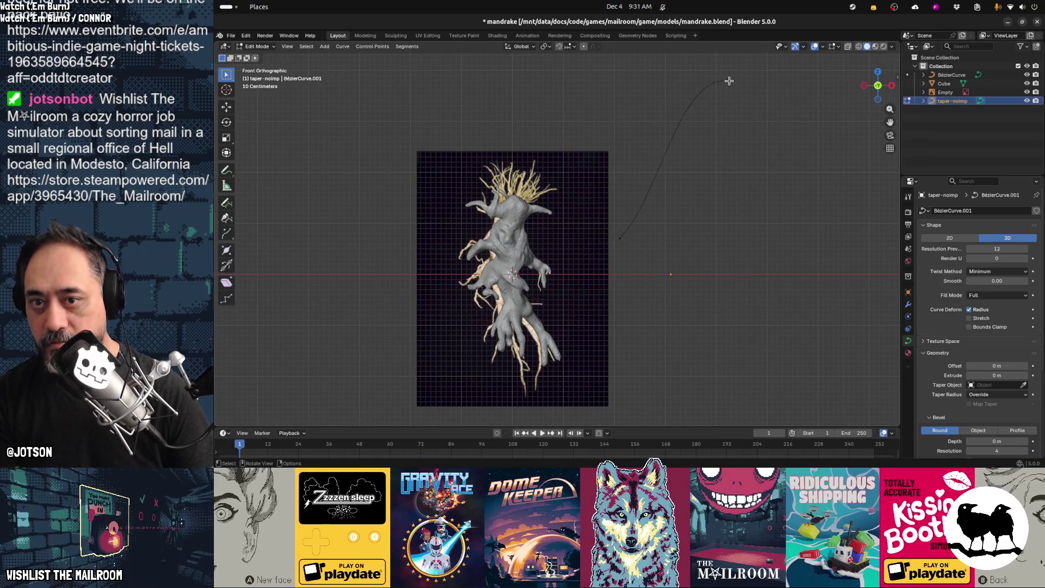
pyautogui.click(730, 81)
pyautogui.press('g')
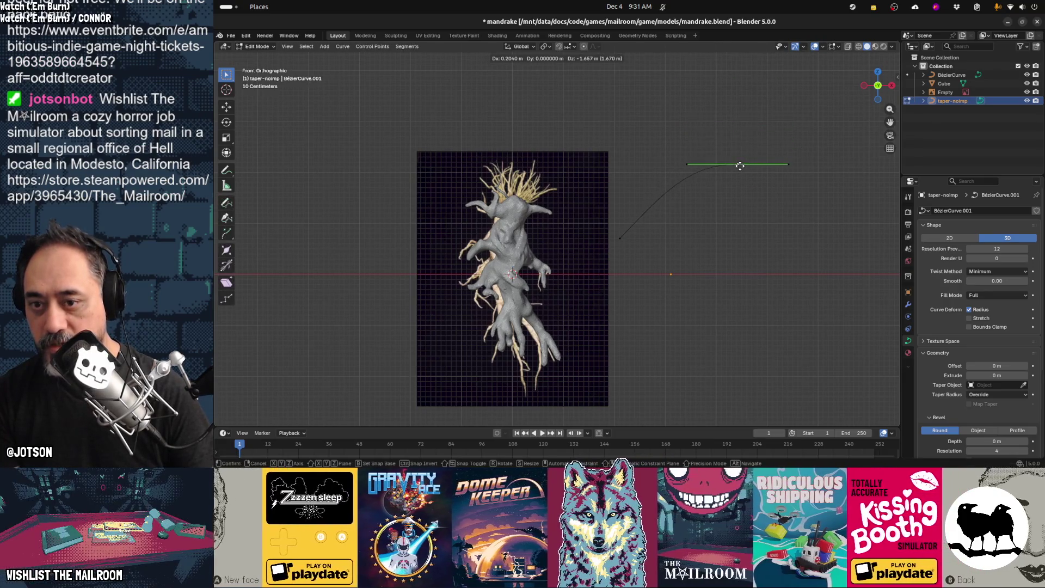
pyautogui.click(742, 166)
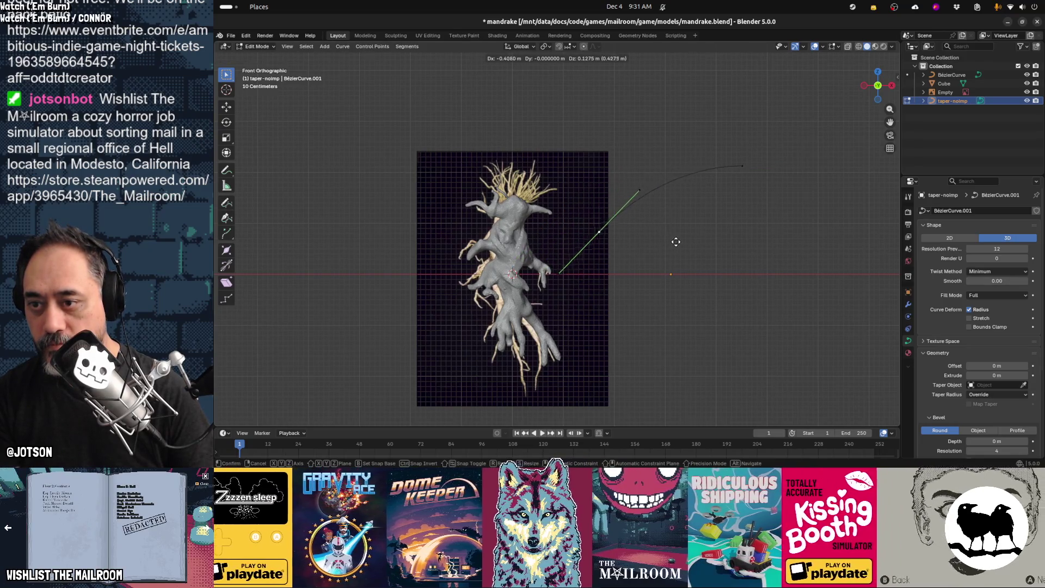
pyautogui.click(672, 231)
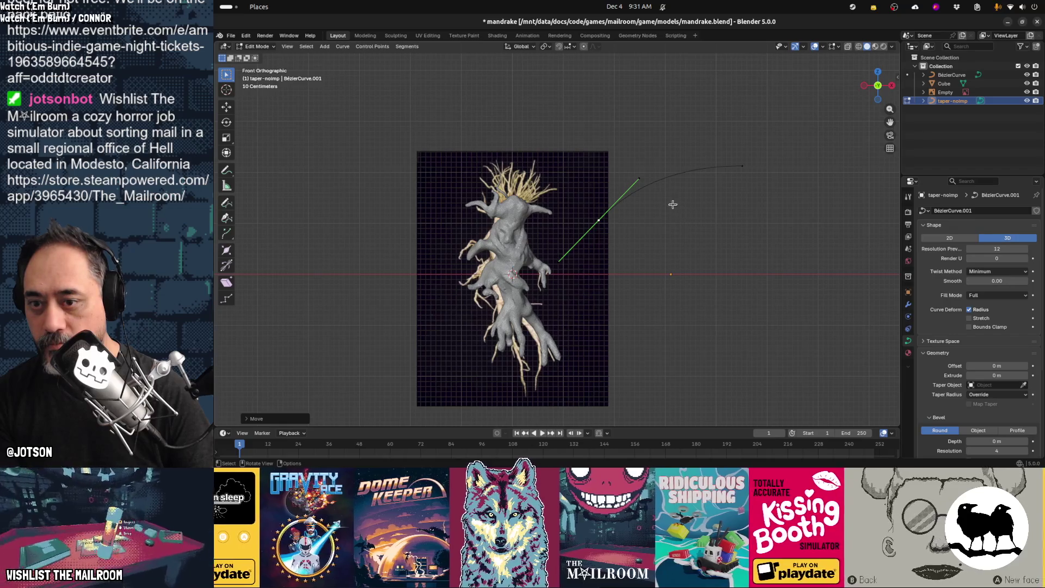
pyautogui.press('Tab')
# Reposition the taper curve object, try Origin to Geometry, and undo it
pyautogui.press('g')
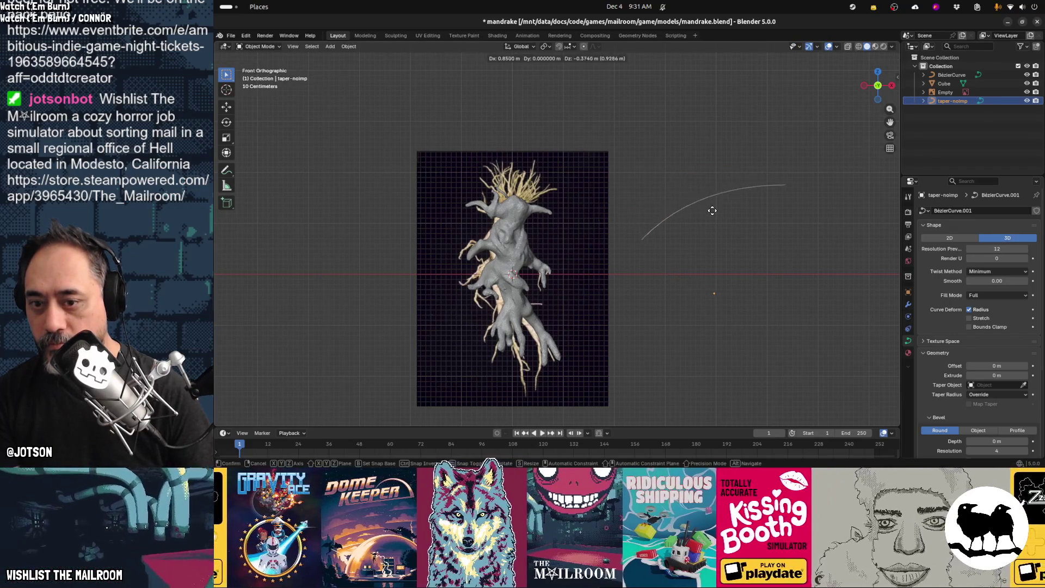
pyautogui.click(710, 216)
pyautogui.press('F3')
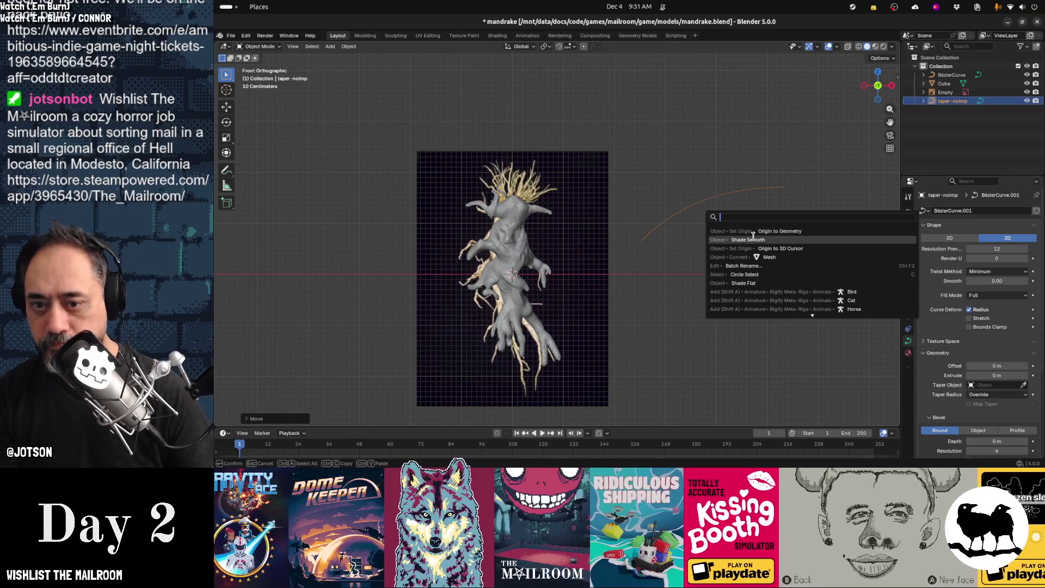
pyautogui.click(759, 232)
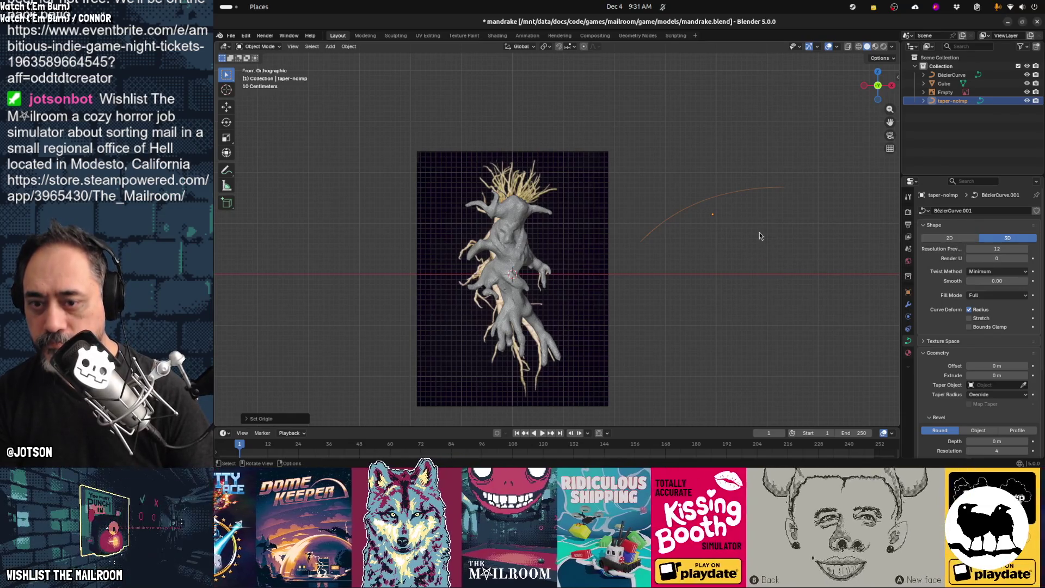
pyautogui.hotkey('ctrl', 'z')
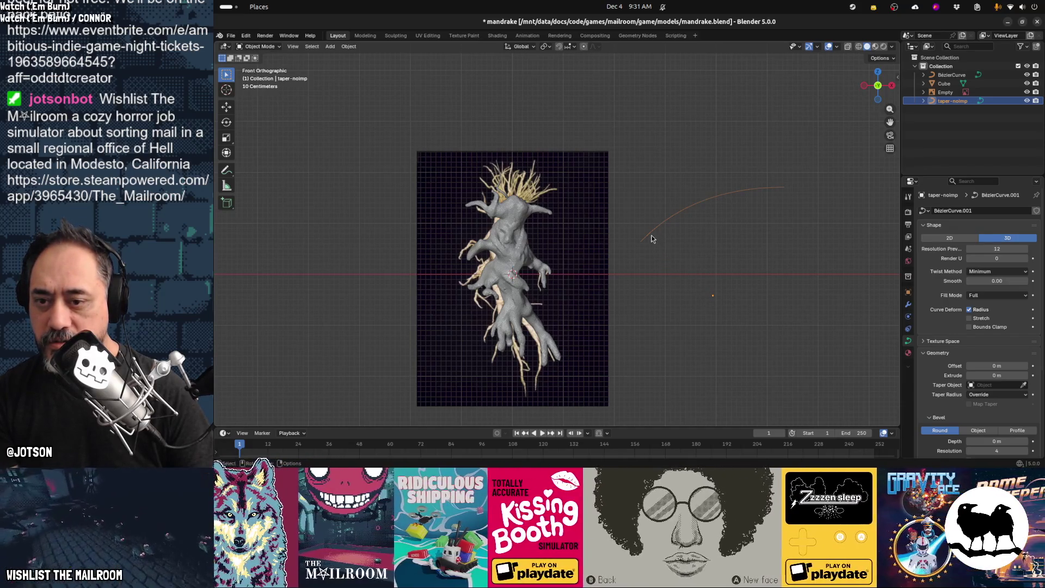
# Adjust a handle and raise the right control point so the curve levels off
pyautogui.press('Tab')
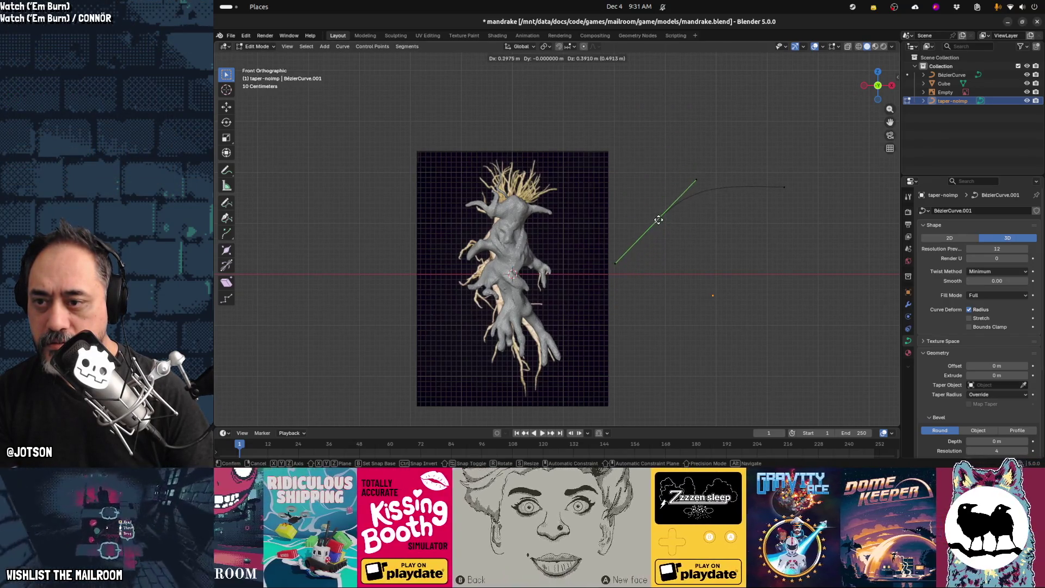
pyautogui.click(658, 219)
pyautogui.click(795, 184)
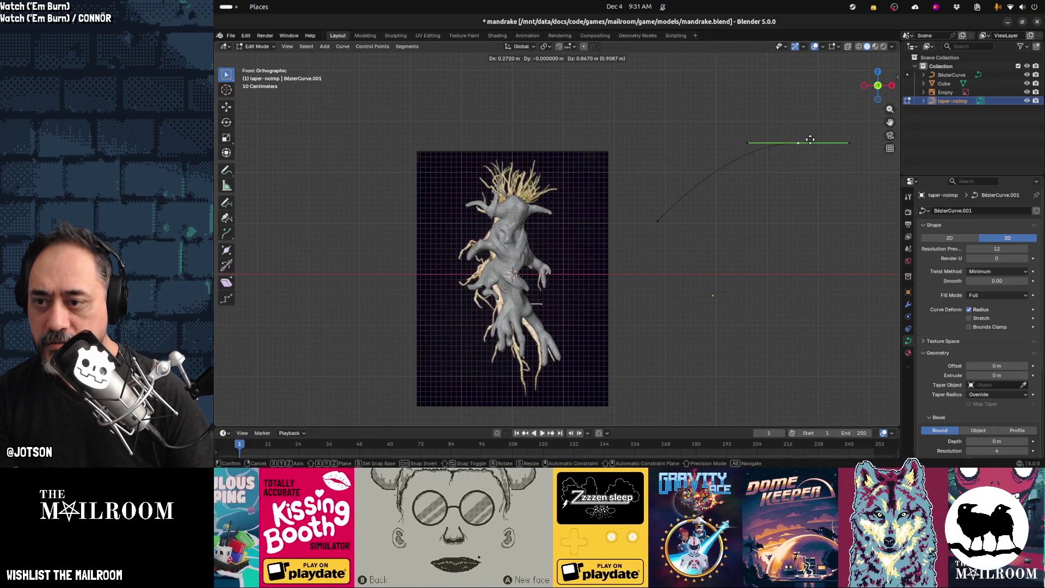
pyautogui.click(810, 139)
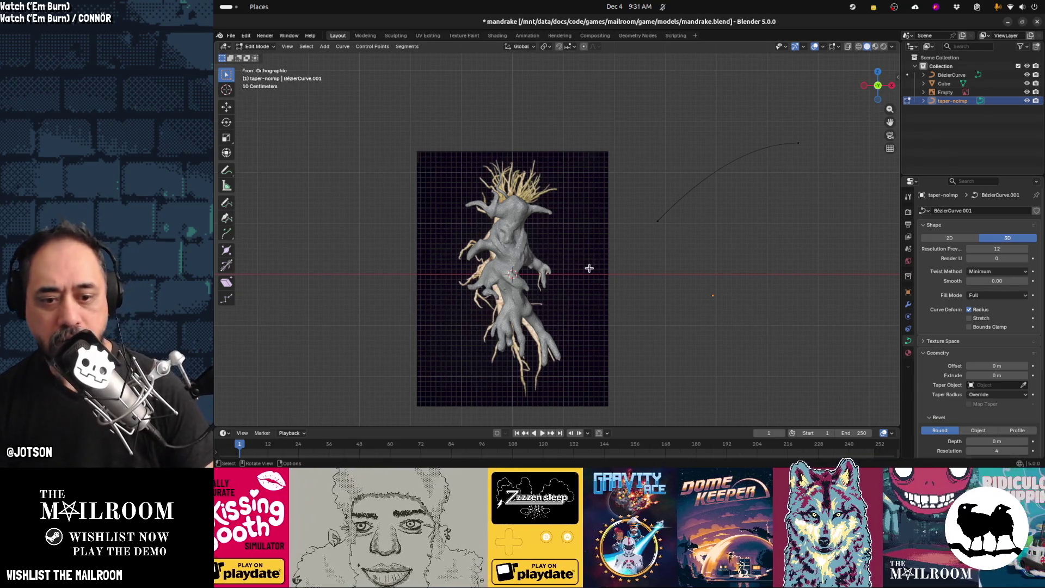
pyautogui.scroll(-2, 955, 364)
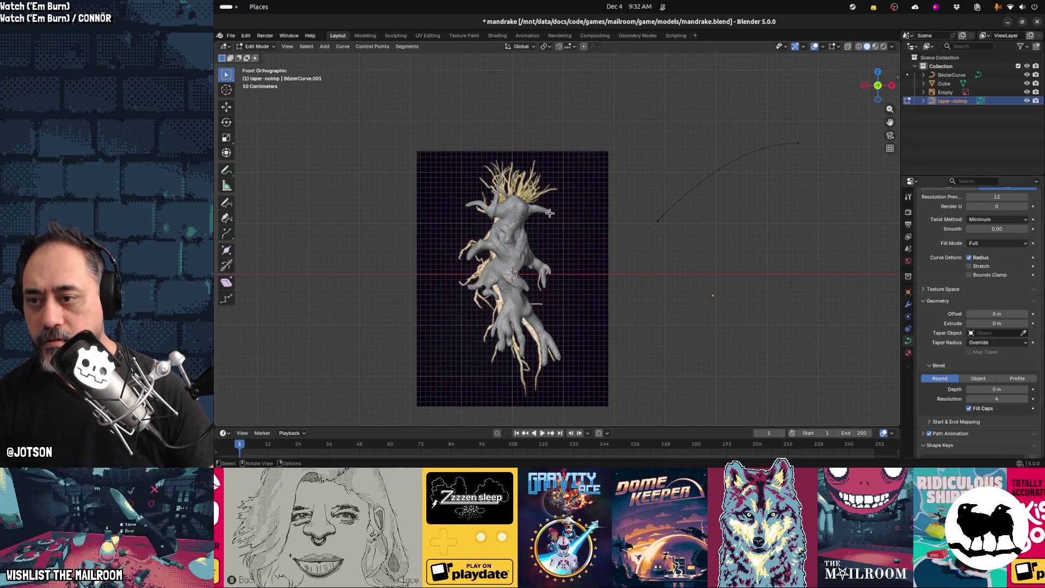
# In Top view, duplicate the BézierCurve root strand, then rotate and move the copy onto the head
pyautogui.keyDown('shift'); pyautogui.moveTo(530, 206); pyautogui.dragTo(563, 238, button='middle'); pyautogui.keyUp('shift')
pyautogui.scroll(3, 563, 238)
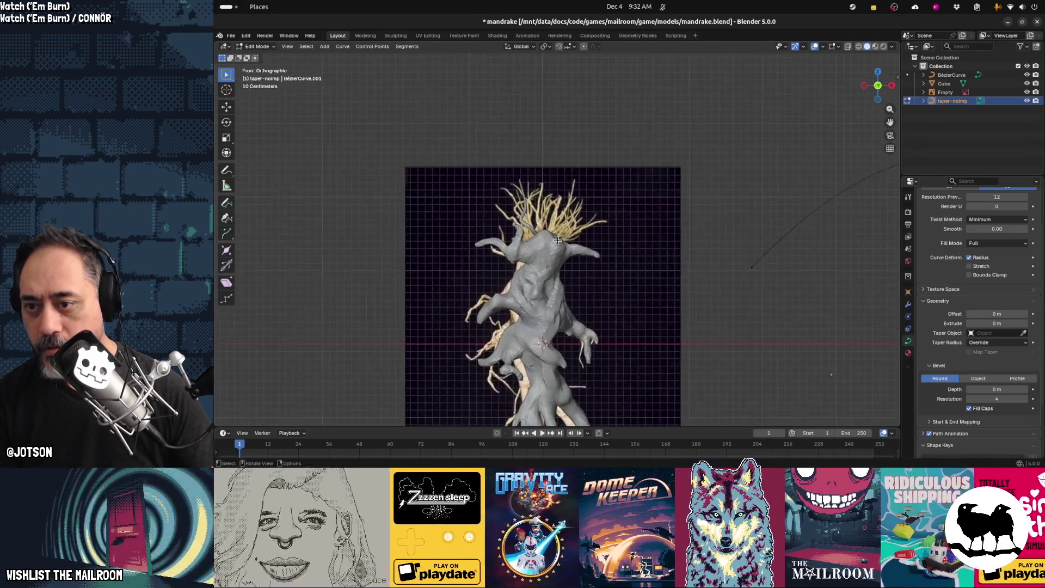
pyautogui.press('KP_7')
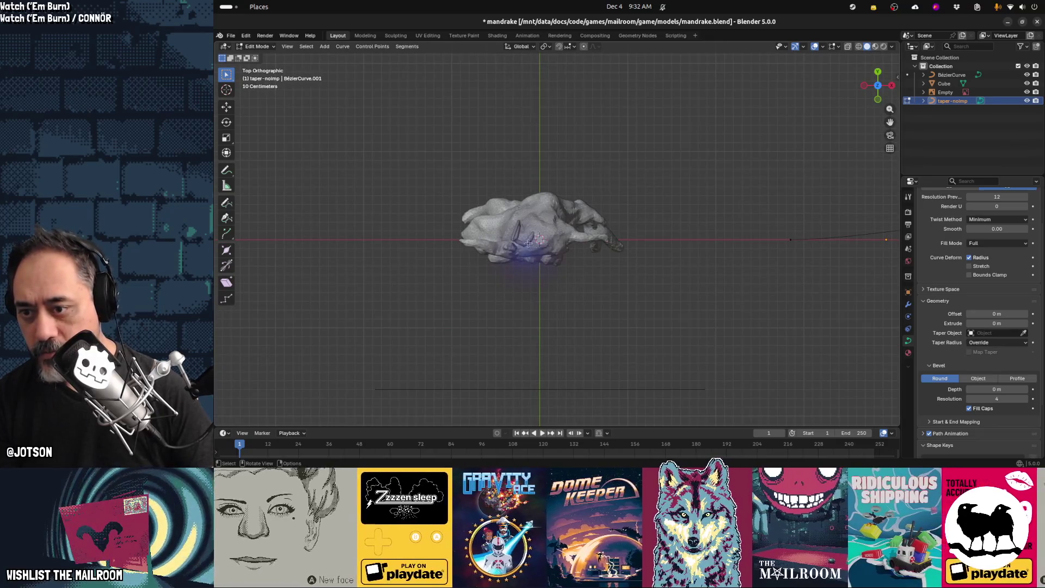
pyautogui.press('Tab')
pyautogui.click(529, 246)
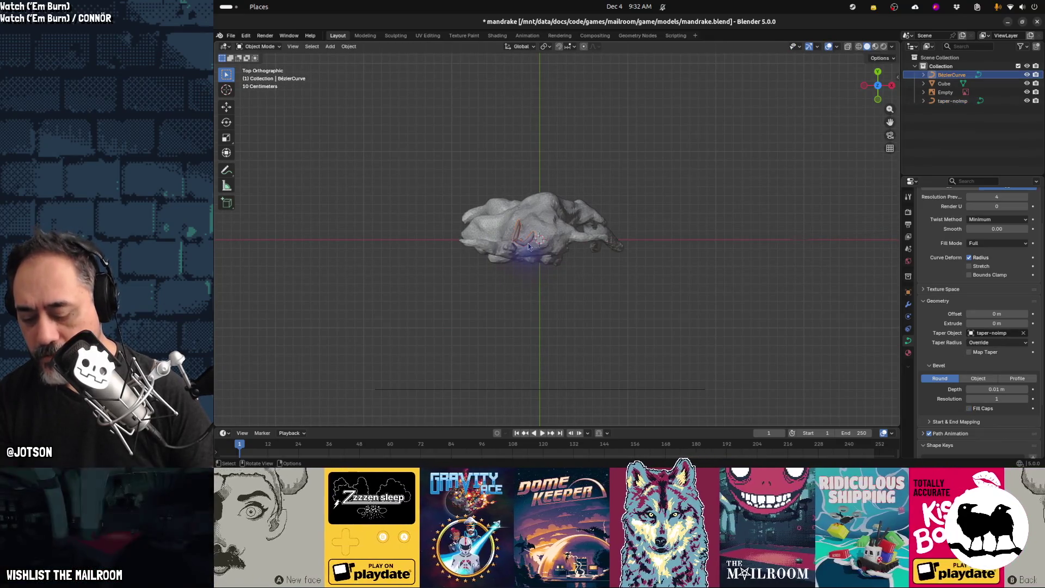
pyautogui.hotkey('shift', 'd')
pyautogui.press('r')
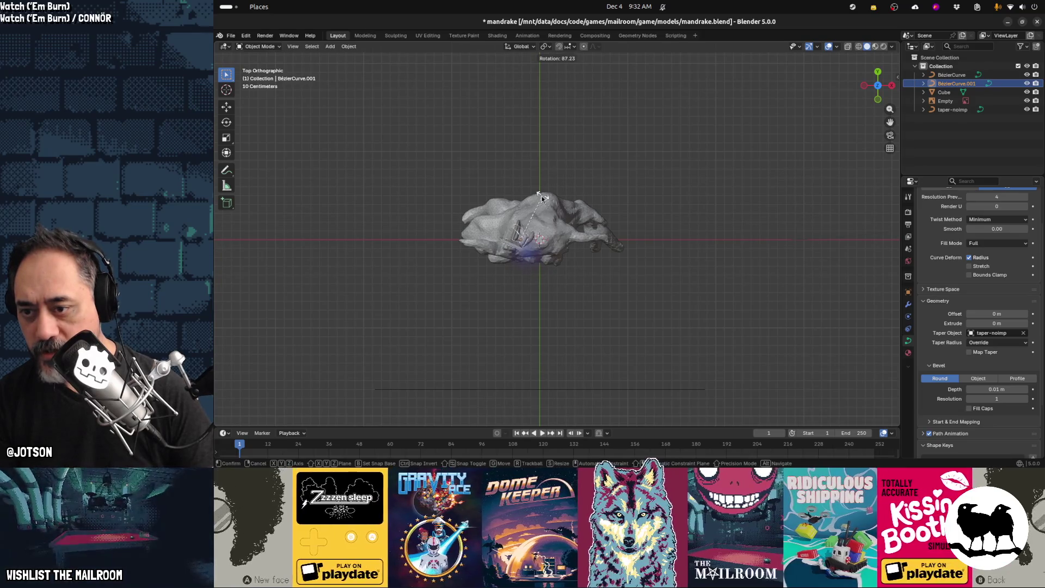
pyautogui.click(561, 234)
pyautogui.press('g')
pyautogui.click(585, 214)
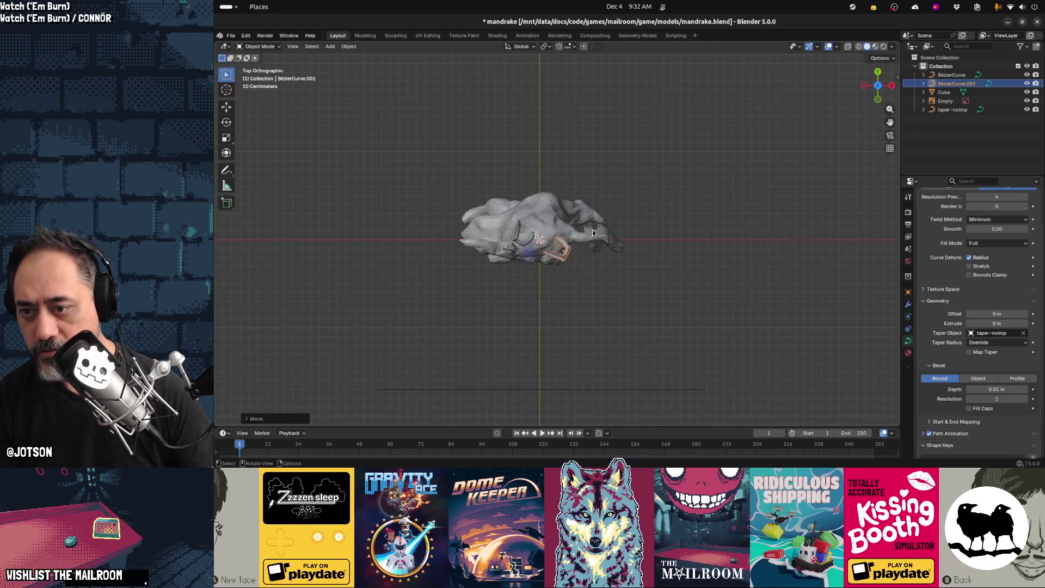
# Add a second linked copy, rotate and place it, then give it extra rotation and check from the front
pyautogui.hotkey('alt', 'd')
pyautogui.press('r')
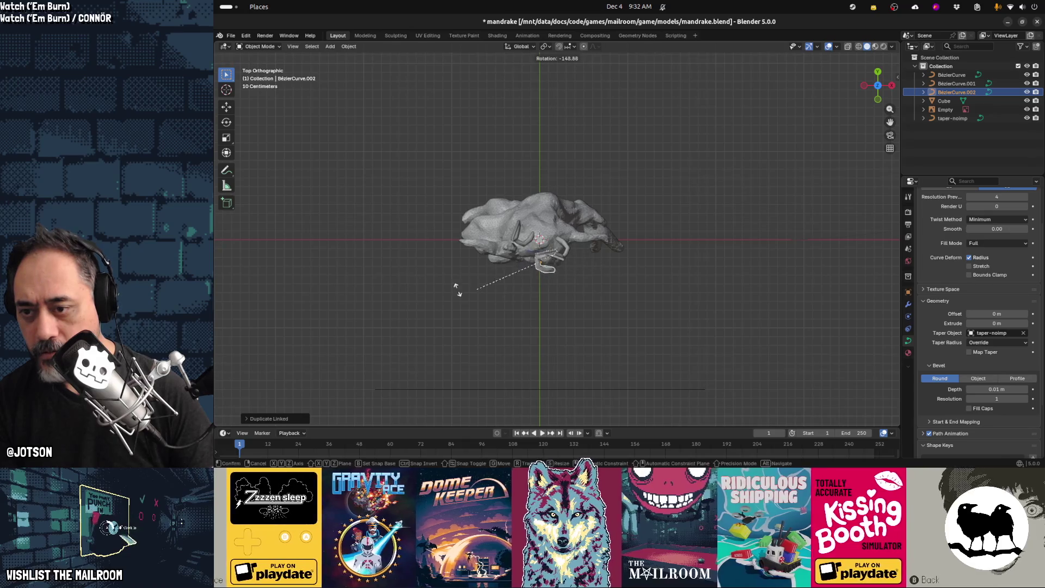
pyautogui.click(440, 288)
pyautogui.press('g')
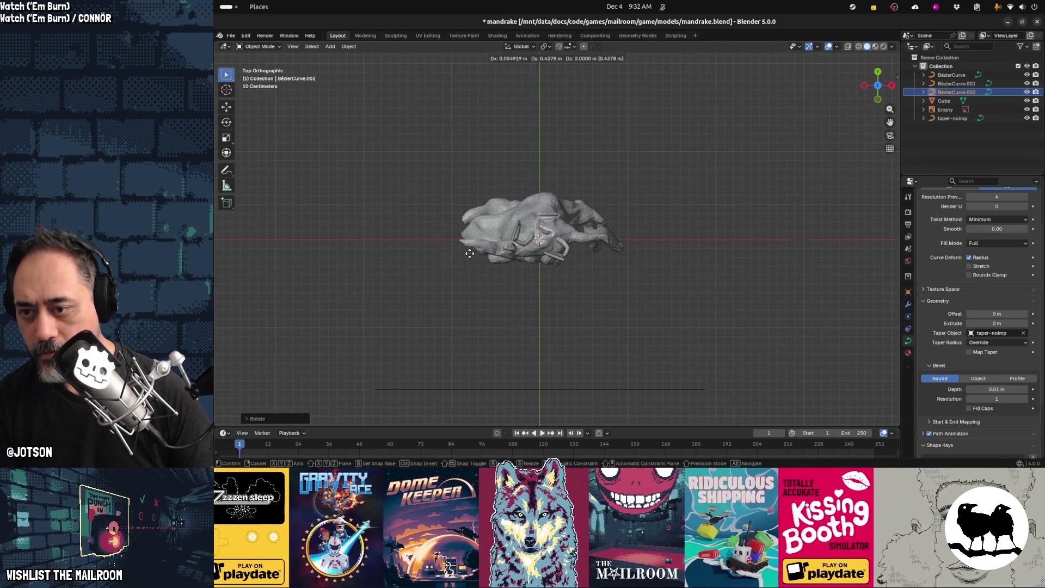
pyautogui.click(567, 265)
pyautogui.press('r')
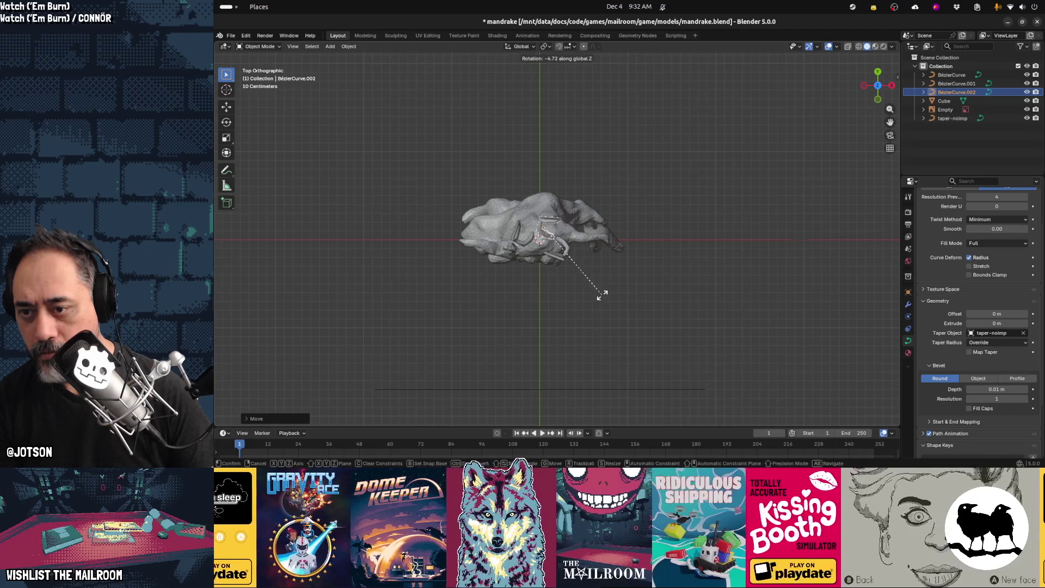
pyautogui.click(602, 294)
pyautogui.press('KP_1')
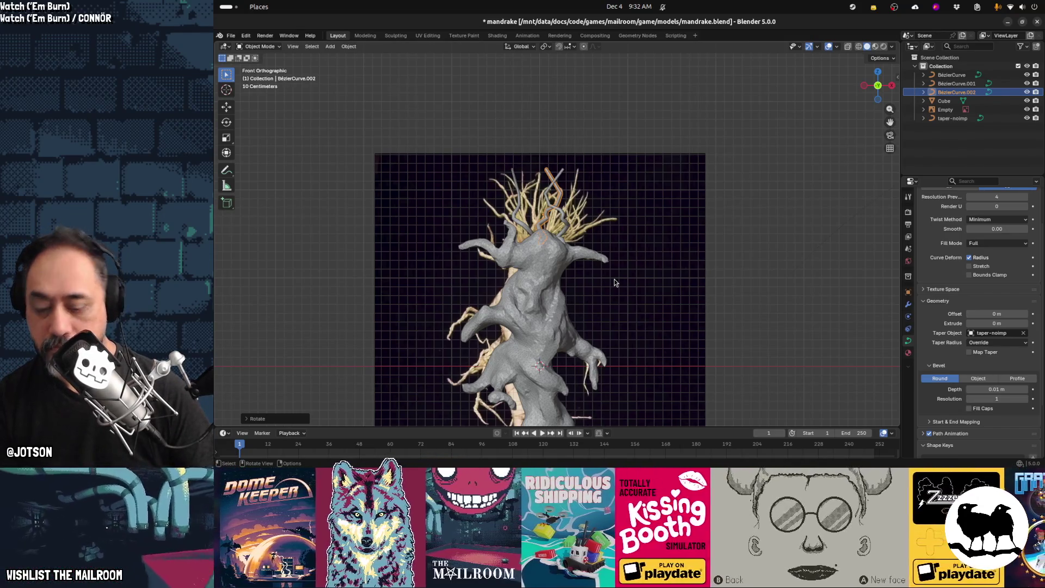
pyautogui.press('KP_7')
# Add a third copy of the strand, rotated and moved into place on the head
pyautogui.hotkey('shift', 'd')
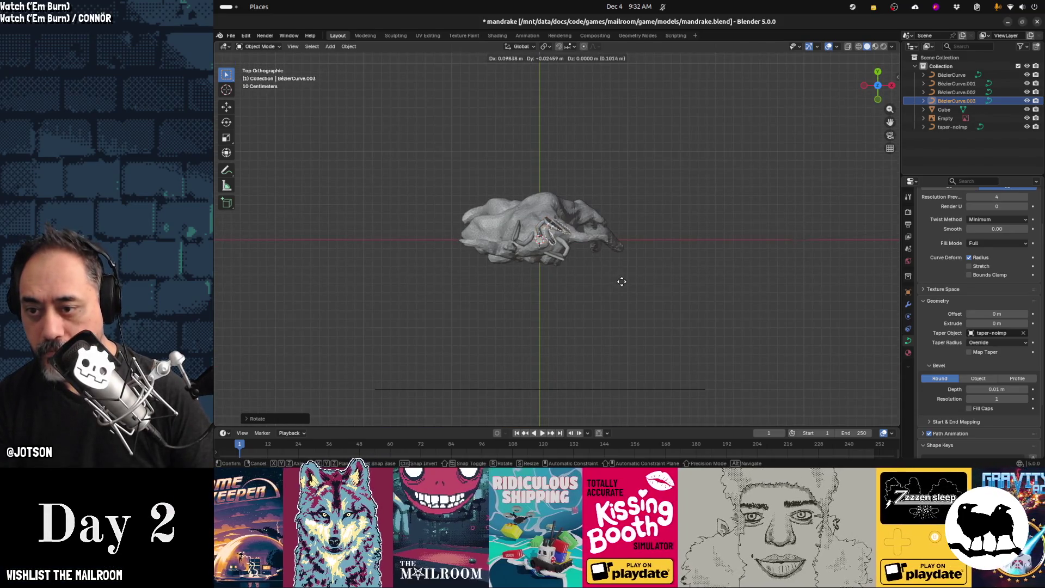
pyautogui.click(621, 282)
pyautogui.press('r')
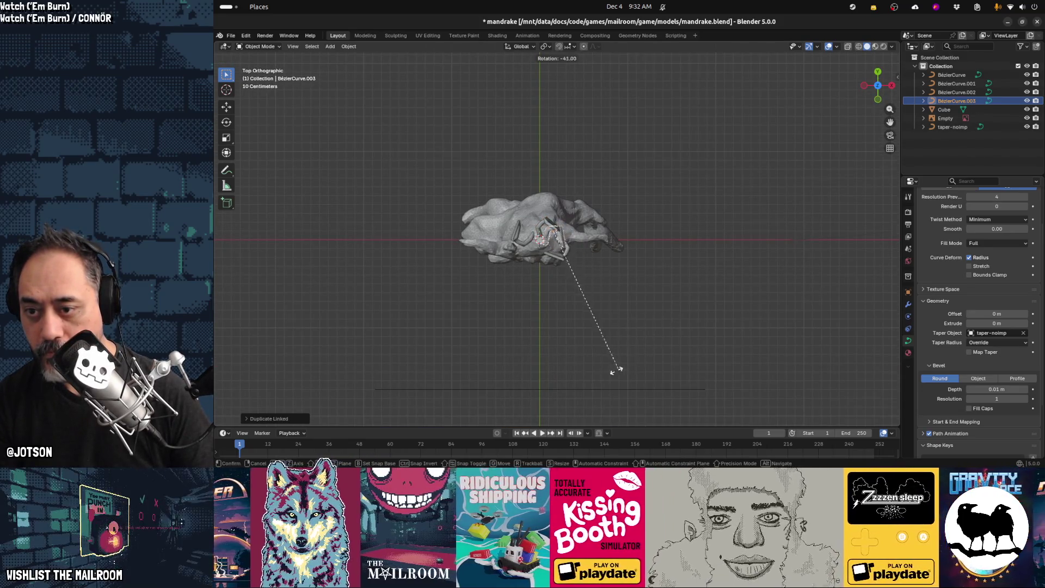
pyautogui.click(580, 375)
pyautogui.press('g')
pyautogui.click(576, 375)
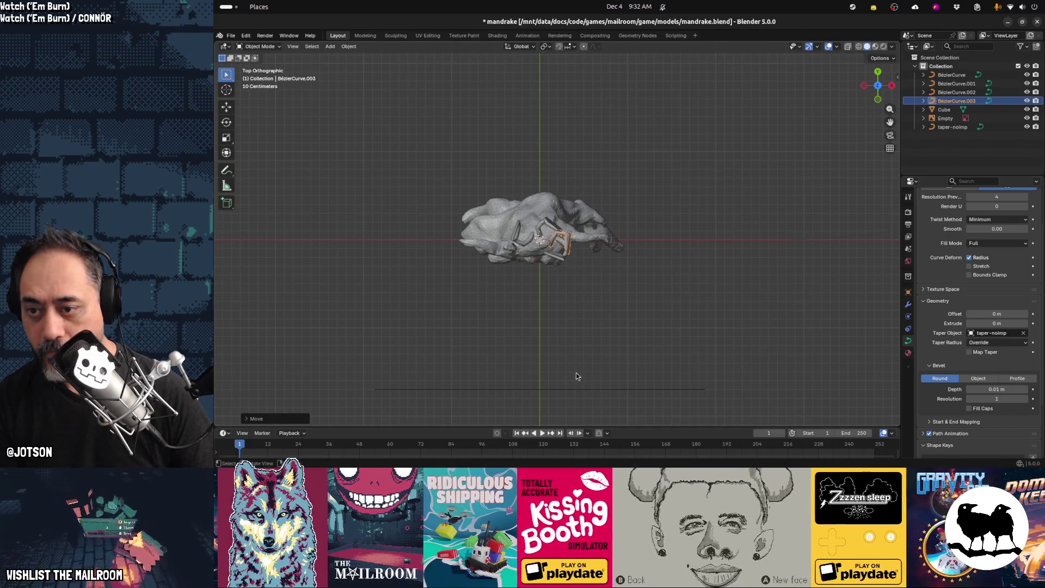
# Add a fourth linked copy, rotated around the vertical axis and repositioned
pyautogui.hotkey('alt', 'd')
pyautogui.click(522, 321)
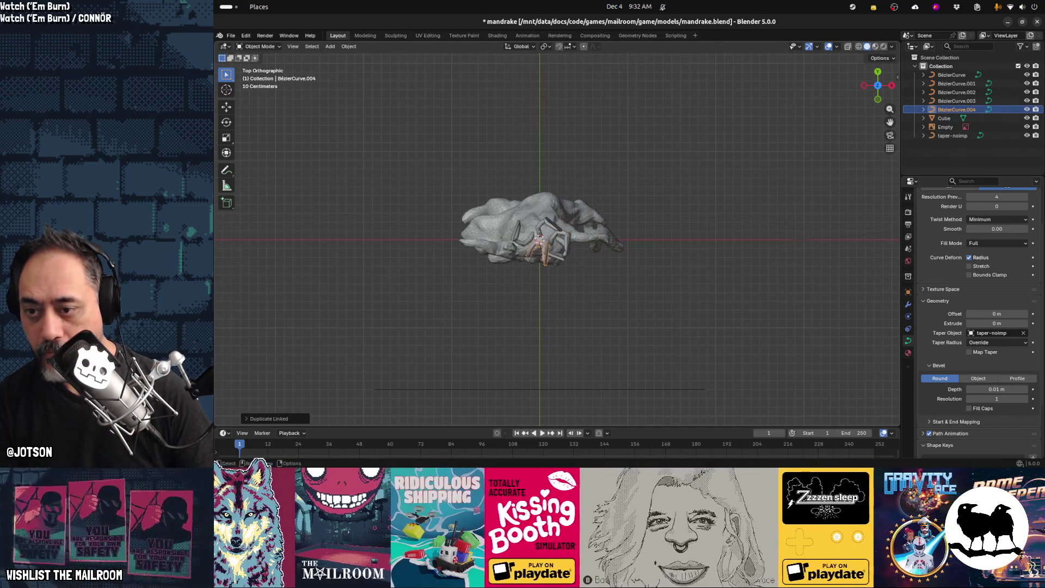
pyautogui.press('r')
pyautogui.click(587, 223)
pyautogui.press('g')
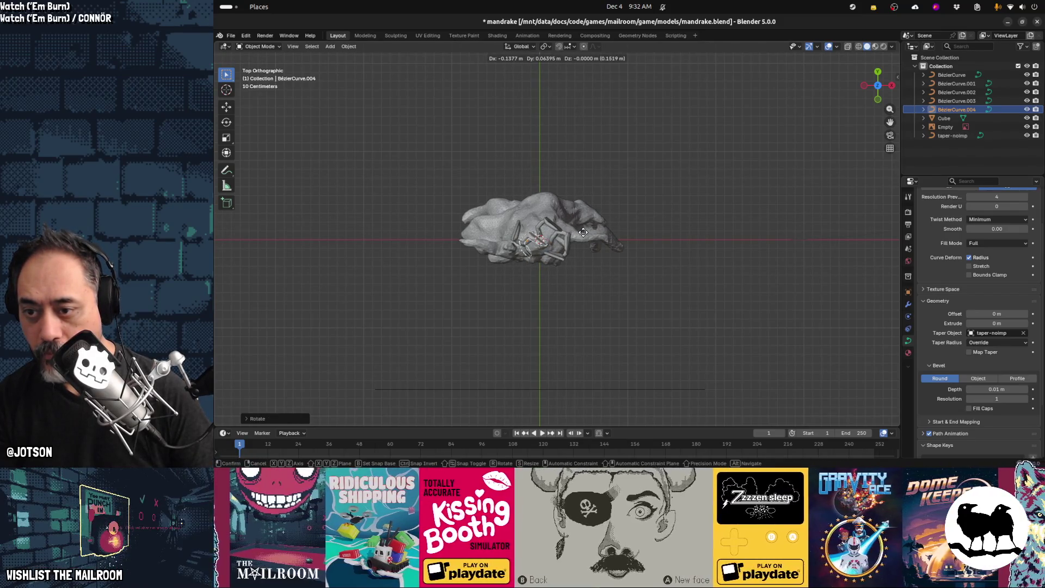
pyautogui.click(583, 232)
# Add a fifth linked copy (BézierCurve.005) and view the result from the front
pyautogui.hotkey('alt', 'd')
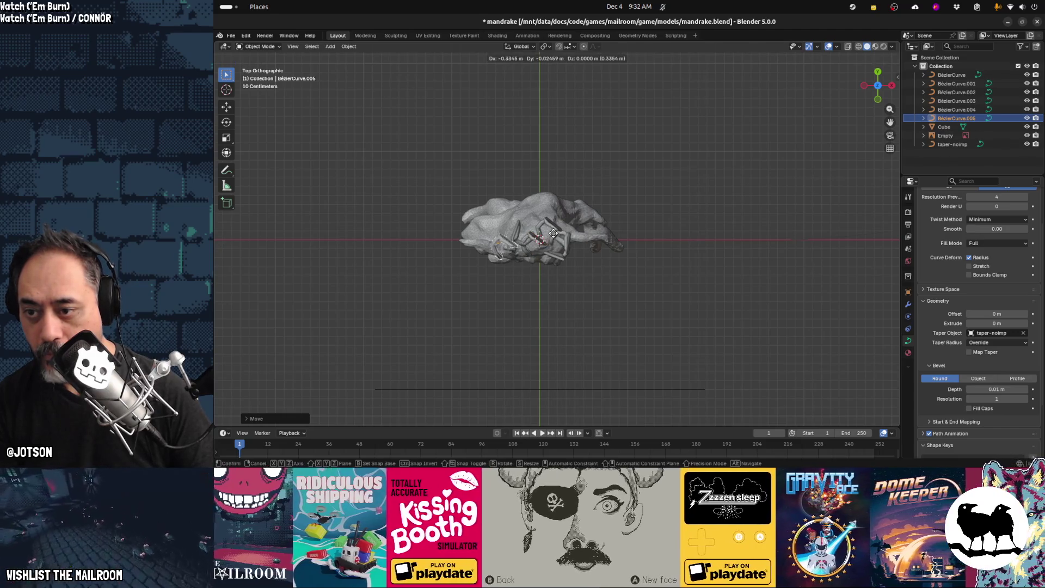
pyautogui.click(586, 227)
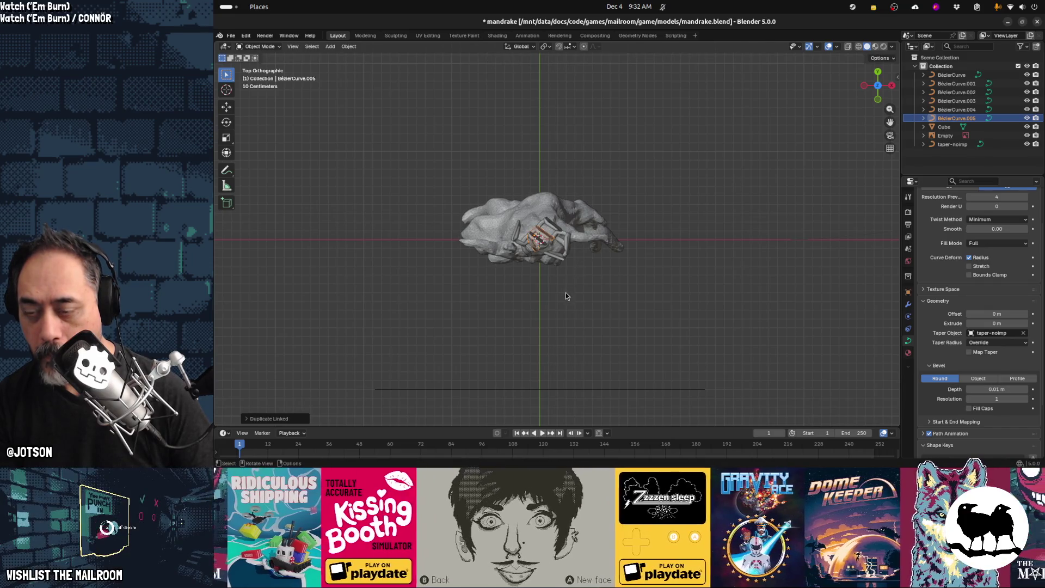
pyautogui.press('KP_1')
# Scale BézierCurve.005 vertically, tilt it, and move it in among the hair
pyautogui.press('s')
pyautogui.press('z')
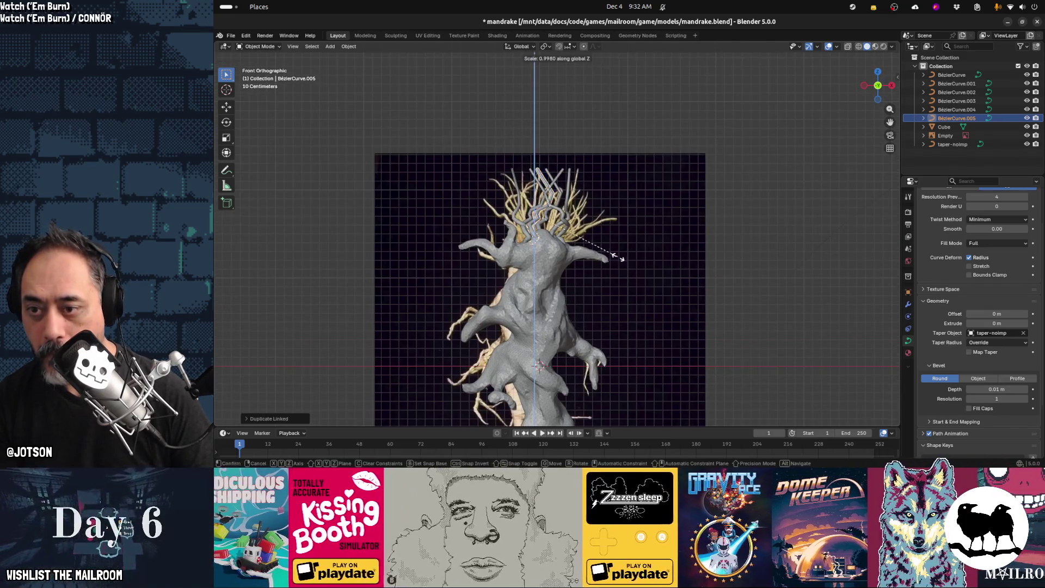
pyautogui.click(644, 268)
pyautogui.press('r')
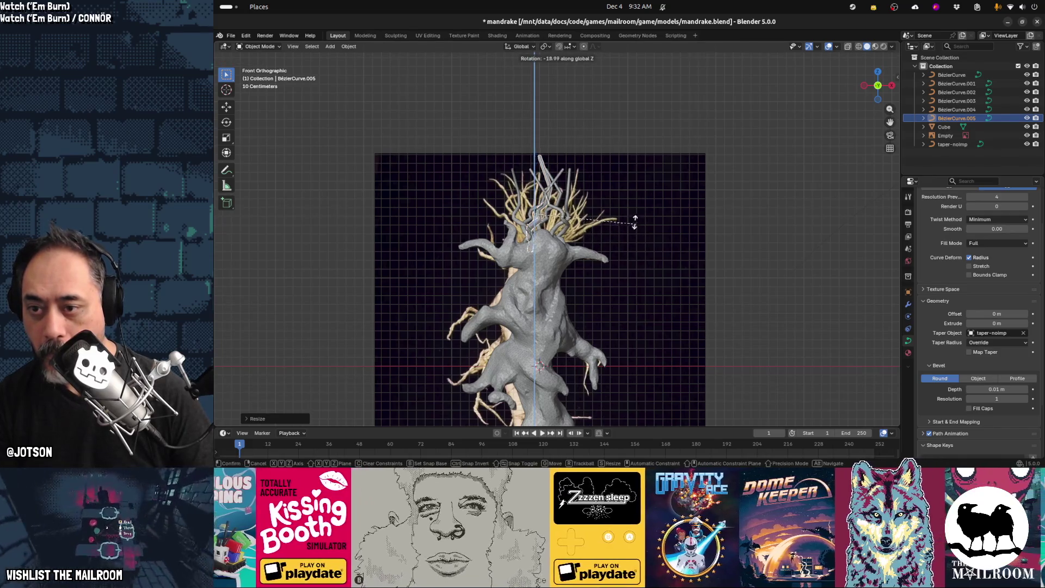
pyautogui.click(592, 206)
pyautogui.press('g')
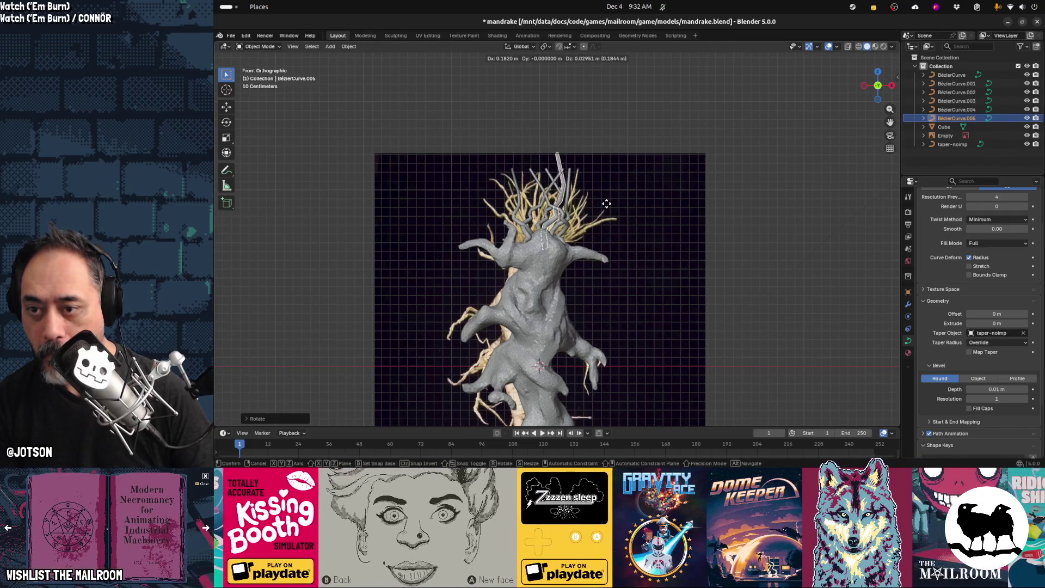
pyautogui.click(606, 204)
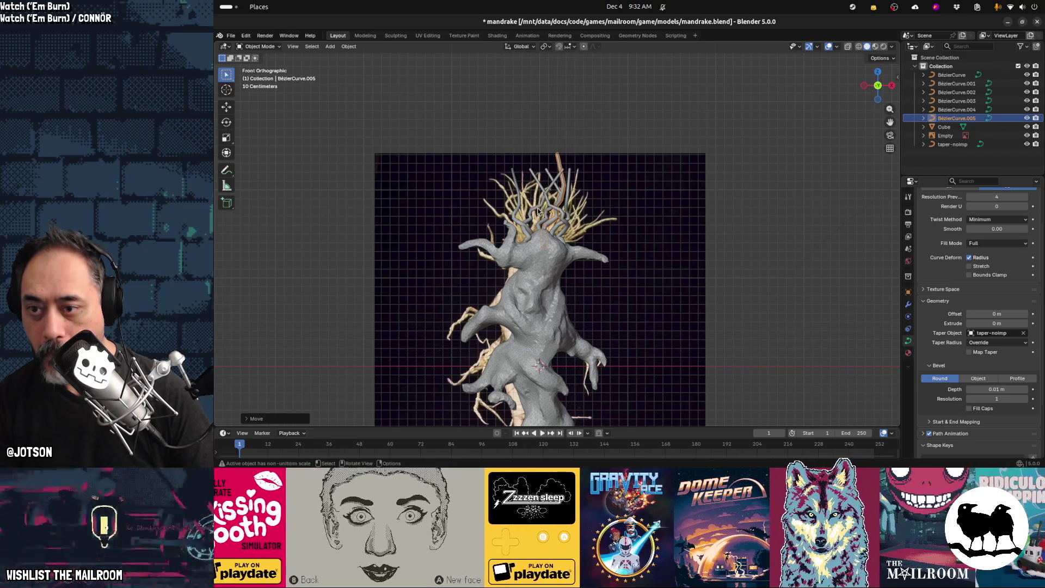
# Tilt BézierCurve.004 to lean left and nudge the original BézierCurve lower
pyautogui.click(537, 208)
pyautogui.press('r')
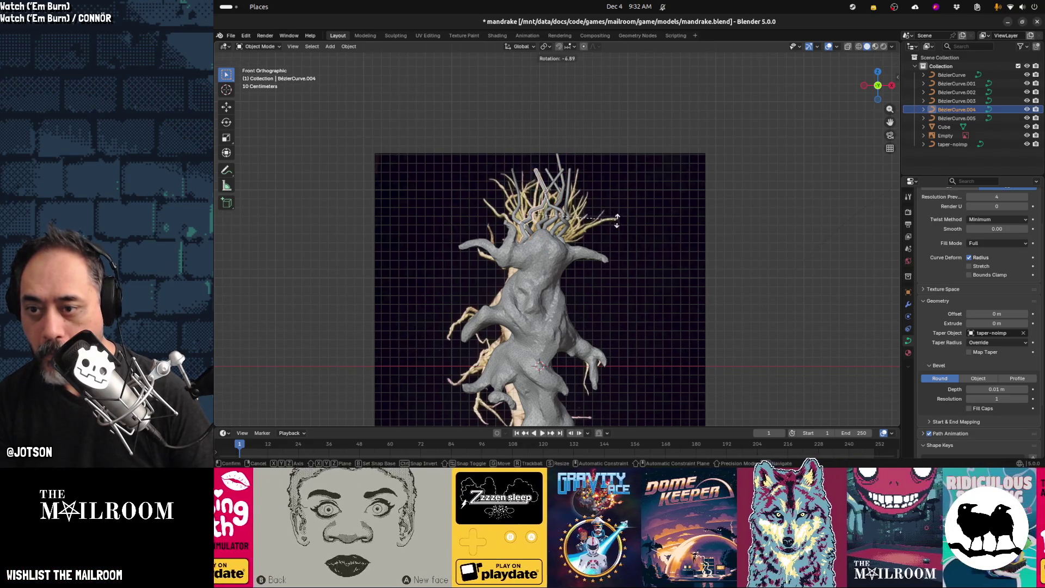
pyautogui.click(581, 192)
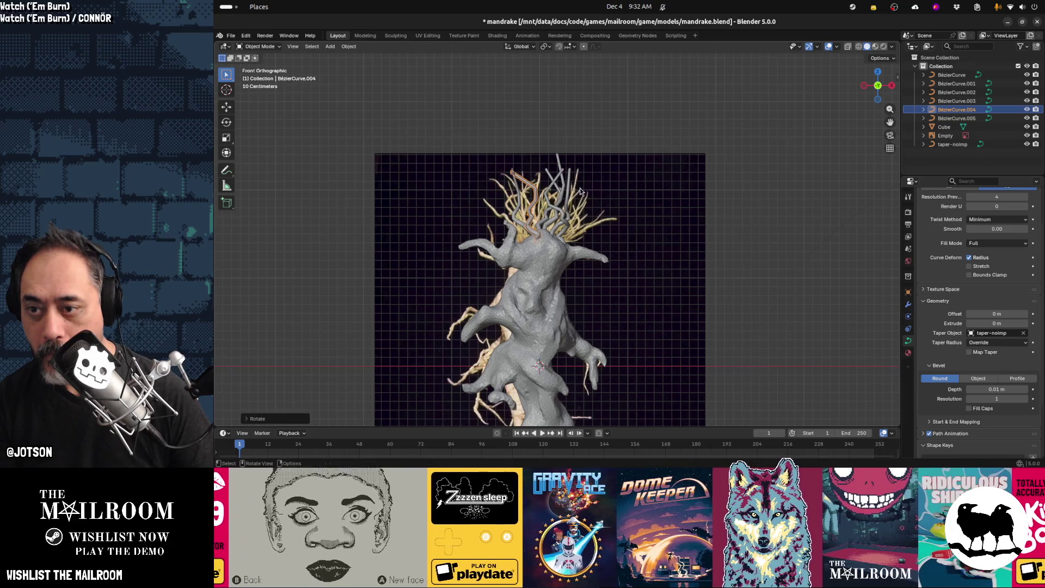
pyautogui.click(537, 223)
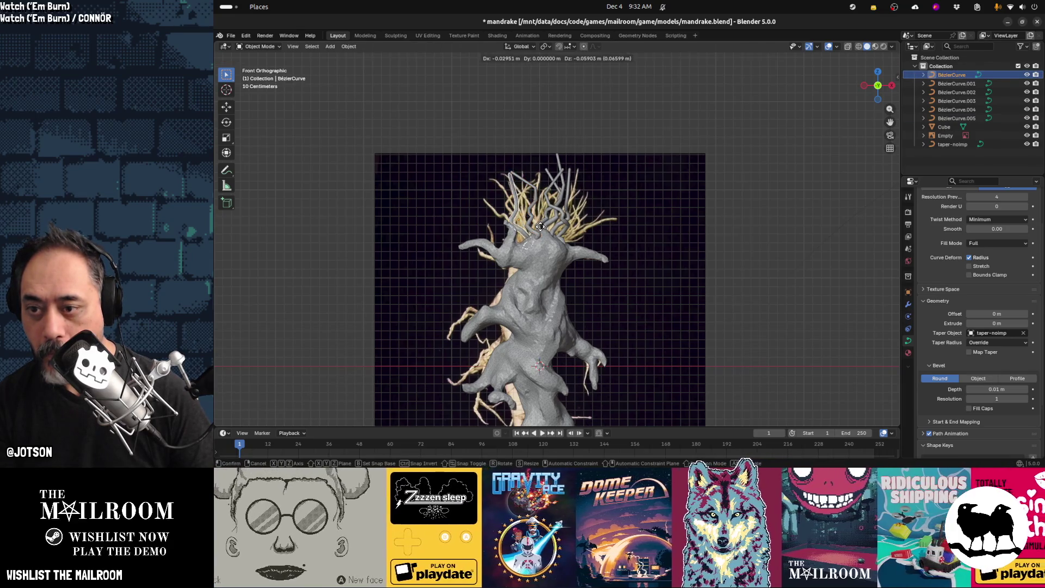
pyautogui.click(540, 225)
pyautogui.moveTo(537, 241)
pyautogui.mouseDown(button='middle')
pyautogui.moveTo(609, 237)
pyautogui.moveTo(644, 256)
pyautogui.moveTo(531, 252)
pyautogui.moveTo(515, 237)
pyautogui.moveTo(557, 238)
pyautogui.mouseUp(button='middle')
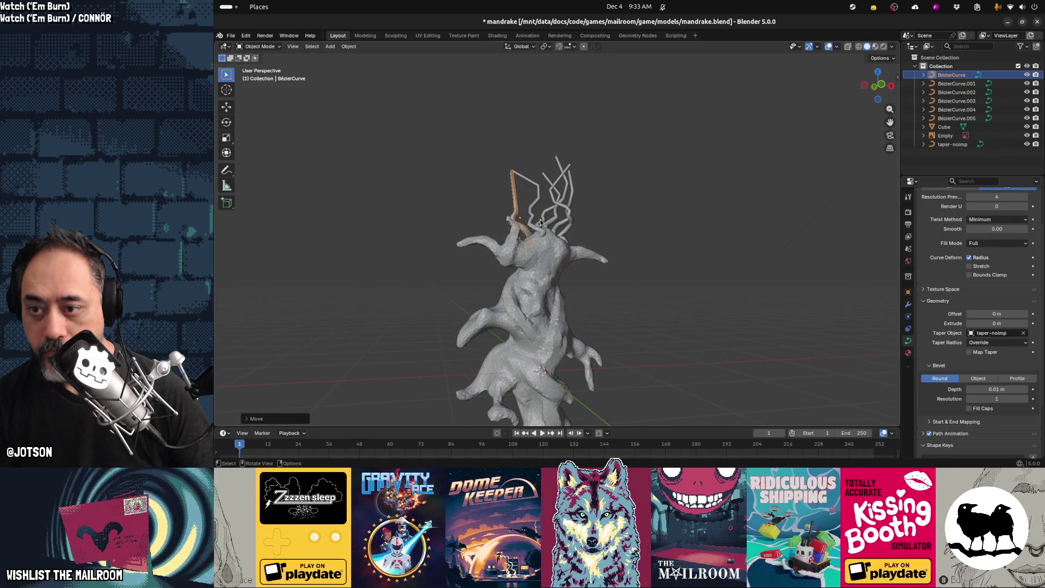
# Rotate BézierCurve.004 slightly, enter its Edit Mode in Front view, and hide the reference image
pyautogui.click(550, 226)
pyautogui.moveTo(579, 231); pyautogui.dragTo(585, 237, button='middle')
pyautogui.press('r')
pyautogui.press('Escape')
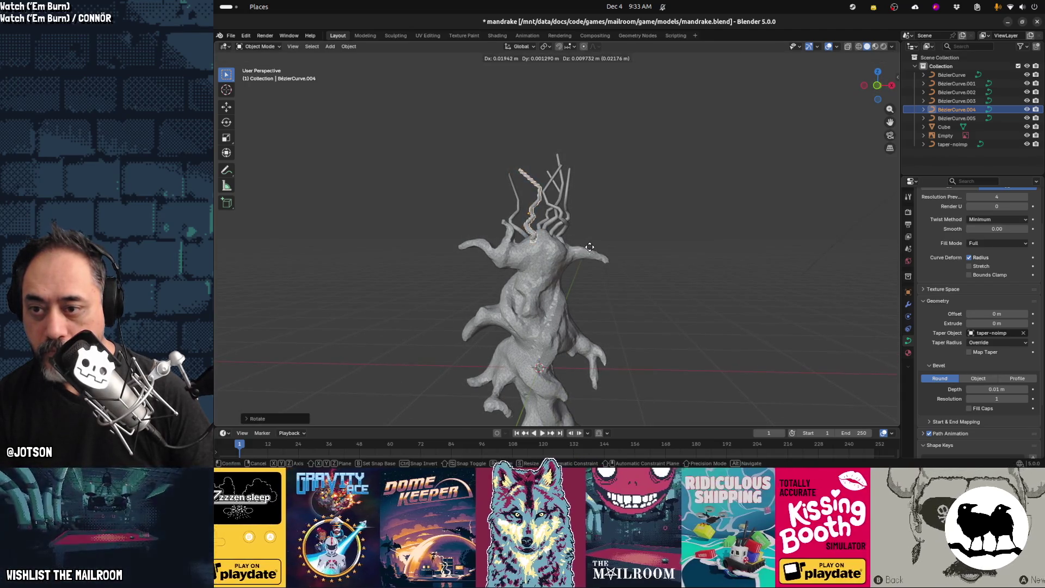
pyautogui.press('Tab')
pyautogui.press('KP_1')
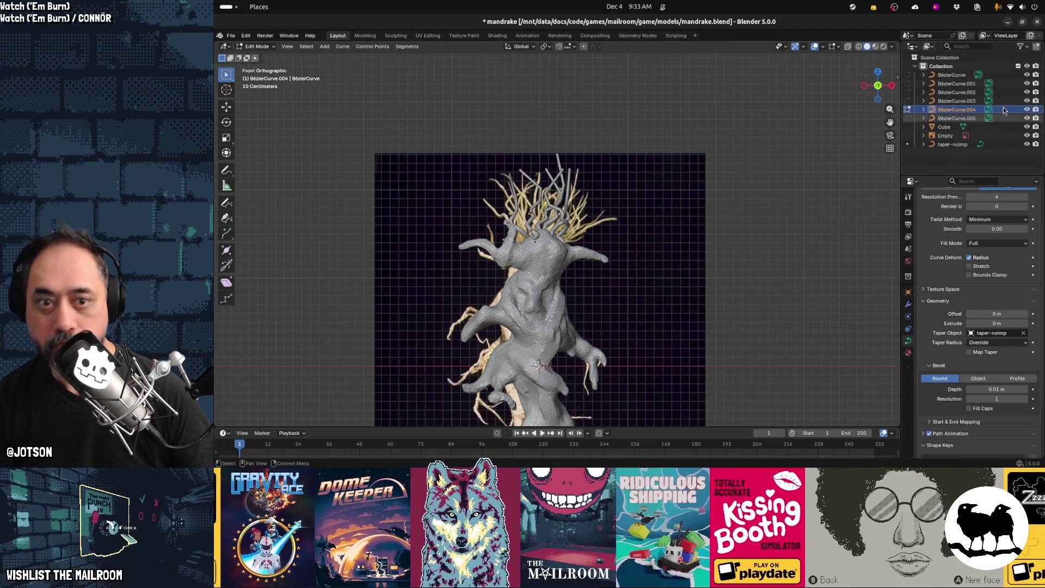
pyautogui.click(1027, 135)
pyautogui.keyDown('ctrl'); pyautogui.scroll(-4, 713, 220); pyautogui.keyUp('ctrl')
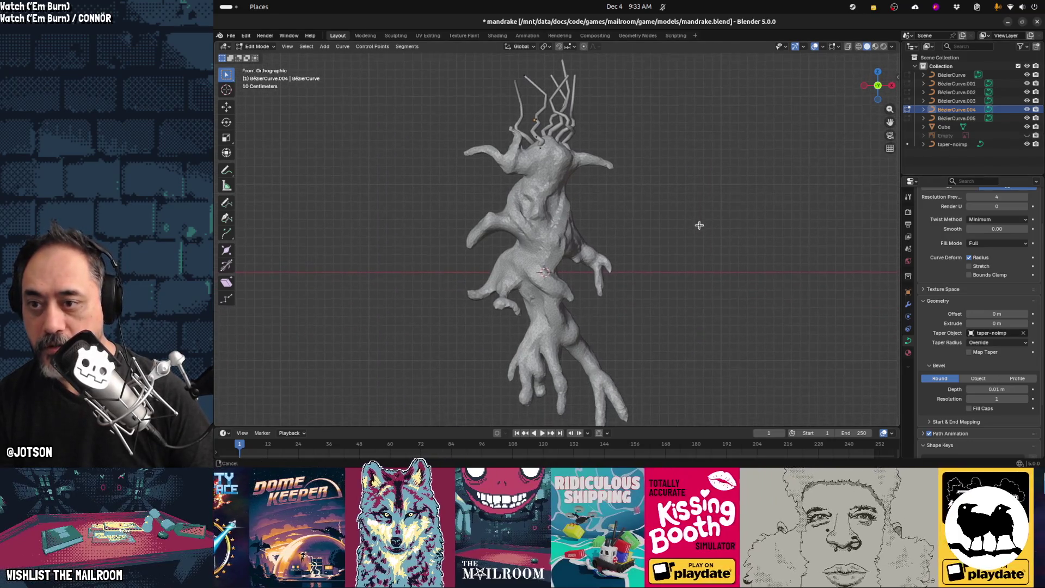
# Duplicate the root-hair strand on the head and move the copy onto the left root
pyautogui.press('Tab')
pyautogui.click(520, 116)
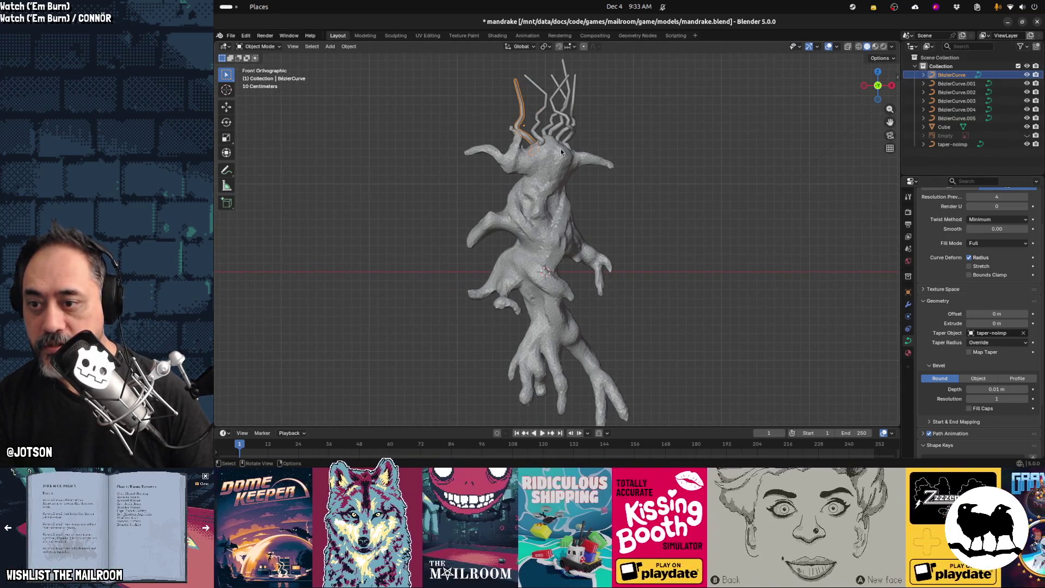
pyautogui.hotkey('shift', 'd')
pyautogui.press('r')
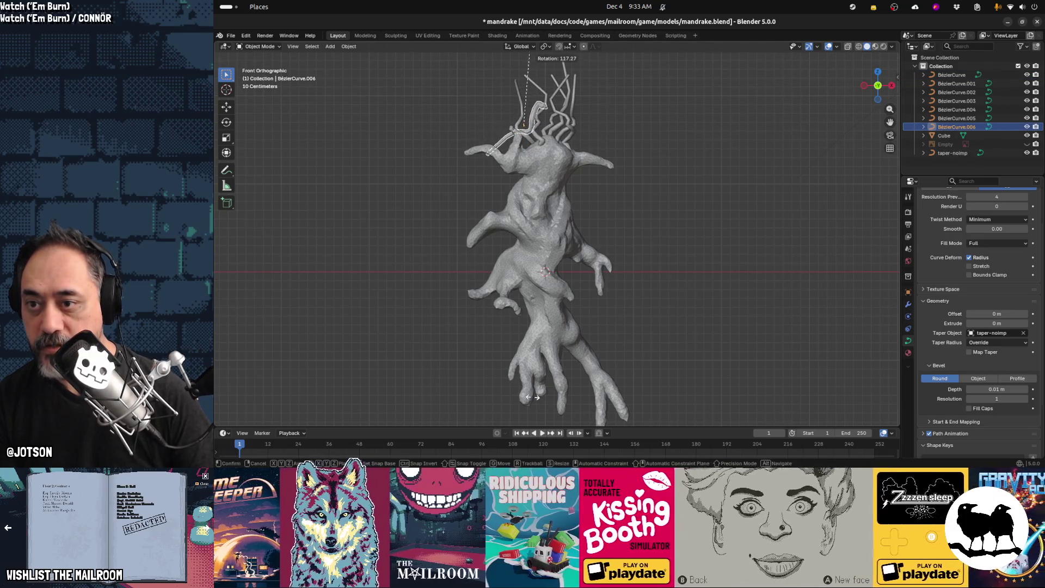
pyautogui.press('g')
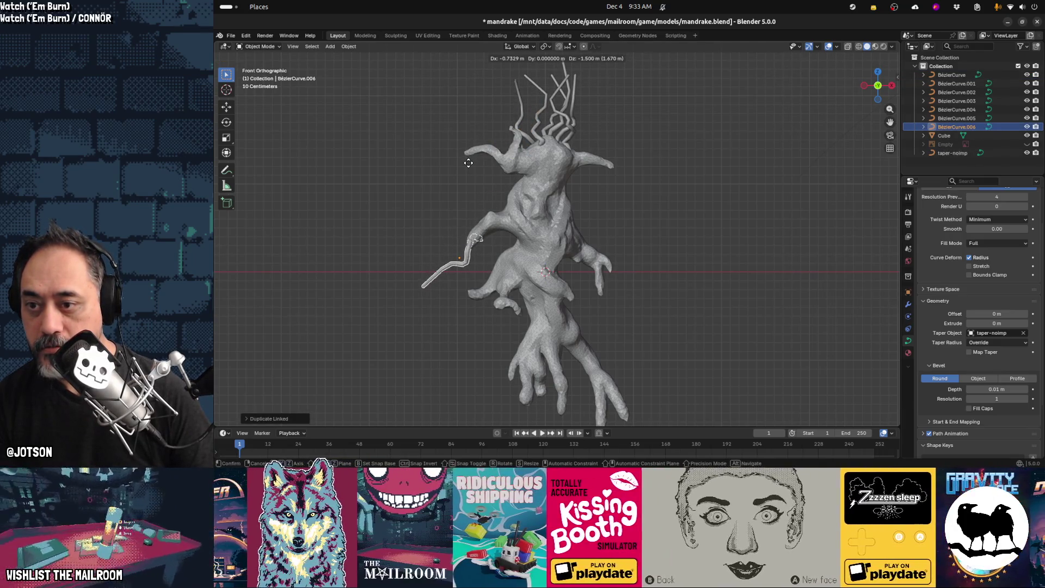
pyautogui.click(499, 154)
pyautogui.press('Tab')
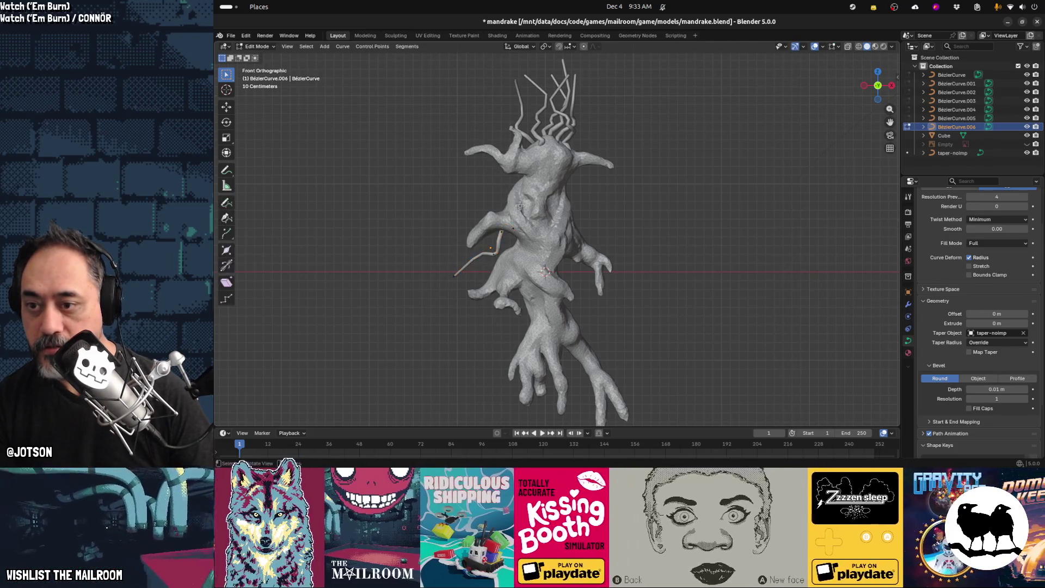
pyautogui.press('Tab')
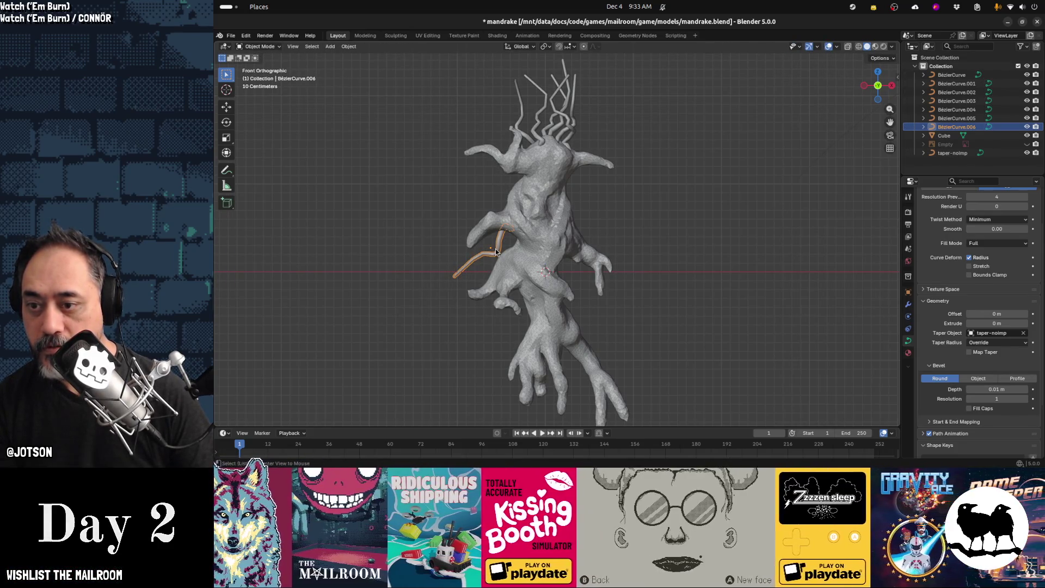
# Add another linked strand copy and position it down near the lower roots
pyautogui.hotkey('shift', 'd')
pyautogui.press('r')
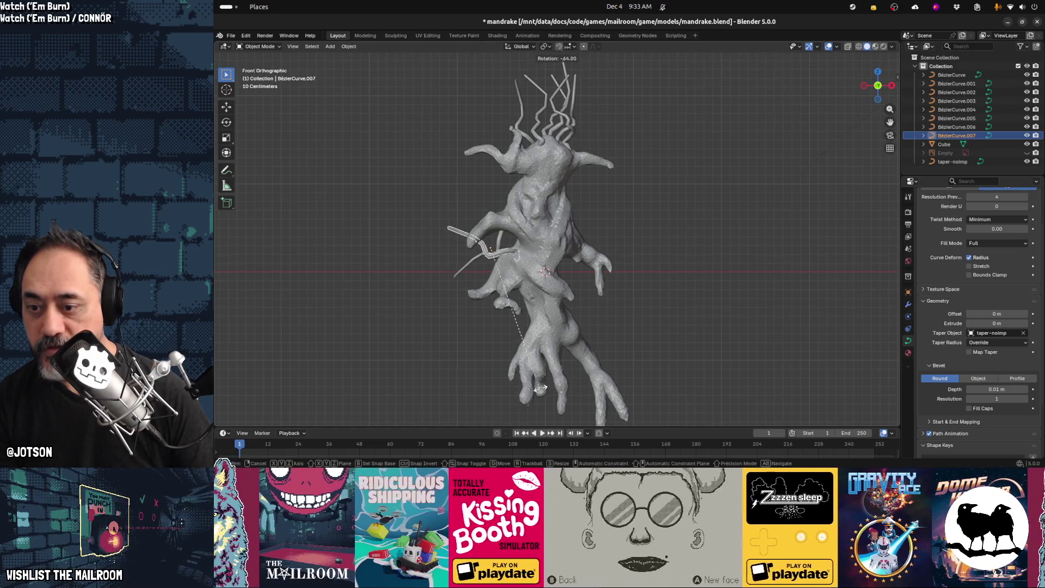
pyautogui.press('Escape')
pyautogui.press('g')
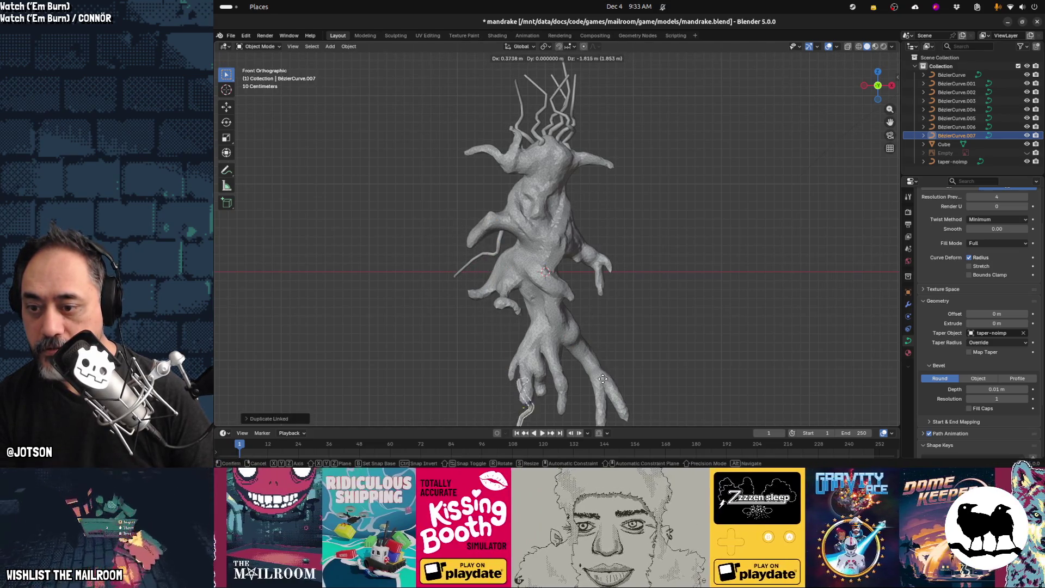
pyautogui.click(604, 380)
pyautogui.moveTo(584, 292)
pyautogui.mouseDown(button='middle')
pyautogui.moveTo(560, 273)
pyautogui.moveTo(655, 274)
pyautogui.moveTo(633, 279)
pyautogui.moveTo(629, 296)
pyautogui.moveTo(566, 296)
pyautogui.mouseUp(button='middle')
pyautogui.press('g')
pyautogui.click(648, 283)
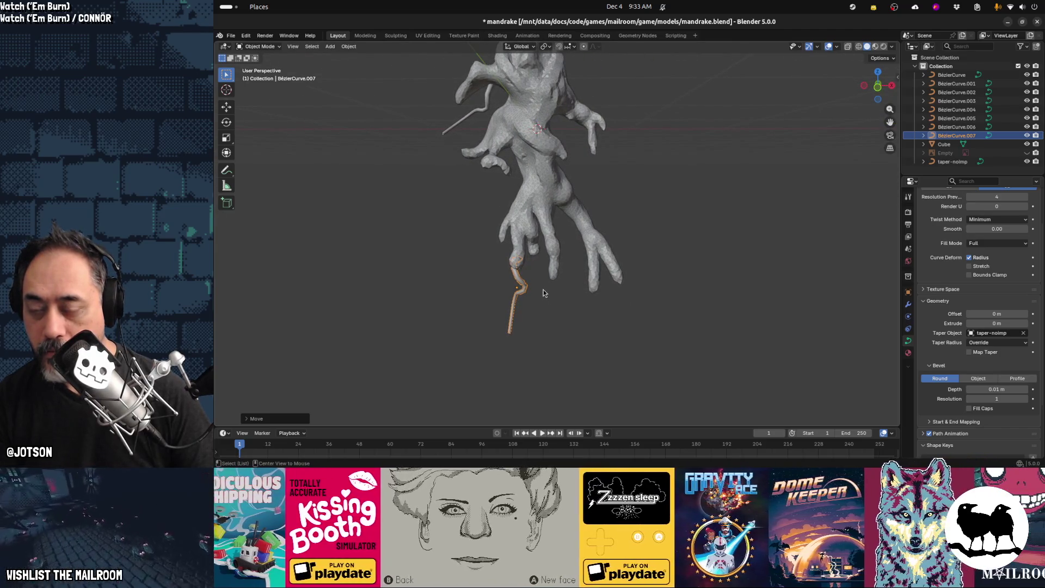
# Duplicate the lower strand and shift the copy vertically along Z
pyautogui.hotkey('shift', 'd')
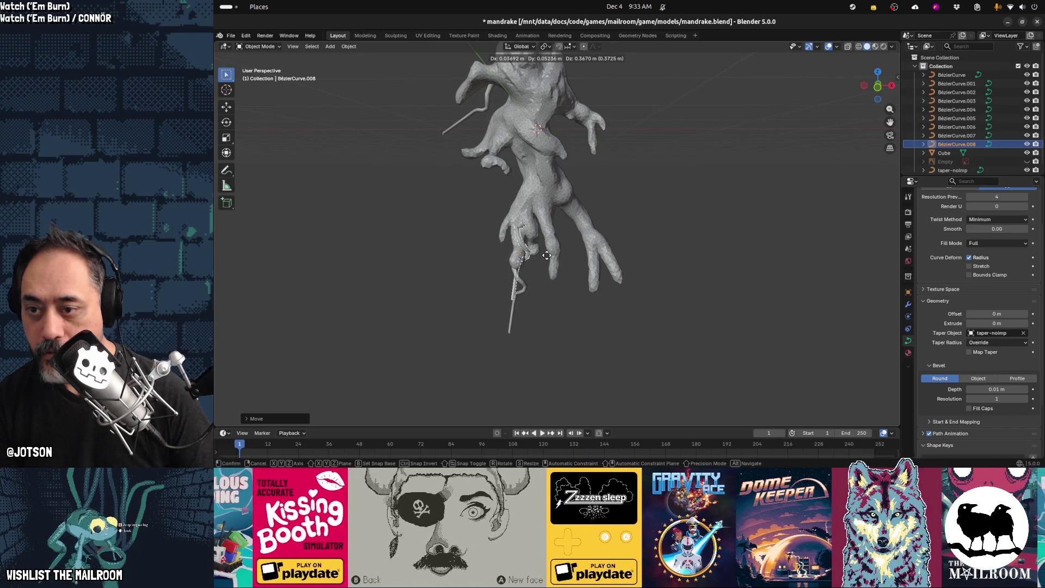
pyautogui.press('z')
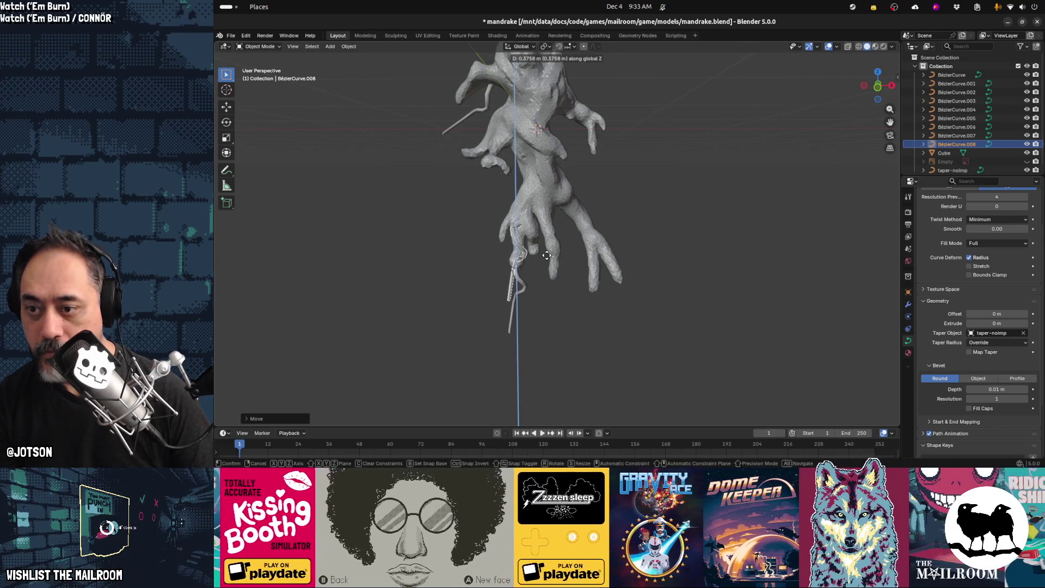
pyautogui.click(547, 254)
# Add a linked copy rotated around Y and moved along the Y axis (BézierCurve.008)
pyautogui.hotkey('alt', 'd')
pyautogui.press('r')
pyautogui.press('x')
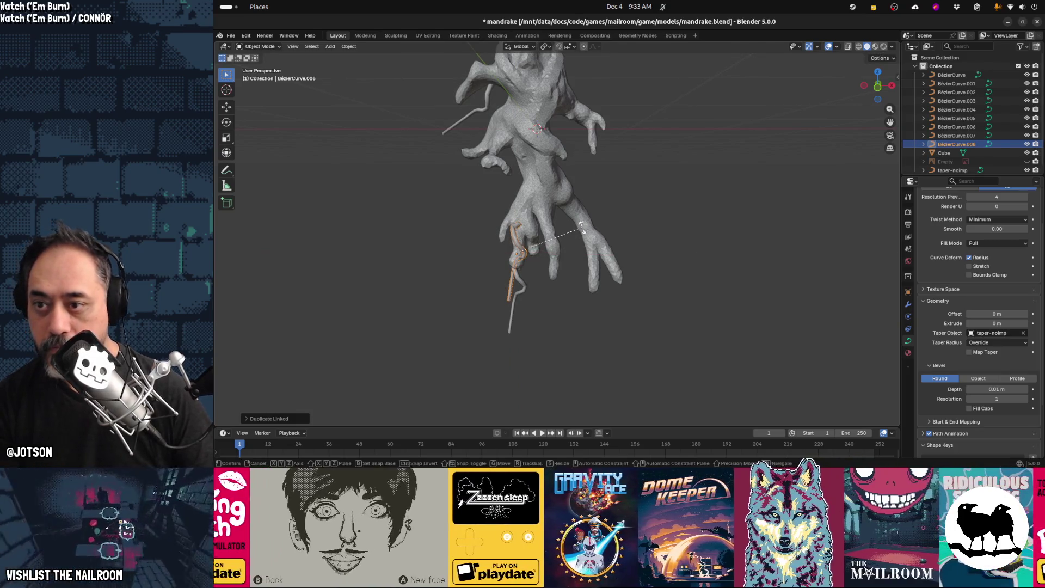
pyautogui.press('y')
pyautogui.click(546, 254)
pyautogui.press('g')
pyautogui.click(552, 256)
pyautogui.moveTo(552, 256); pyautogui.dragTo(622, 266, button='middle')
pyautogui.press('g')
pyautogui.press('y')
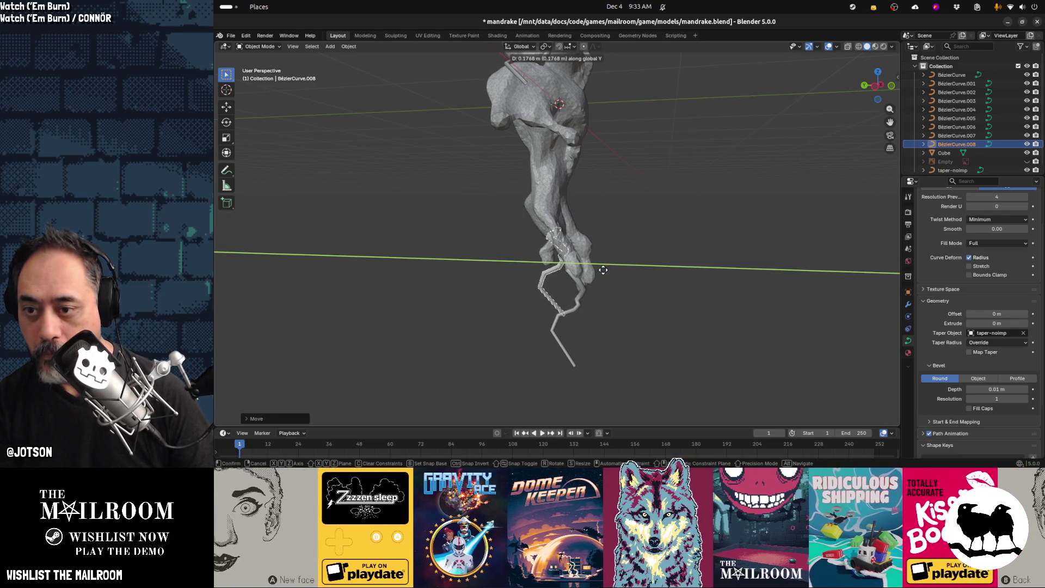
pyautogui.click(601, 270)
pyautogui.press('Tab')
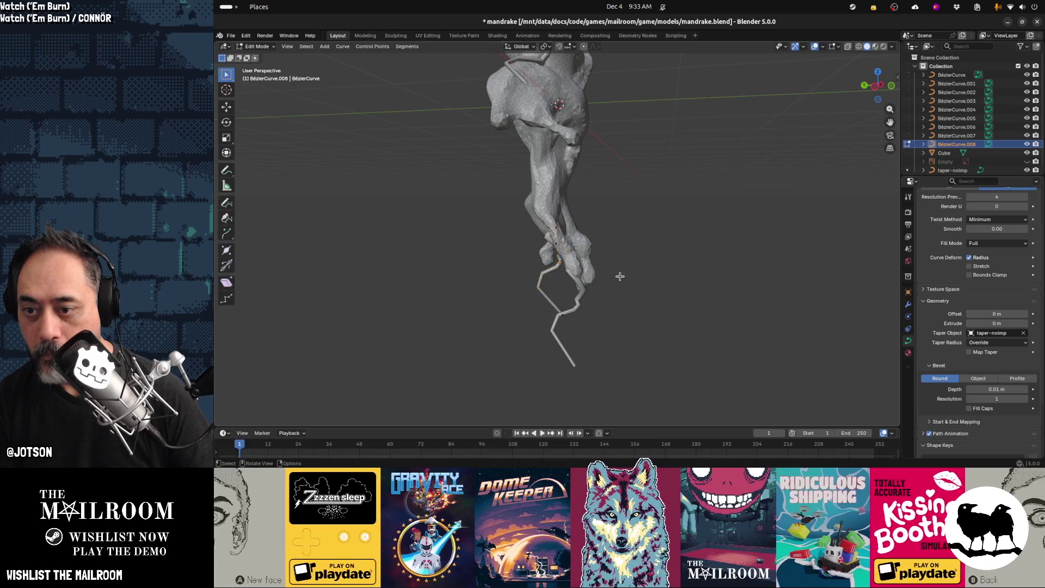
# Select a lower-root strand and place a linked copy onto the right root
pyautogui.moveTo(657, 288)
pyautogui.mouseDown(button='middle')
pyautogui.moveTo(607, 310)
pyautogui.moveTo(580, 306)
pyautogui.mouseUp(button='middle')
pyautogui.press('Tab')
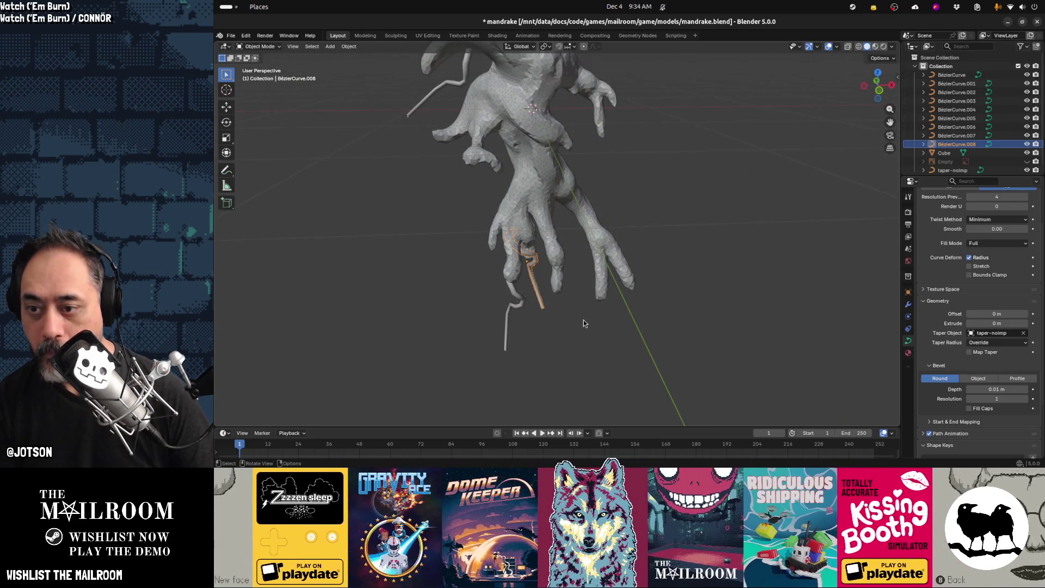
pyautogui.click(586, 320)
pyautogui.scroll(-2, 586, 320)
pyautogui.moveTo(578, 281)
pyautogui.mouseDown(button='middle')
pyautogui.moveTo(564, 300)
pyautogui.moveTo(532, 300)
pyautogui.mouseUp(button='middle')
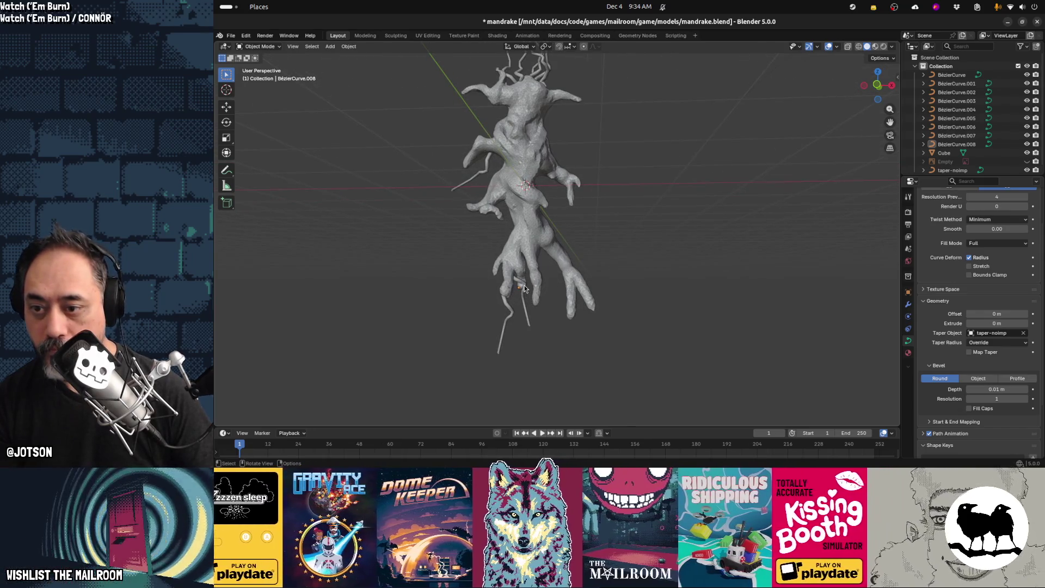
pyautogui.click(524, 288)
pyautogui.hotkey('alt', 'd')
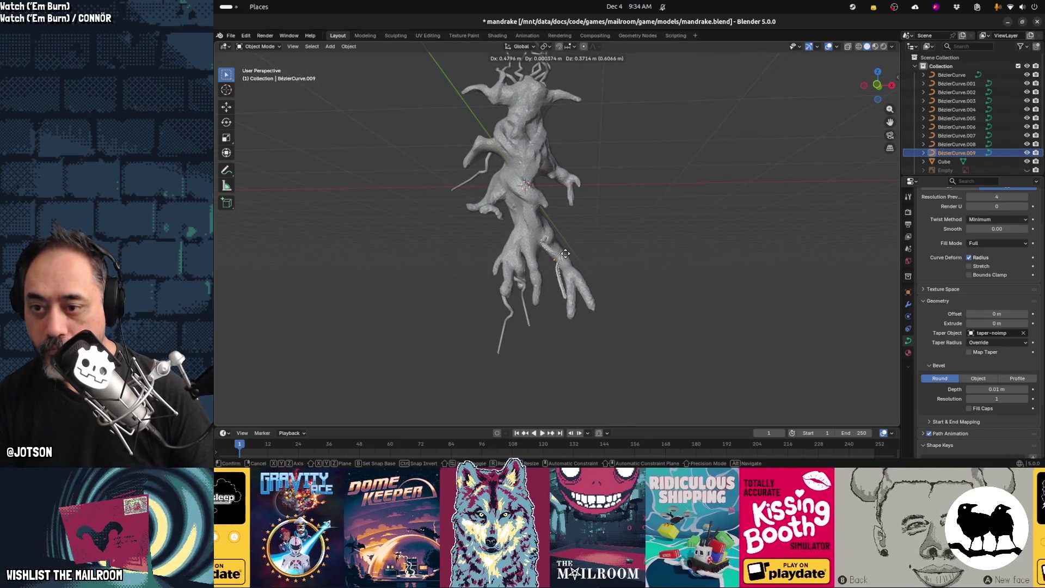
pyautogui.click(566, 256)
# Rotate the copy and reposition it along the right root
pyautogui.moveTo(566, 256); pyautogui.dragTo(541, 280, button='middle')
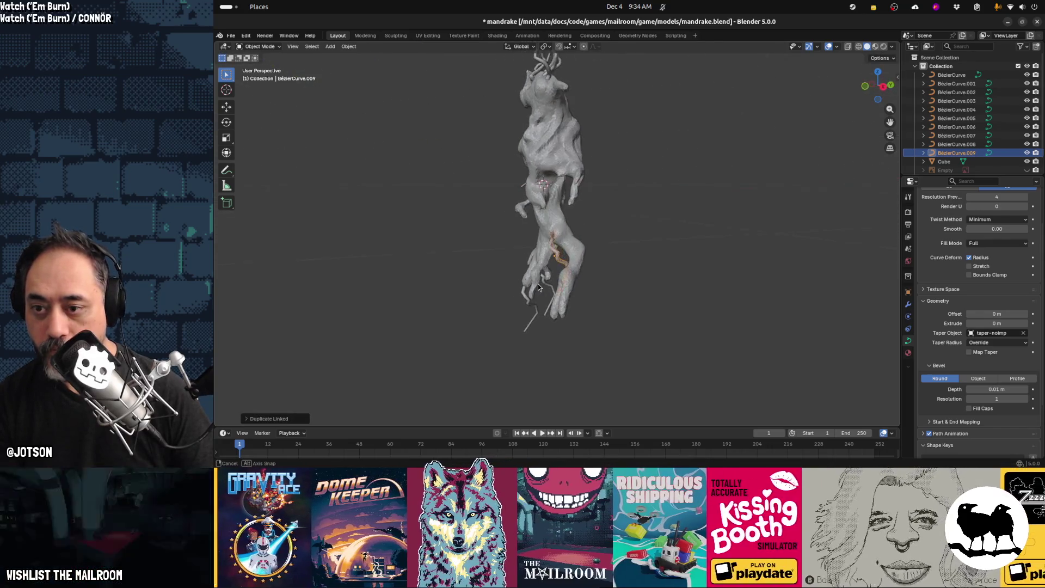
pyautogui.press('g')
pyautogui.press('y')
pyautogui.press('r')
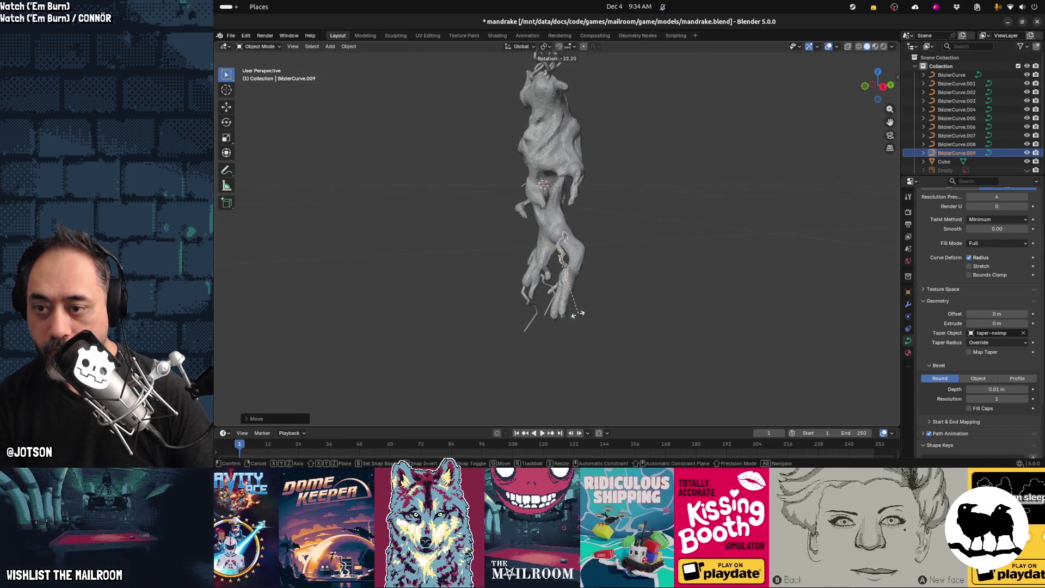
pyautogui.click(556, 311)
pyautogui.press('g')
pyautogui.click(554, 315)
# Refine the copy's rotation around its local Y axis to wrap the root
pyautogui.moveTo(553, 315); pyautogui.dragTo(619, 316, button='middle')
pyautogui.press('r')
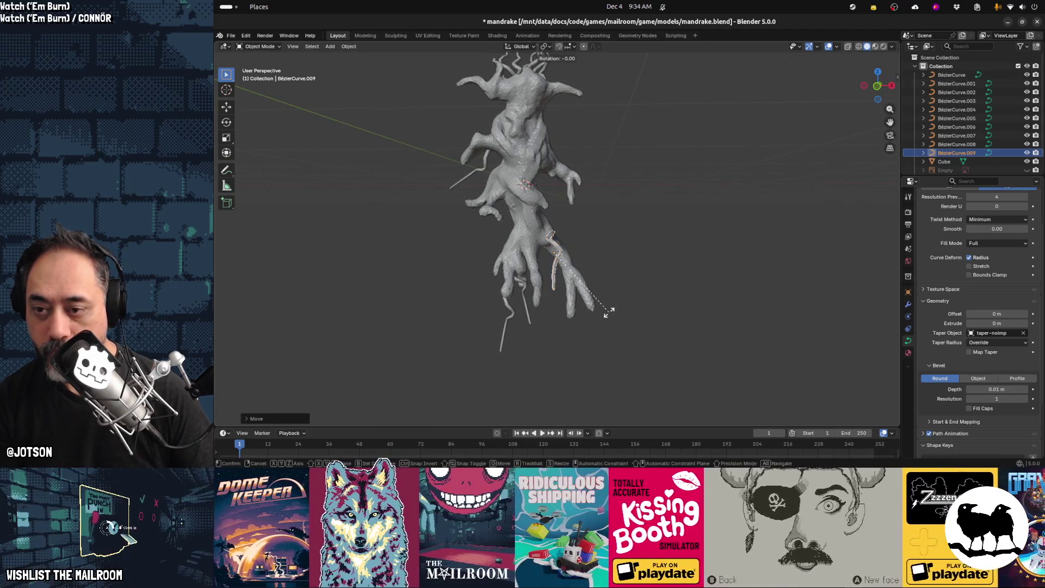
pyautogui.press('z')
pyautogui.press('z')
pyautogui.press('y')
pyautogui.press('y')
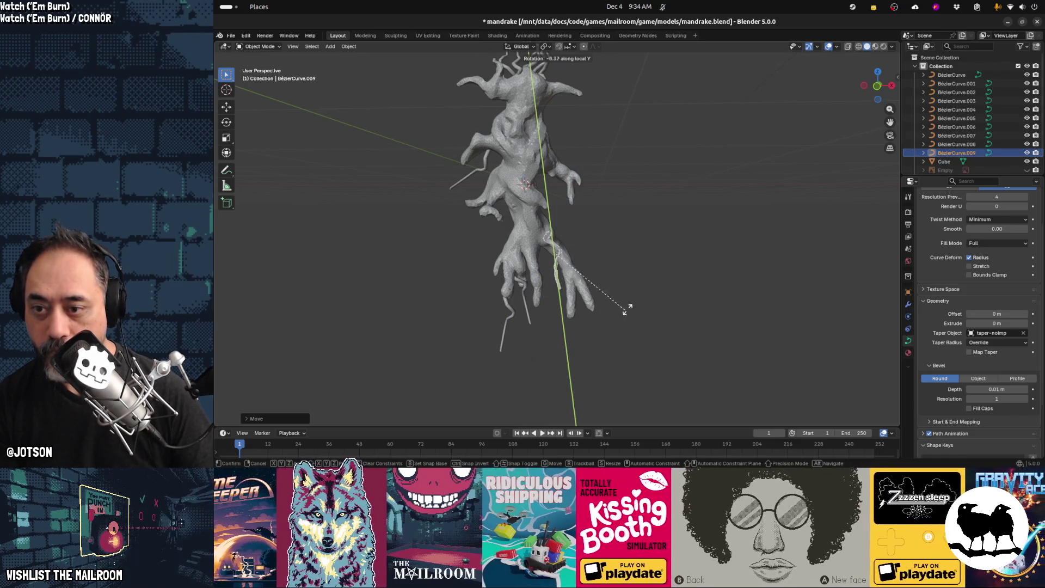
pyautogui.press('x')
pyautogui.press('x')
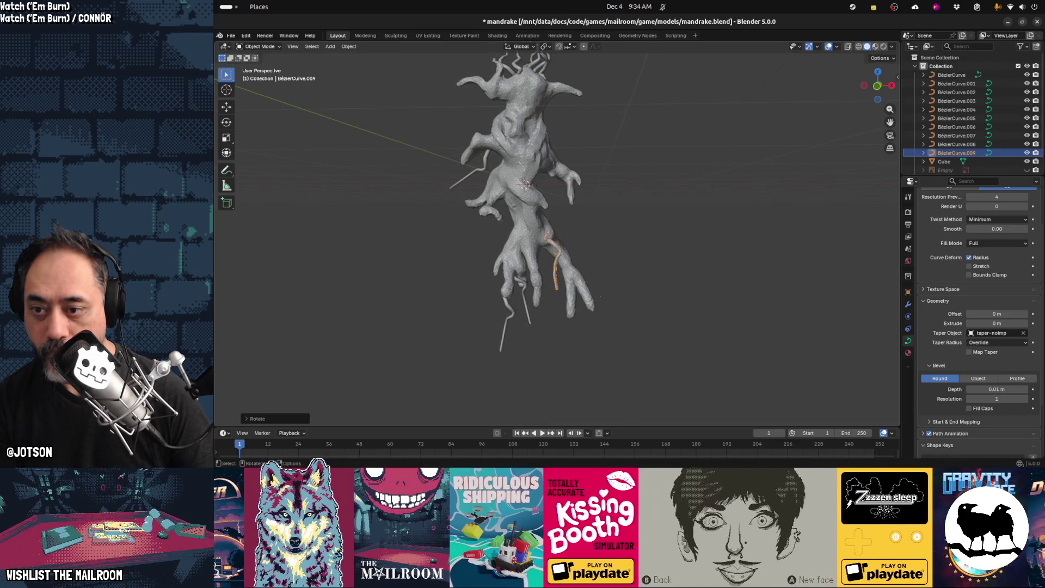
pyautogui.press('y')
pyautogui.press('y')
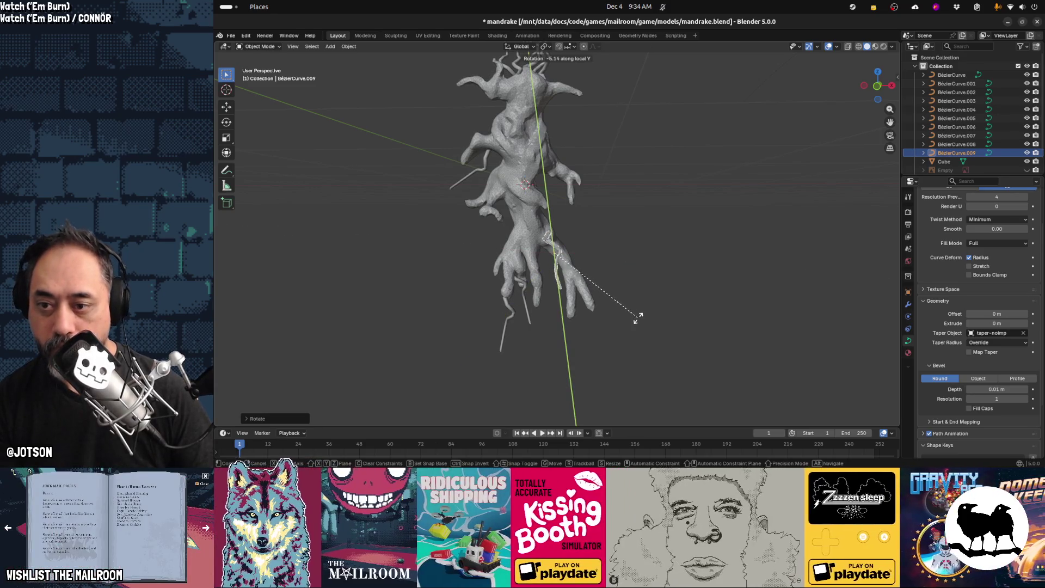
pyautogui.click(632, 324)
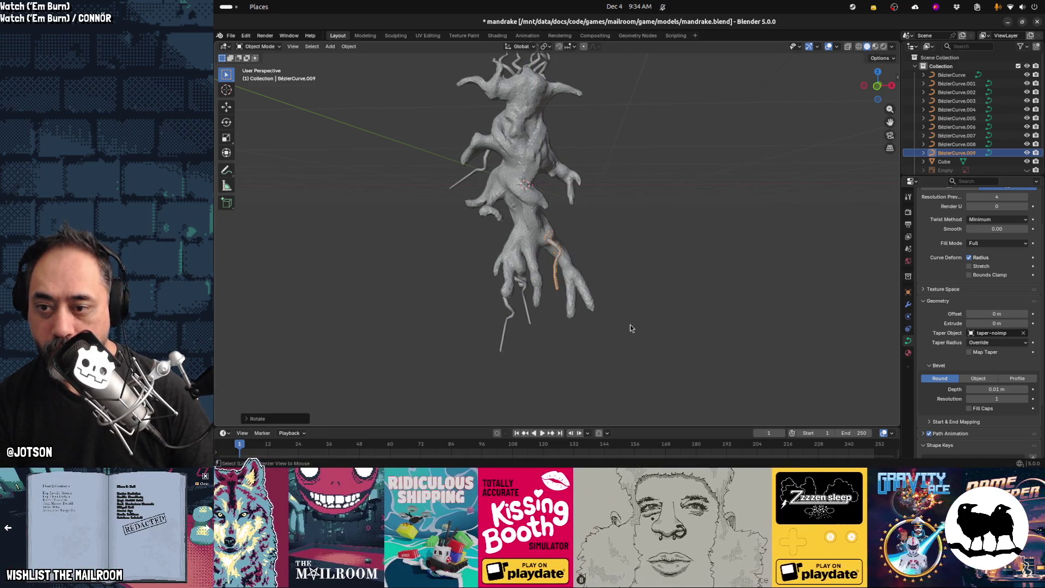
# Add another strand copy, rotated around its local Z and then global X axis
pyautogui.hotkey('shift', 'd')
pyautogui.click(643, 350)
pyautogui.moveTo(642, 351); pyautogui.dragTo(594, 362, button='middle')
pyautogui.press('r')
pyautogui.press('z')
pyautogui.press('z')
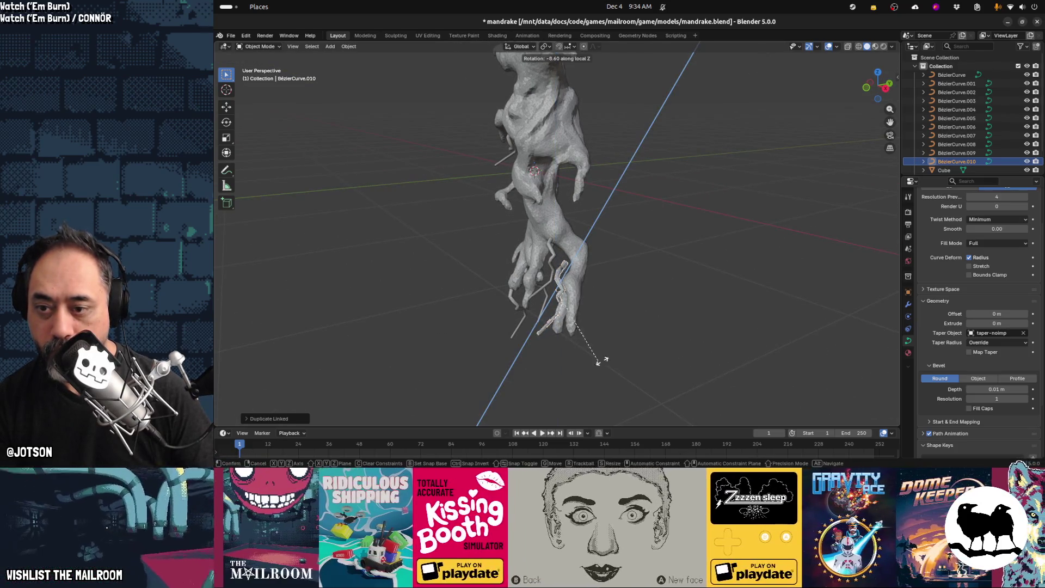
pyautogui.click(602, 330)
pyautogui.moveTo(603, 330)
pyautogui.mouseDown(button='middle')
pyautogui.moveTo(651, 328)
pyautogui.moveTo(567, 325)
pyautogui.mouseUp(button='middle')
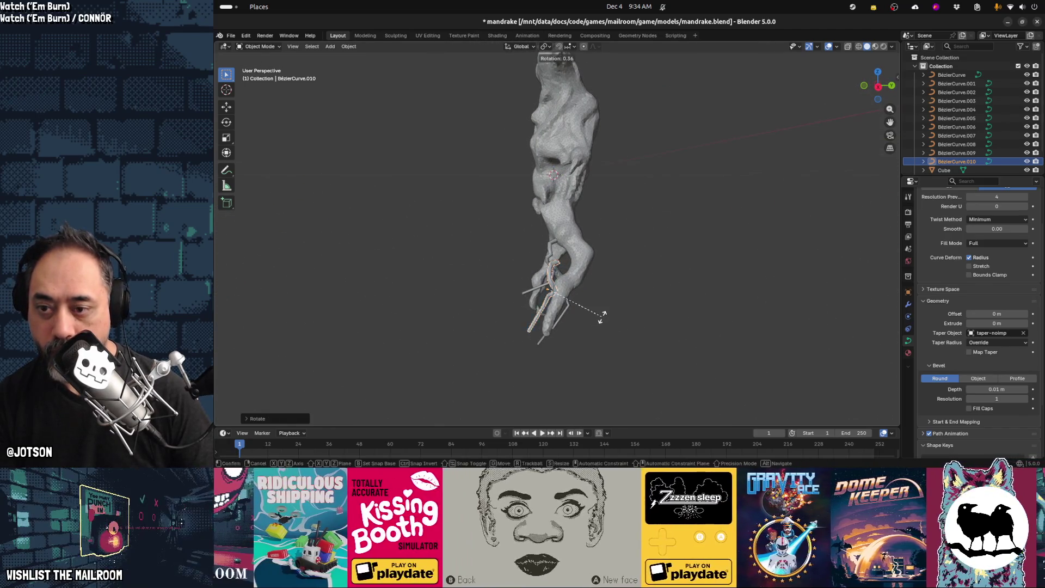
pyautogui.press('r')
pyautogui.press('x')
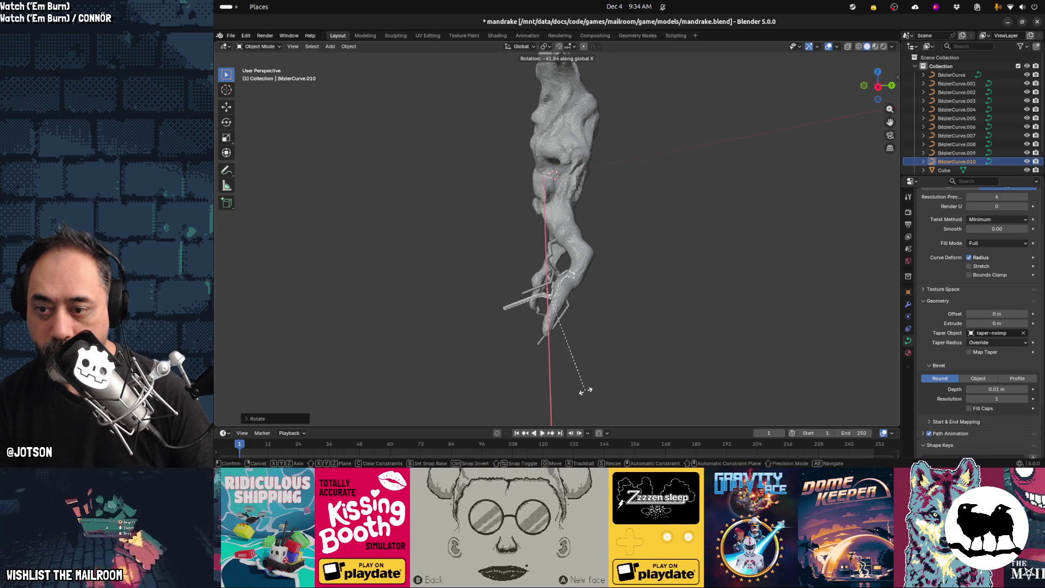
pyautogui.click(593, 389)
# Deselect, return toward a front view, and select the strand along the right root
pyautogui.click(583, 330)
pyautogui.moveTo(583, 330)
pyautogui.mouseDown(button='middle')
pyautogui.moveTo(679, 335)
pyautogui.moveTo(632, 326)
pyautogui.moveTo(616, 280)
pyautogui.moveTo(597, 295)
pyautogui.moveTo(545, 271)
pyautogui.mouseUp(button='middle')
pyautogui.click(529, 242)
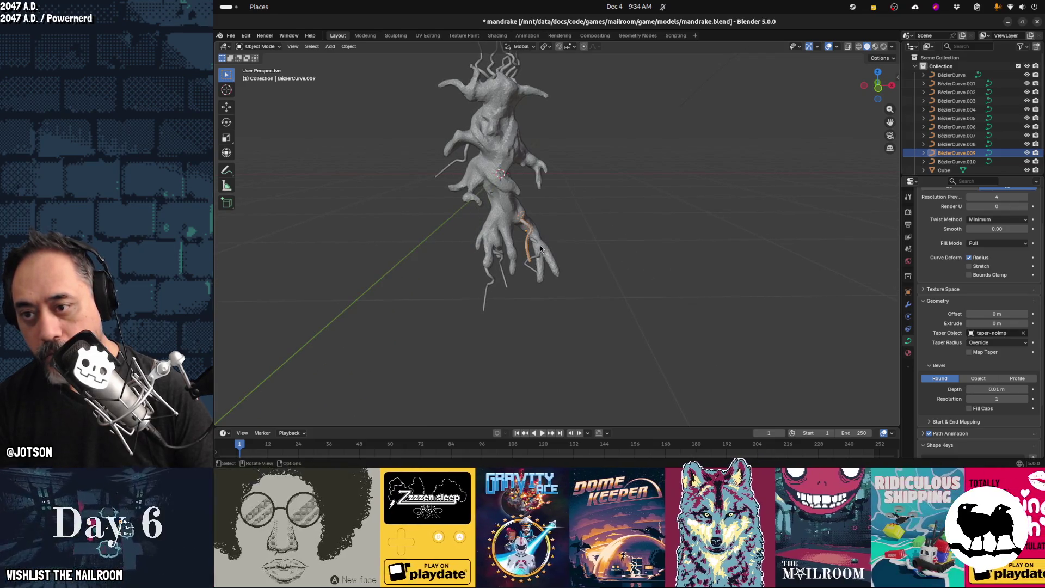
# In front view, make a linked copy of the root strand, then rotate and place it on the root
pyautogui.press('KP_1')
pyautogui.hotkey('alt', 'd')
pyautogui.press('r')
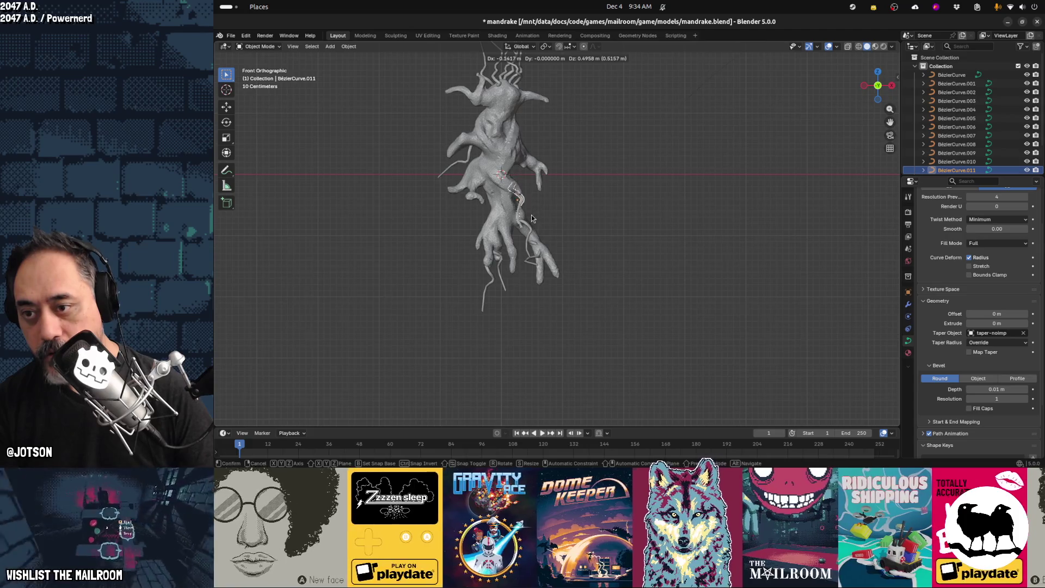
pyautogui.click(560, 193)
pyautogui.press('g')
pyautogui.click(542, 205)
# Add another linked strand copy and rotate it around the Z axis
pyautogui.hotkey('alt', 'd')
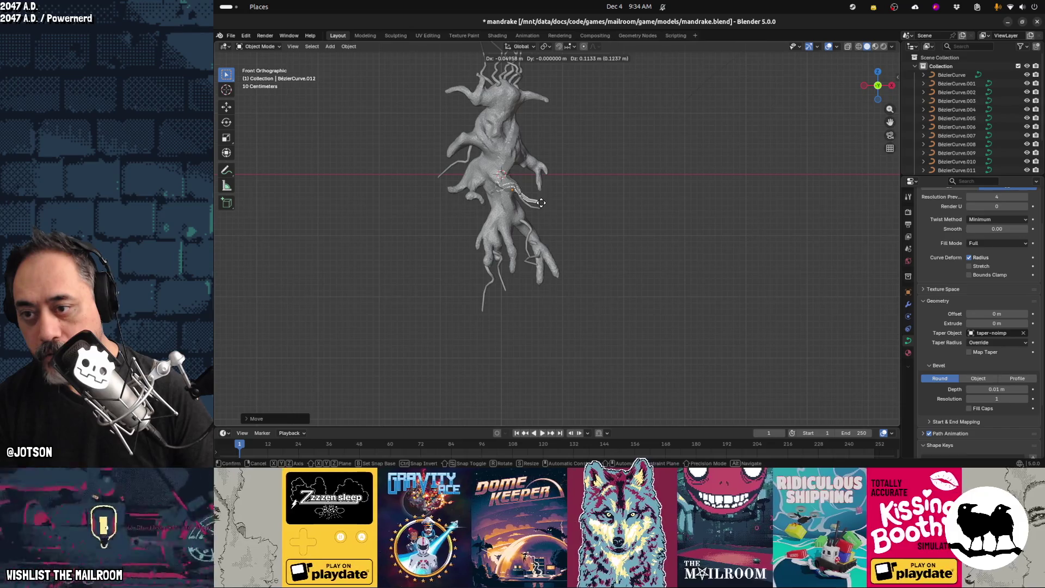
pyautogui.click(541, 203)
pyautogui.press('r')
pyautogui.press('z')
pyautogui.press('z')
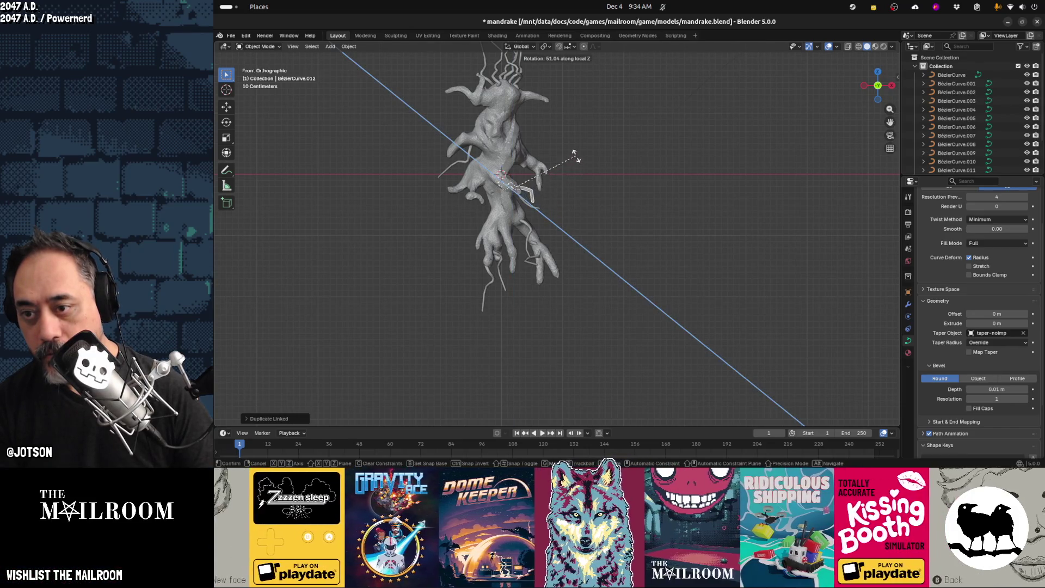
pyautogui.click(563, 185)
# Make a third linked copy, BézierCurve.013, rotate it freely and move it among the lower roots
pyautogui.hotkey('alt', 'd')
pyautogui.rightClick(563, 195)
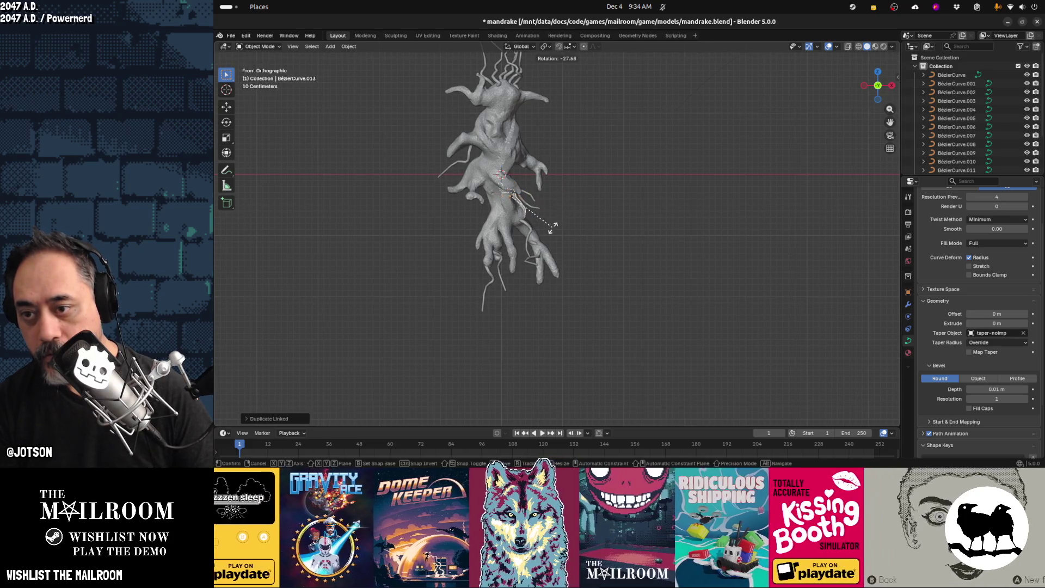
pyautogui.press('r')
pyautogui.press('z')
pyautogui.press('z')
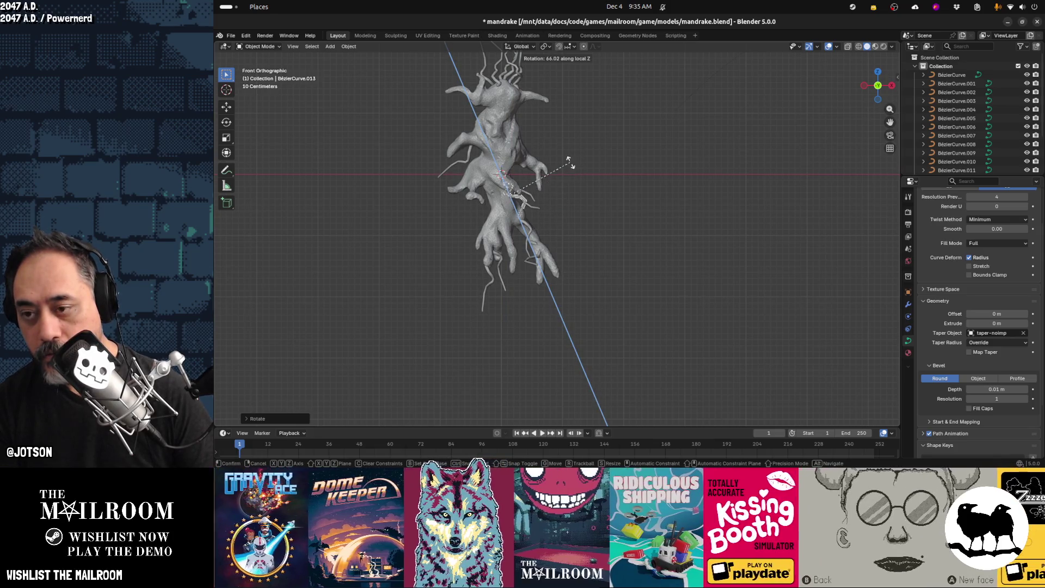
pyautogui.press('z')
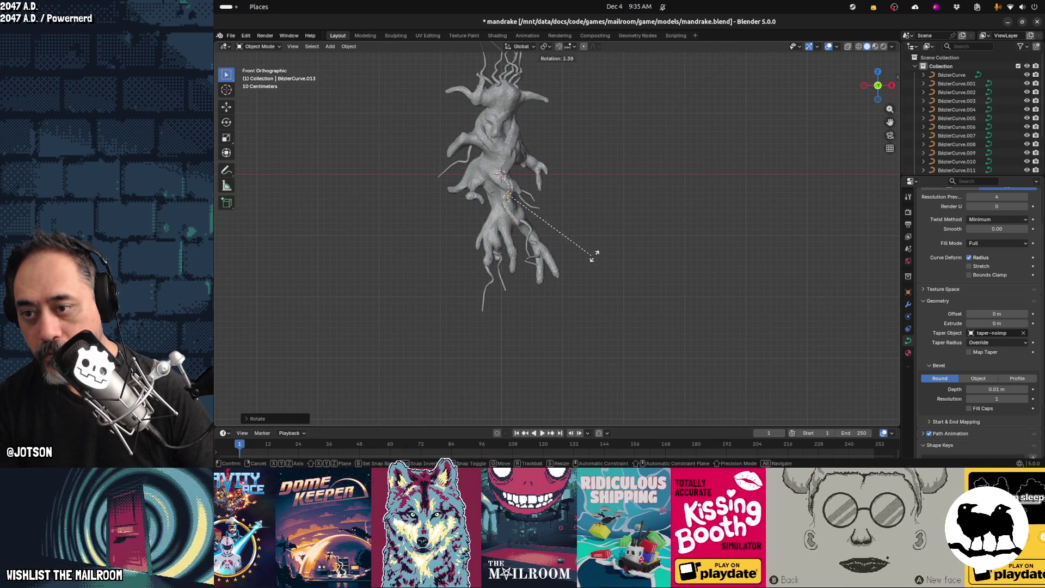
pyautogui.click(626, 215)
pyautogui.press('g')
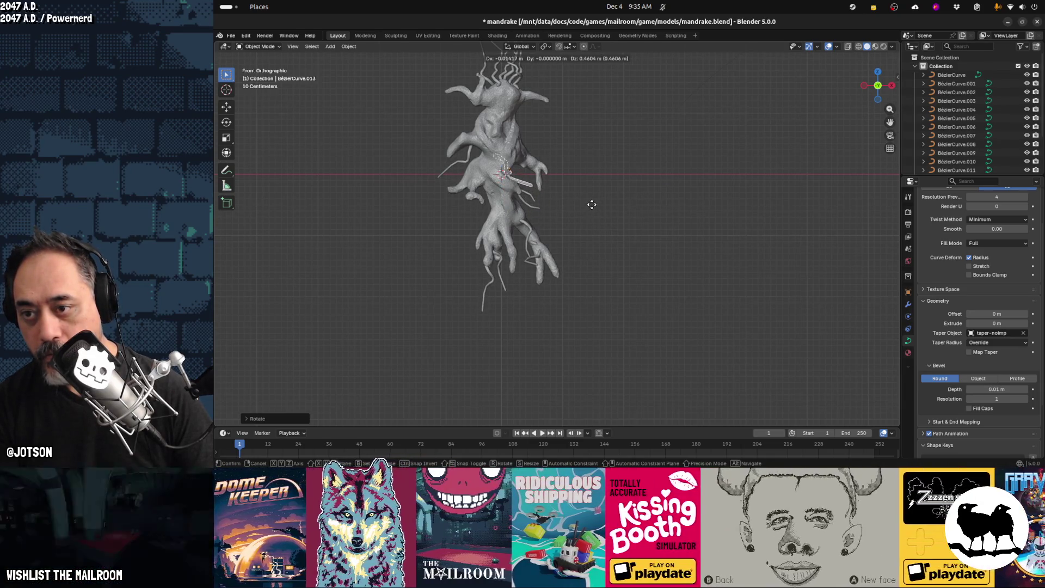
pyautogui.click(592, 204)
pyautogui.moveTo(607, 228)
pyautogui.mouseDown(button='middle')
pyautogui.moveTo(472, 268)
pyautogui.moveTo(456, 285)
pyautogui.moveTo(472, 294)
pyautogui.moveTo(592, 280)
pyautogui.moveTo(573, 277)
pyautogui.moveTo(615, 252)
pyautogui.mouseUp(button='middle')
# Add a Decimate modifier to the mandrake mesh, leaving its ratio at 1.0
pyautogui.click(538, 201)
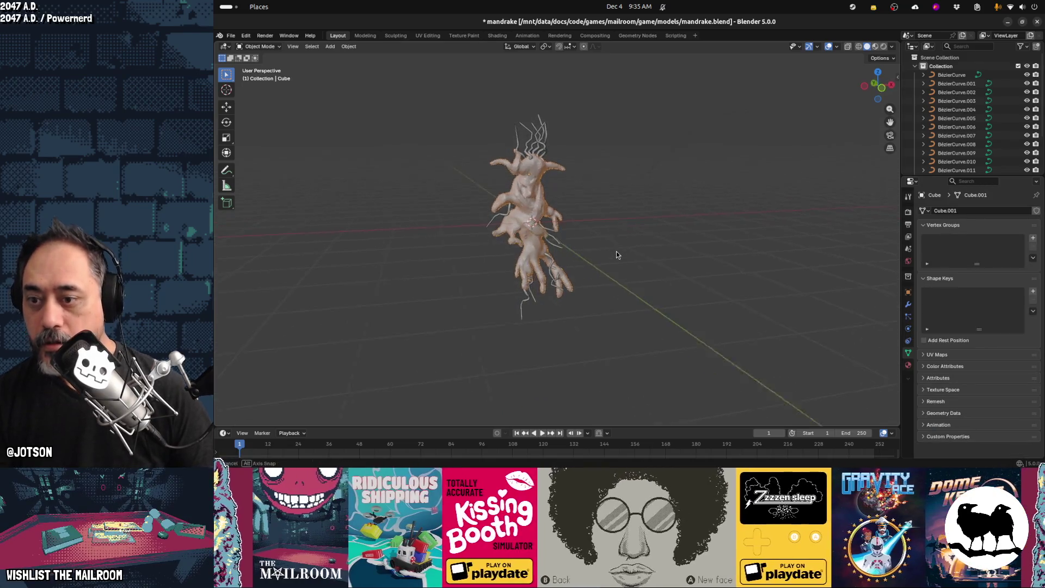
pyautogui.click(908, 304)
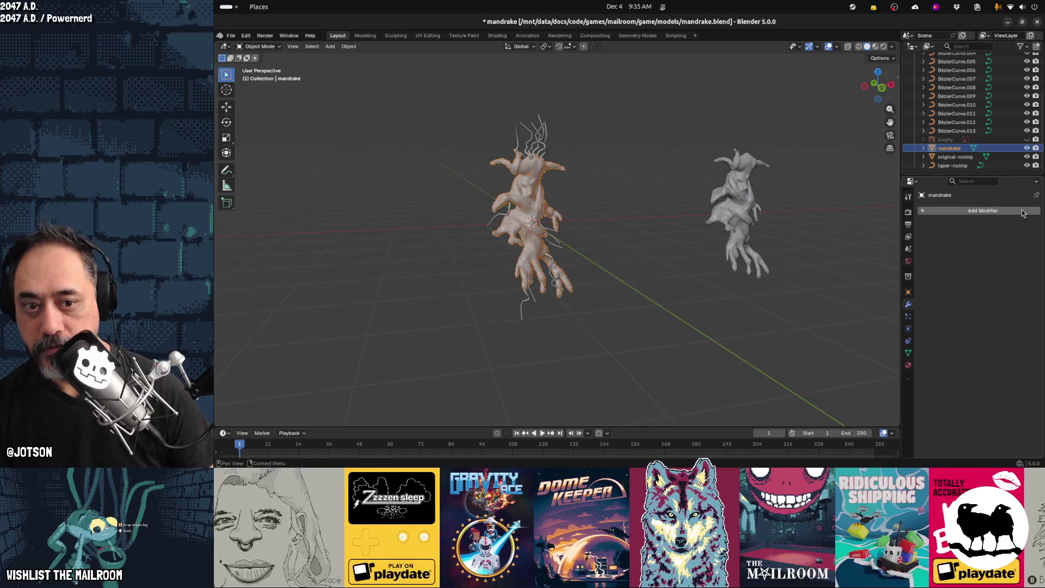
pyautogui.click(1023, 211)
pyautogui.click(1008, 210)
pyautogui.write('decimate')
pyautogui.press('Return')
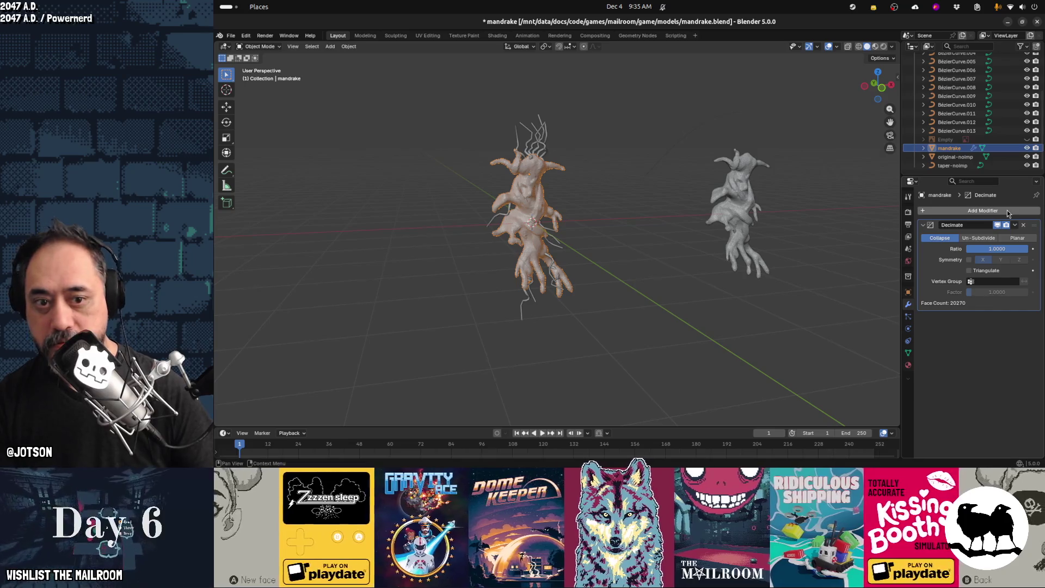
pyautogui.scroll(4, 563, 223)
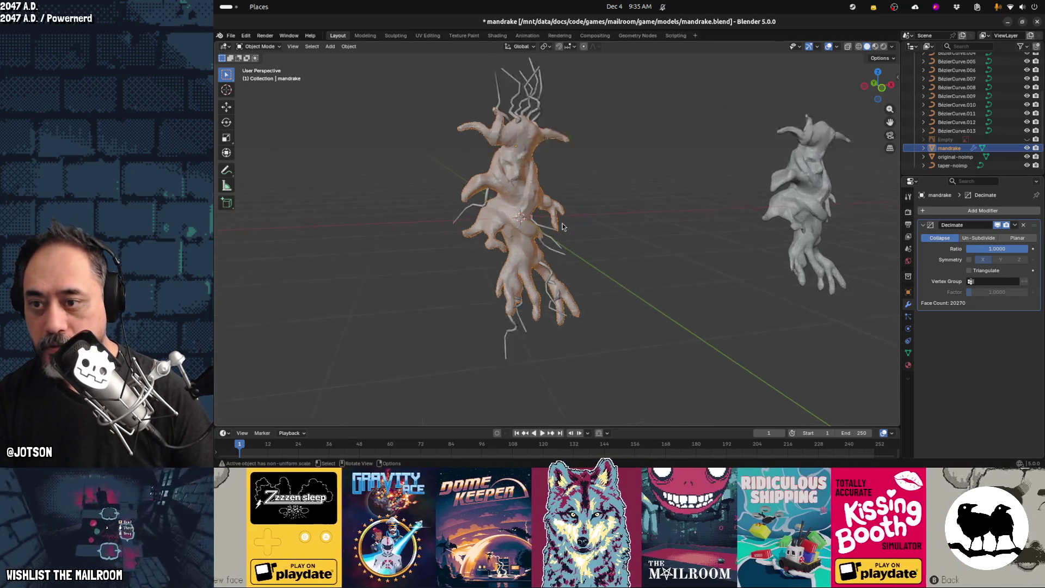
pyautogui.moveTo(632, 233); pyautogui.dragTo(642, 242, button='middle')
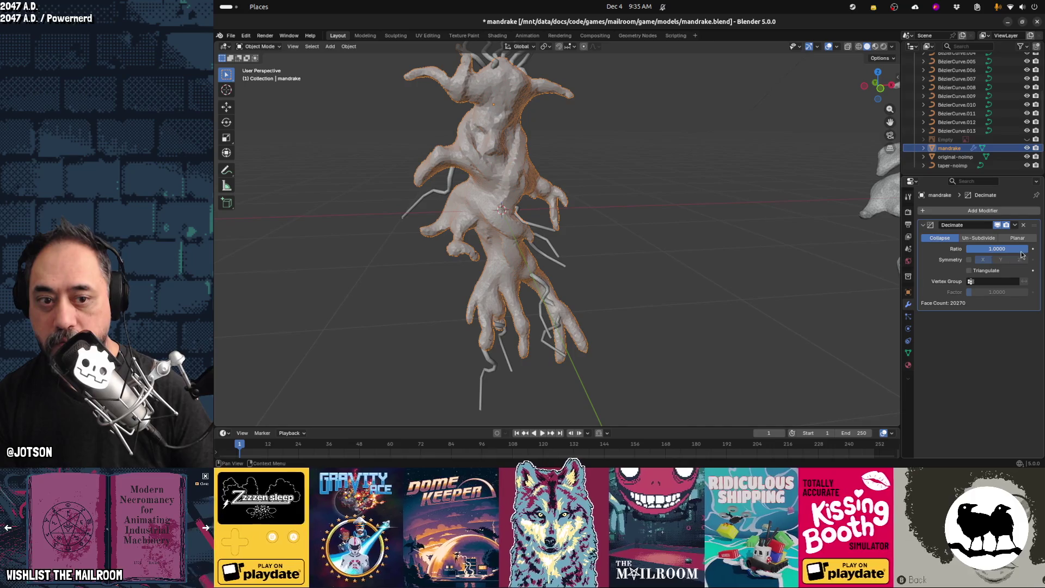
pyautogui.moveTo(1022, 248)
pyautogui.mouseDown()
pyautogui.moveTo(971, 248)
pyautogui.moveTo(990, 249)
pyautogui.mouseUp()
pyautogui.hotkey('ctrl', 'z')
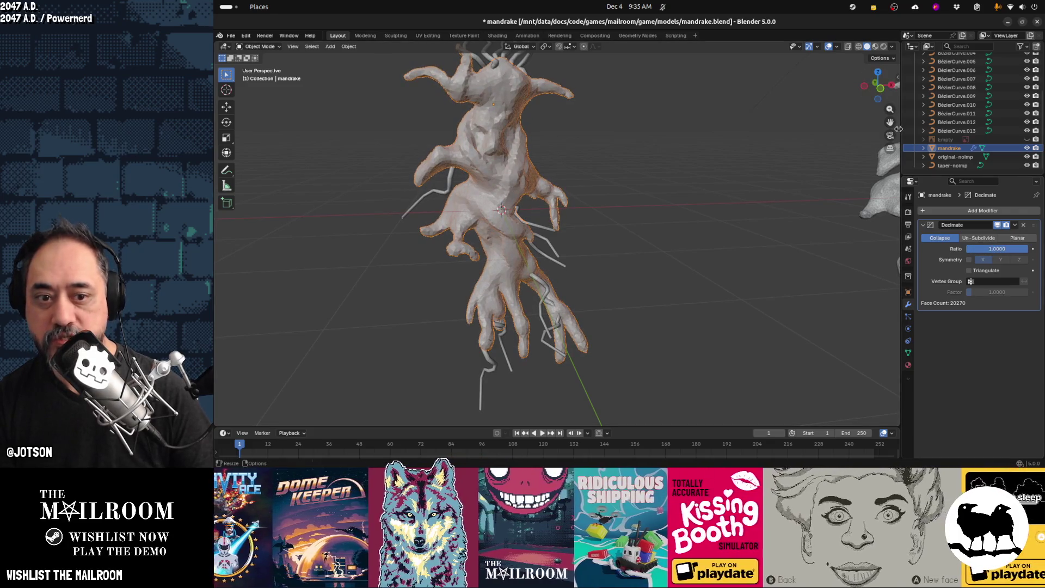
# Turn on the Statistics overlay in the viewport
pyautogui.click(882, 59)
pyautogui.click(882, 59)
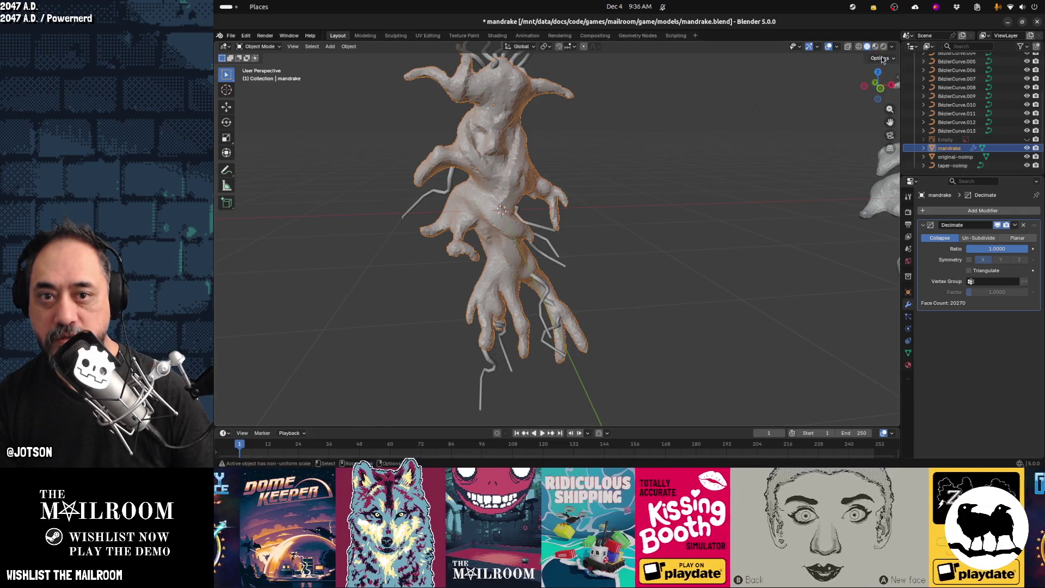
pyautogui.click(837, 47)
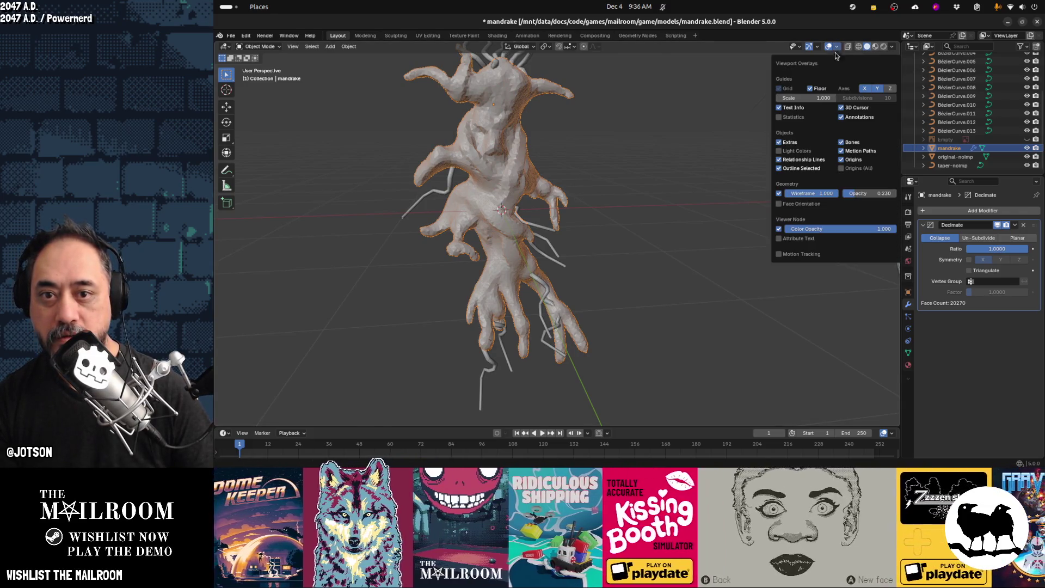
pyautogui.click(796, 118)
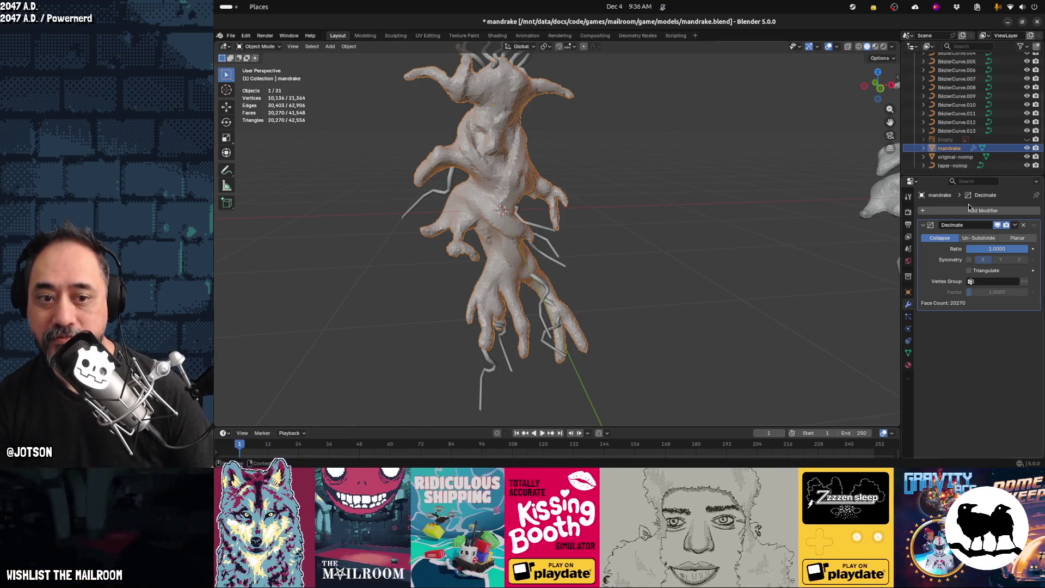
# Lower the Decimate ratio to about 0.0769, reducing the mandrake to 1,536 faces
pyautogui.moveTo(1024, 251); pyautogui.dragTo(969, 249)
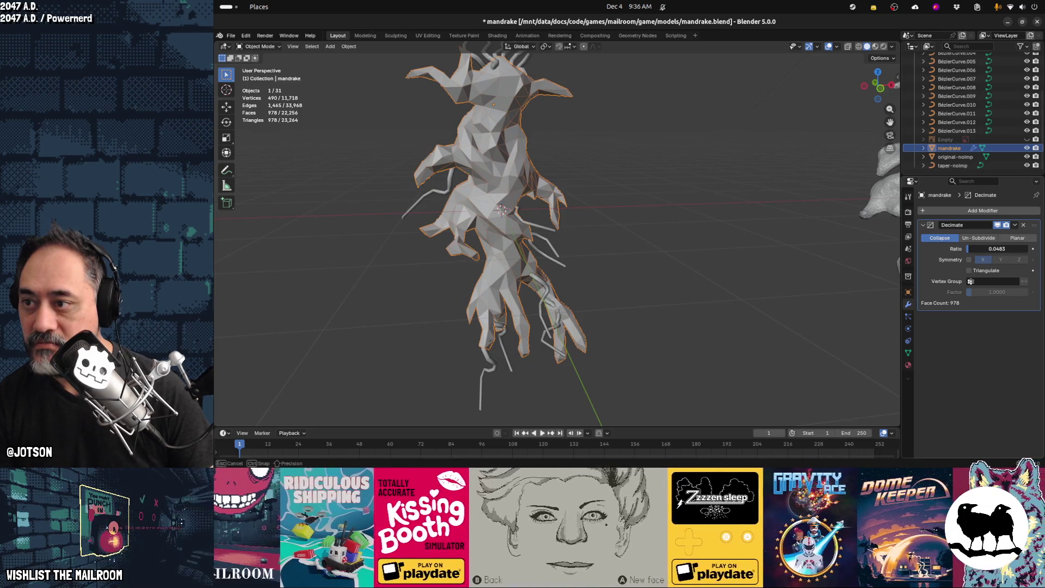
pyautogui.moveTo(969, 249); pyautogui.dragTo(972, 252)
pyautogui.moveTo(733, 268)
pyautogui.mouseDown(button='middle')
pyautogui.moveTo(629, 273)
pyautogui.moveTo(686, 260)
pyautogui.moveTo(585, 258)
pyautogui.moveTo(485, 83)
pyautogui.mouseUp(button='middle')
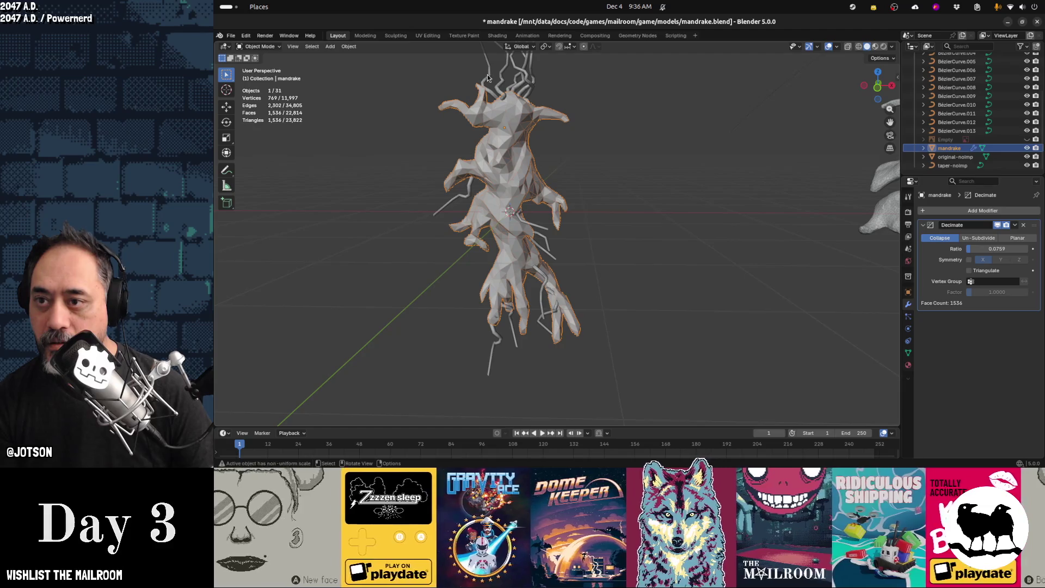
# Select root curves, the original-noimp sculpt and the mandrake in turn to compare them
pyautogui.click(487, 78)
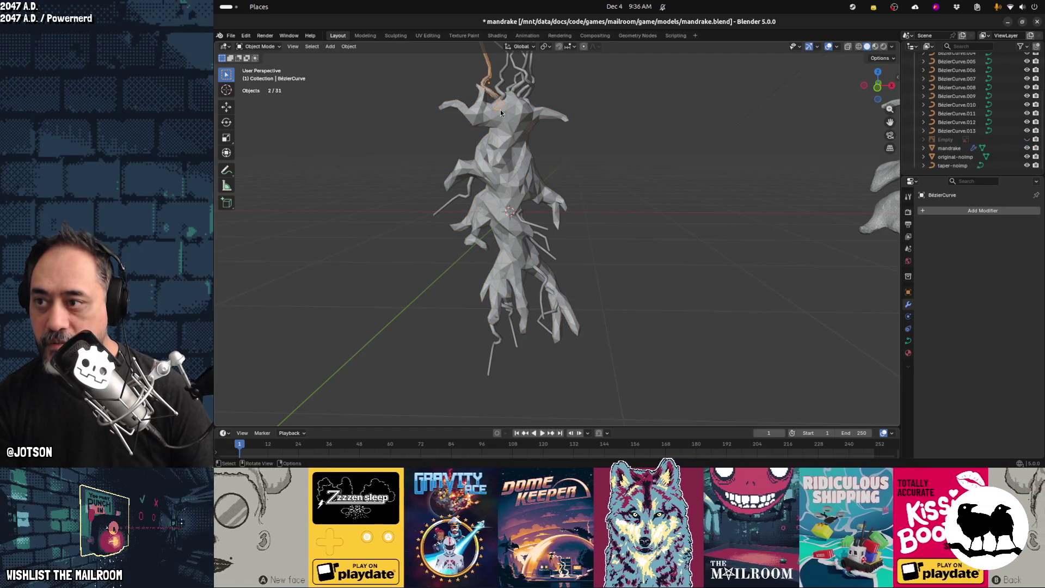
pyautogui.click(502, 79)
pyautogui.scroll(-2, 755, 204)
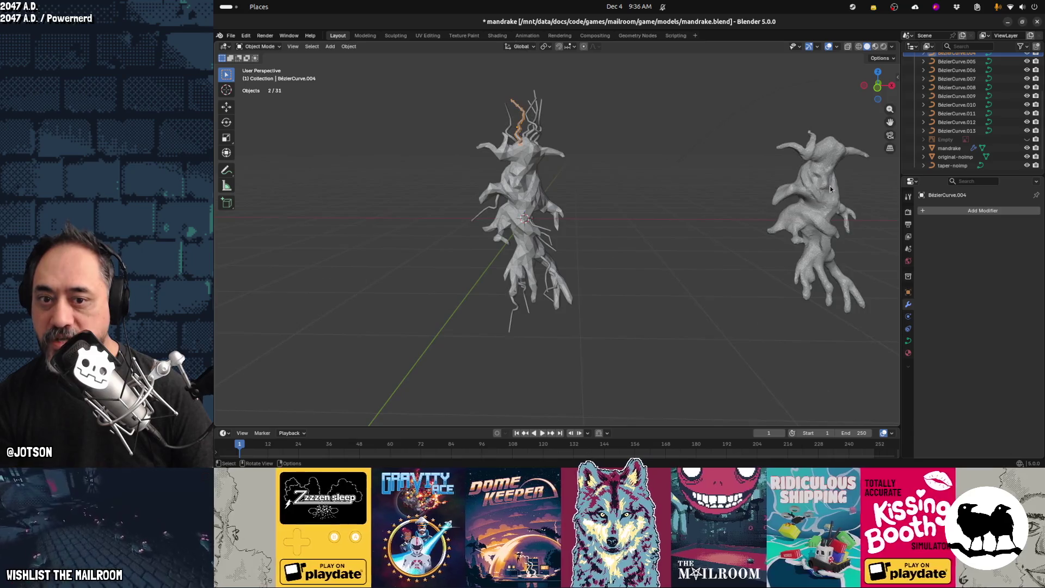
pyautogui.click(839, 191)
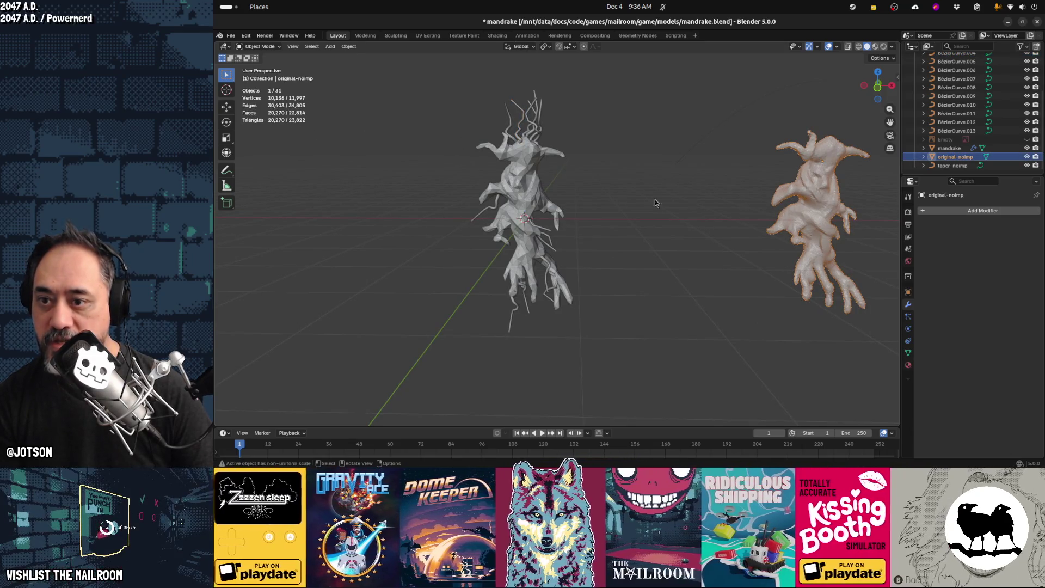
pyautogui.click(533, 201)
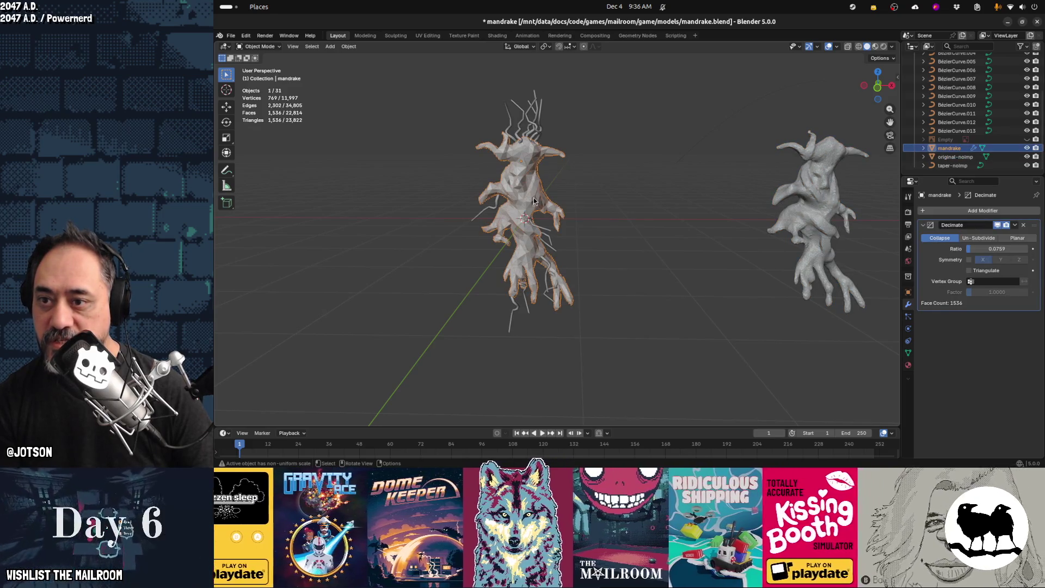
pyautogui.moveTo(522, 175)
pyautogui.mouseDown()
pyautogui.moveTo(641, 373)
pyautogui.moveTo(638, 347)
pyautogui.mouseUp()
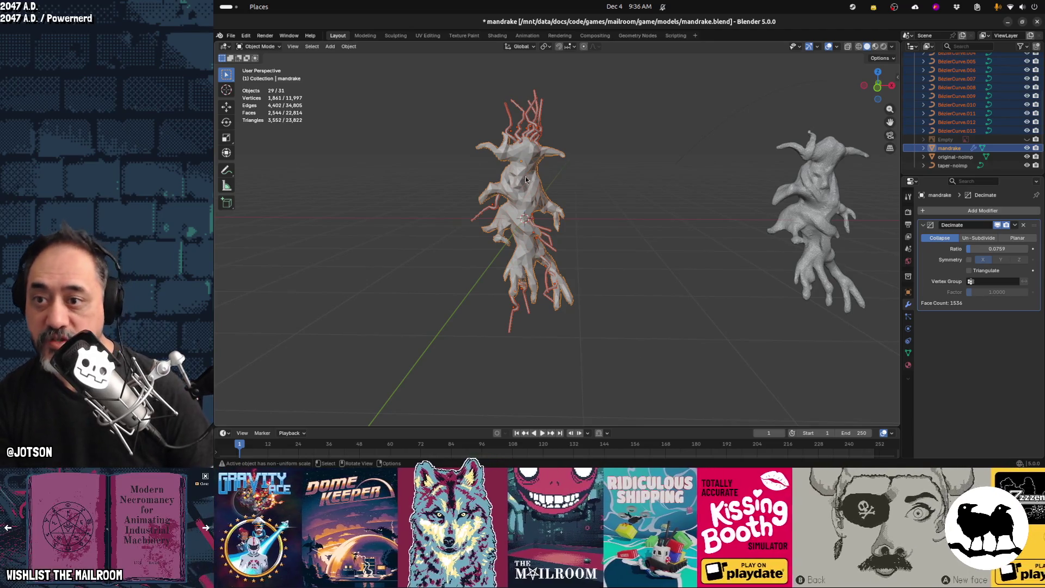
pyautogui.click(490, 93)
pyautogui.click(508, 117)
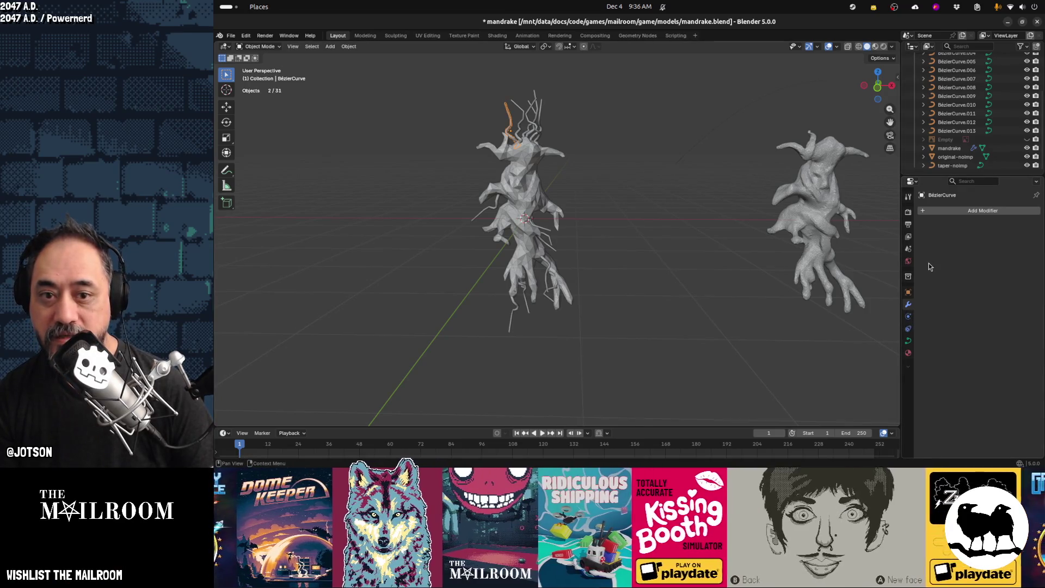
# Lower the root curve's Resolution Preview U from 4 to 2
pyautogui.click(908, 340)
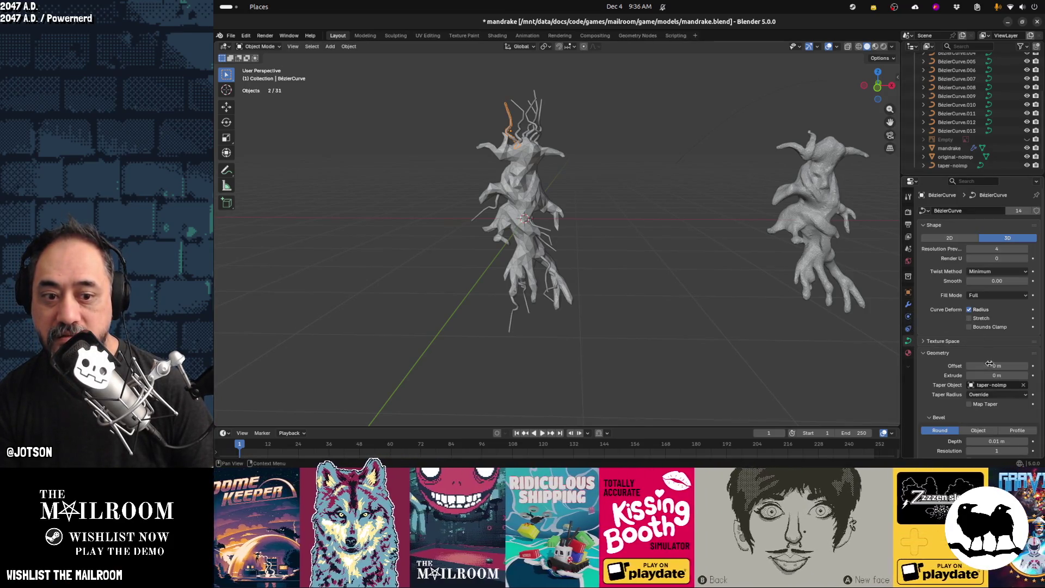
pyautogui.click(971, 249)
pyautogui.click(972, 249)
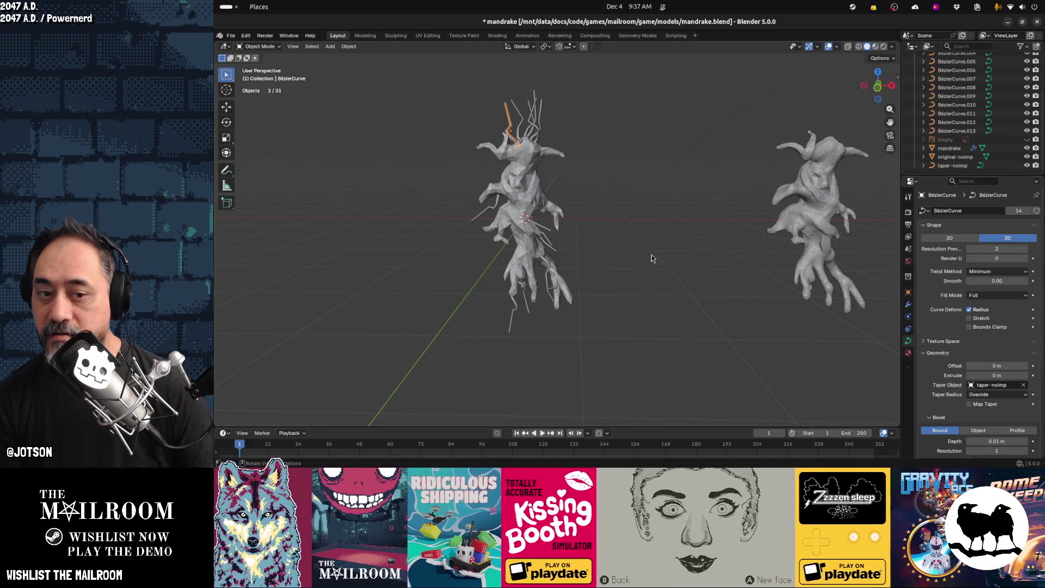
# Box-select the mandrake with its root curves, then clear it and select a bottom root curve
pyautogui.click(651, 254)
pyautogui.moveTo(440, 83); pyautogui.dragTo(645, 355)
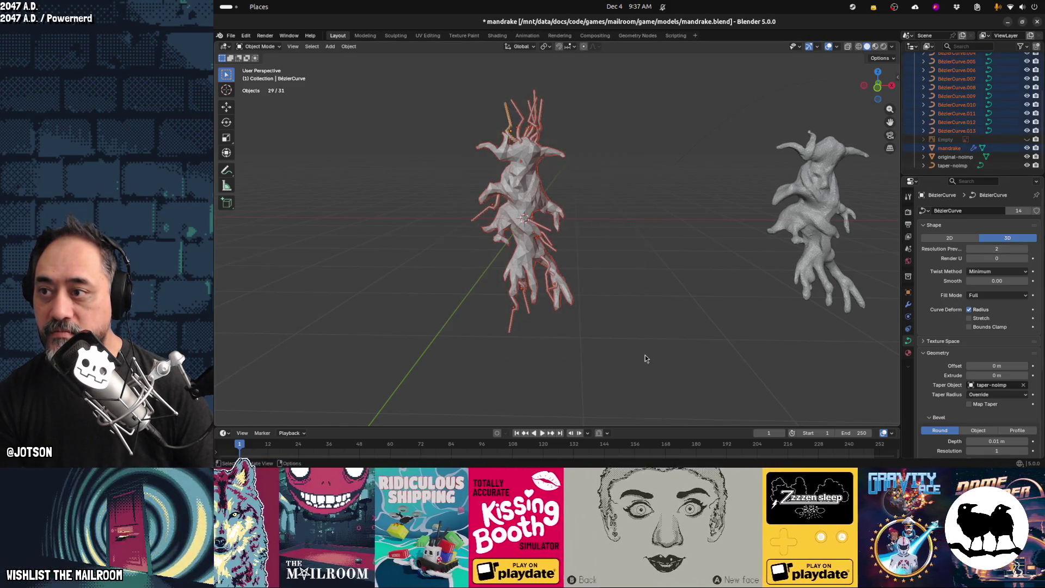
pyautogui.click(632, 348)
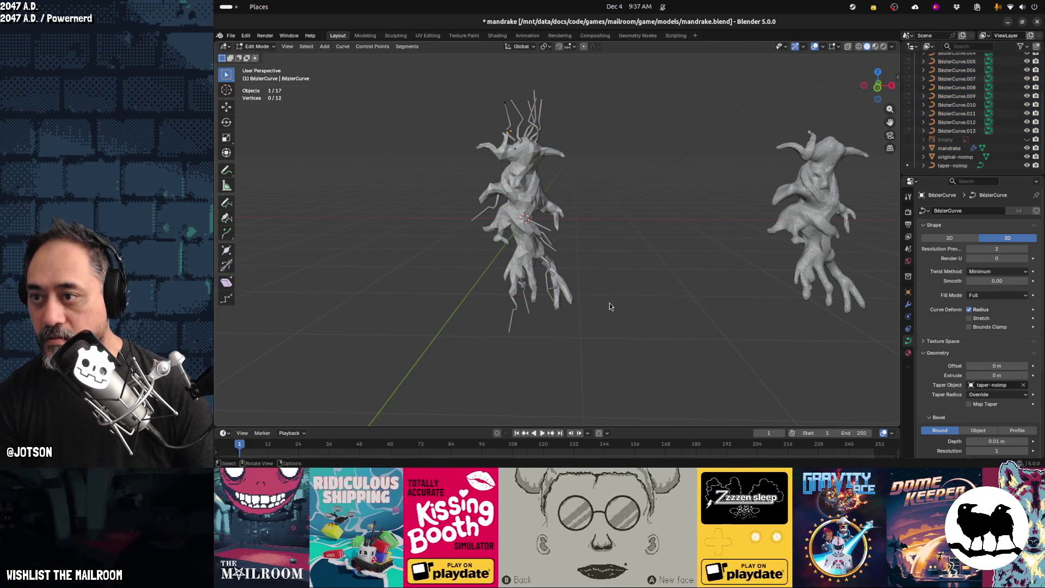
pyautogui.click(527, 206)
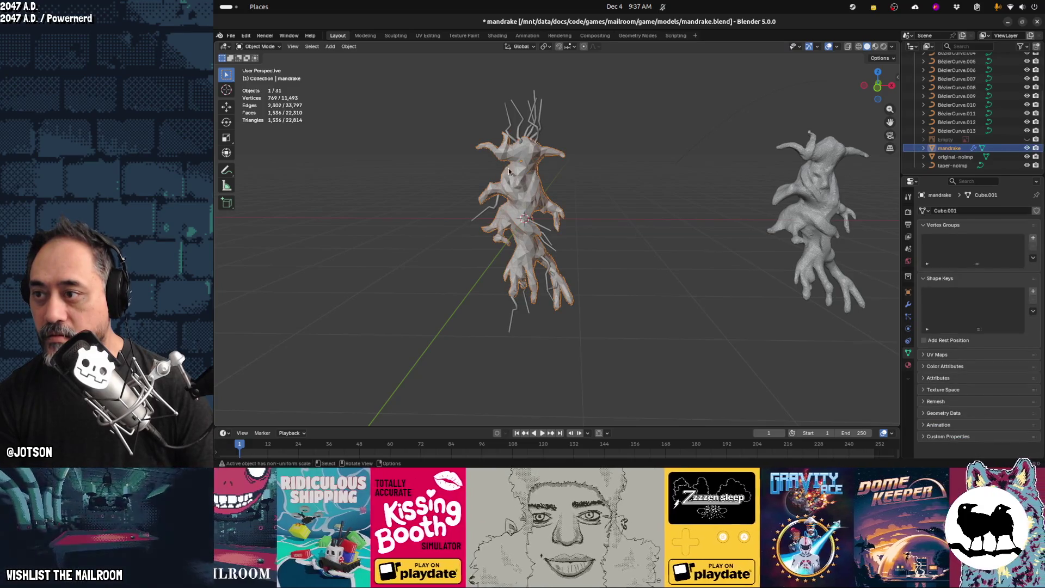
pyautogui.moveTo(456, 83); pyautogui.dragTo(639, 343)
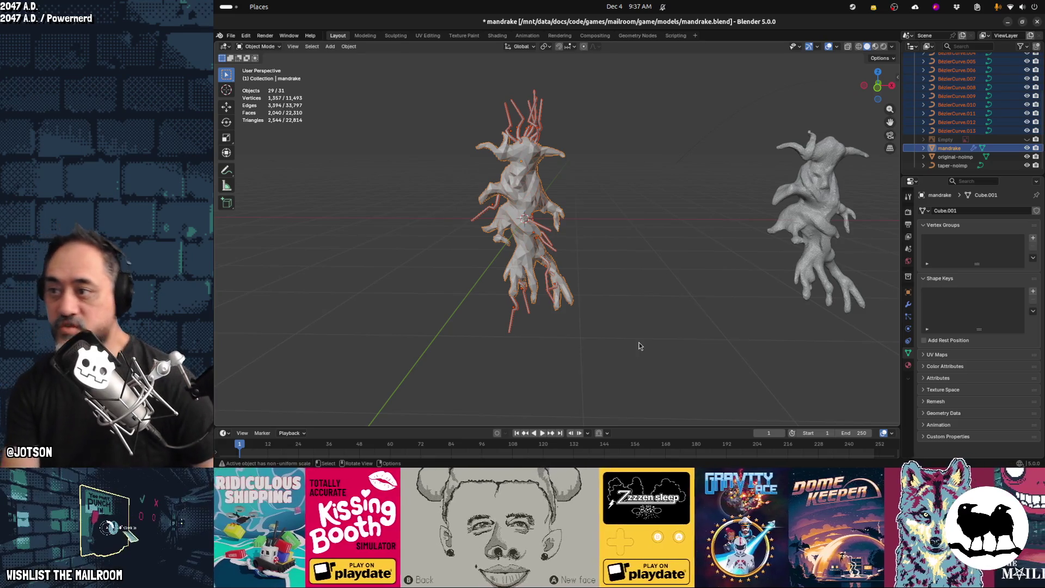
pyautogui.click(641, 266)
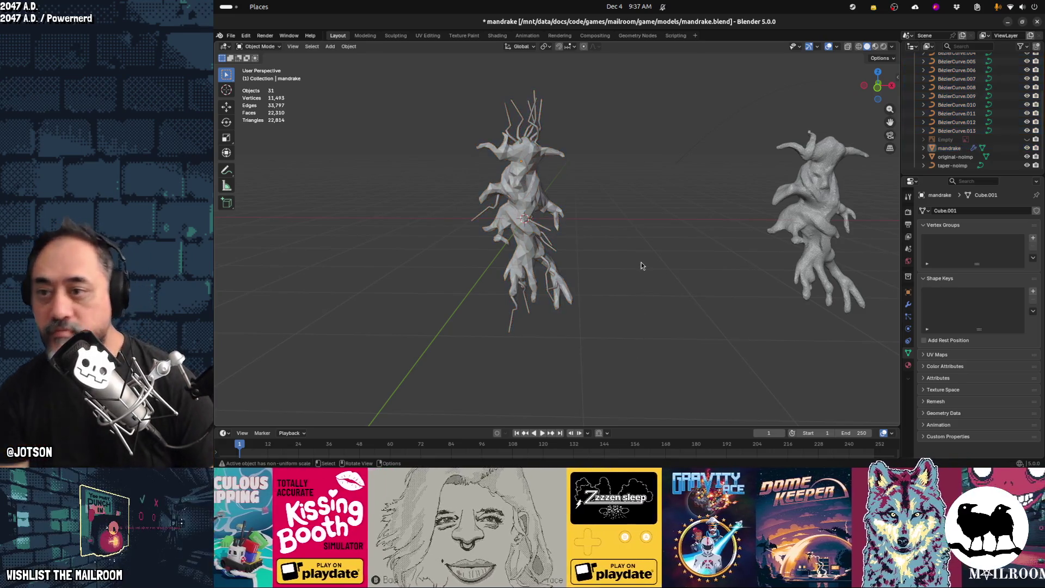
pyautogui.moveTo(642, 265); pyautogui.dragTo(531, 327, button='middle')
pyautogui.click(525, 316)
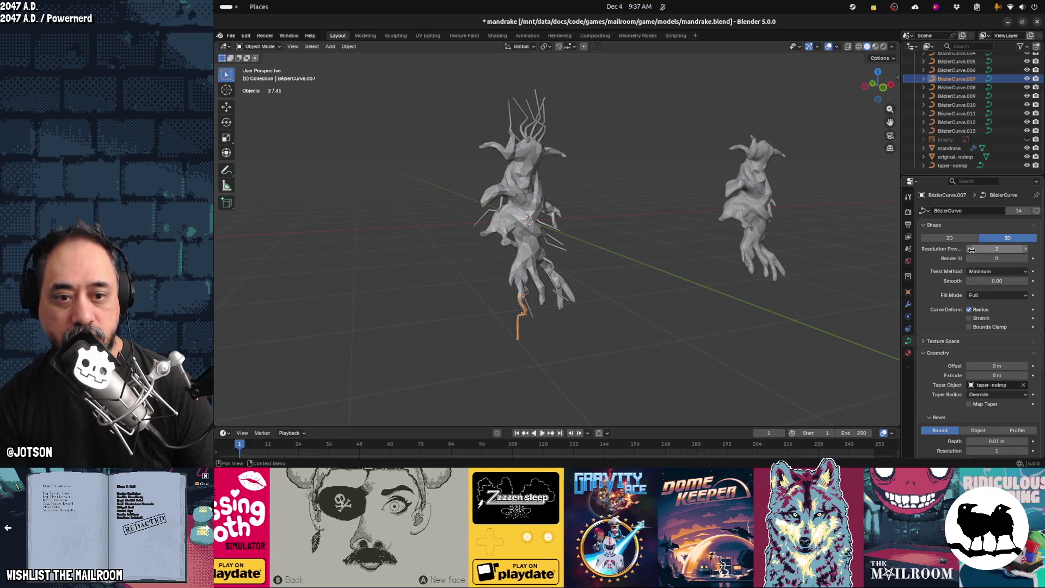
# Keep the curve preview resolution at 2 and set its bevel resolution to 0
pyautogui.click(971, 251)
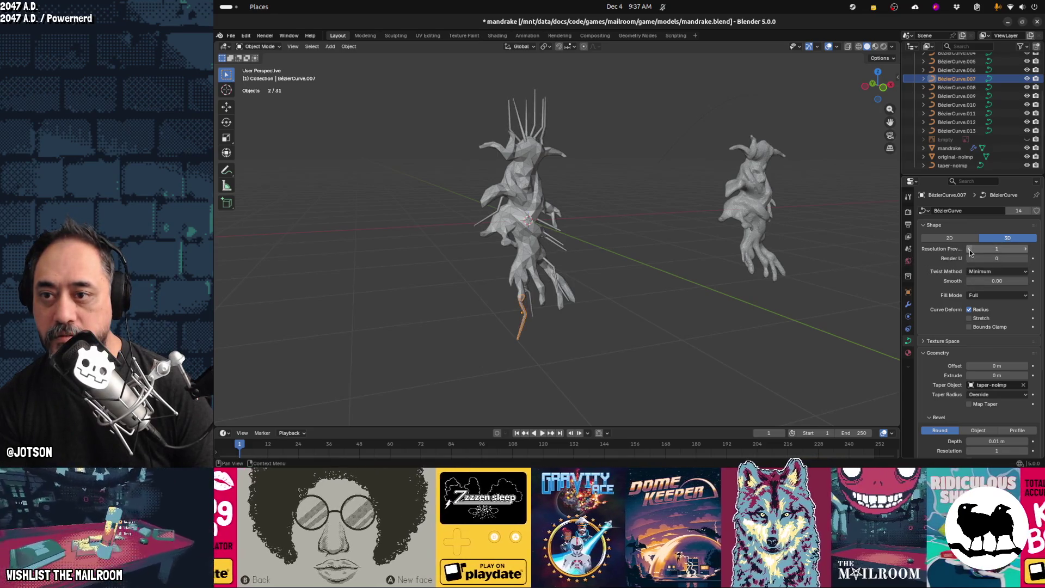
pyautogui.click(1026, 252)
pyautogui.click(1027, 252)
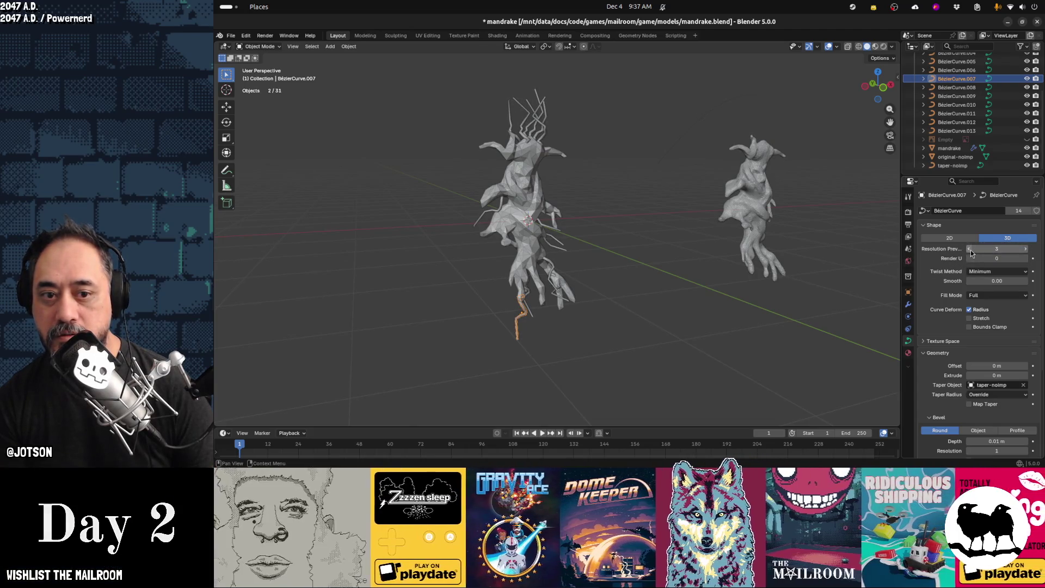
pyautogui.click(969, 250)
pyautogui.scroll(-5, 980, 357)
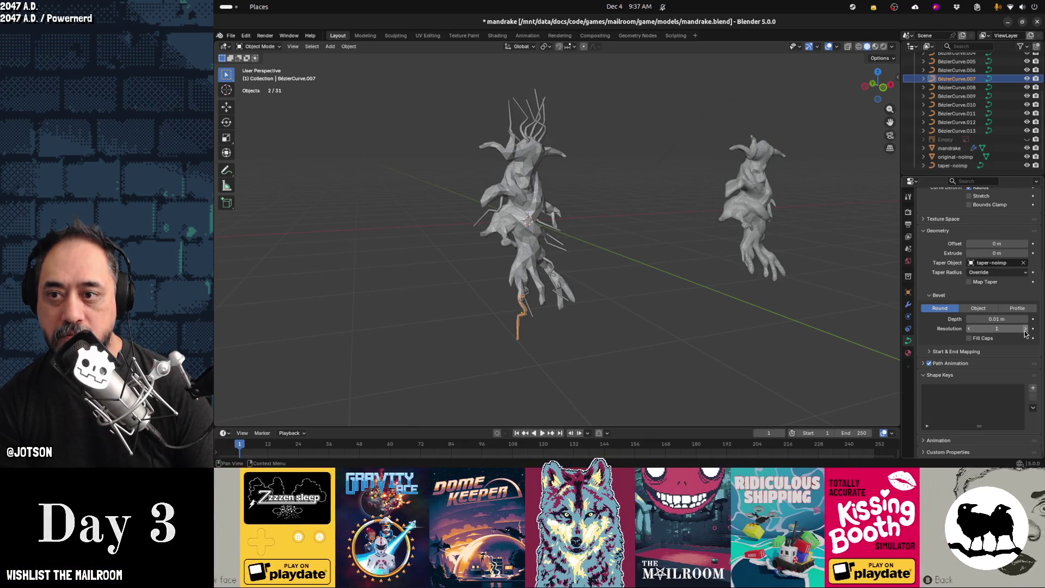
pyautogui.click(969, 329)
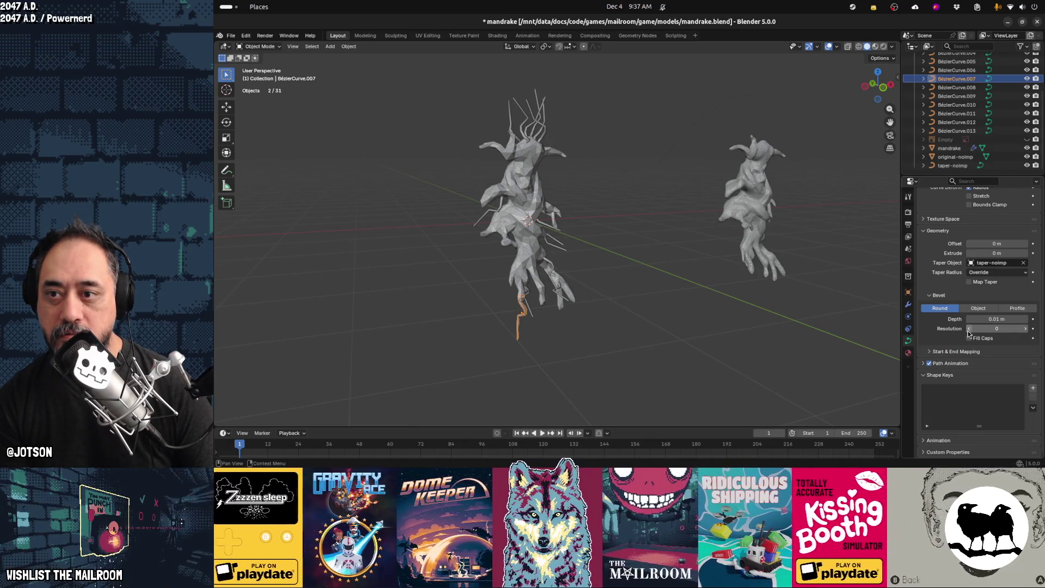
pyautogui.moveTo(753, 300)
pyautogui.mouseDown(button='middle')
pyautogui.moveTo(667, 313)
pyautogui.moveTo(560, 165)
pyautogui.moveTo(547, 191)
pyautogui.moveTo(584, 182)
pyautogui.mouseUp(button='middle')
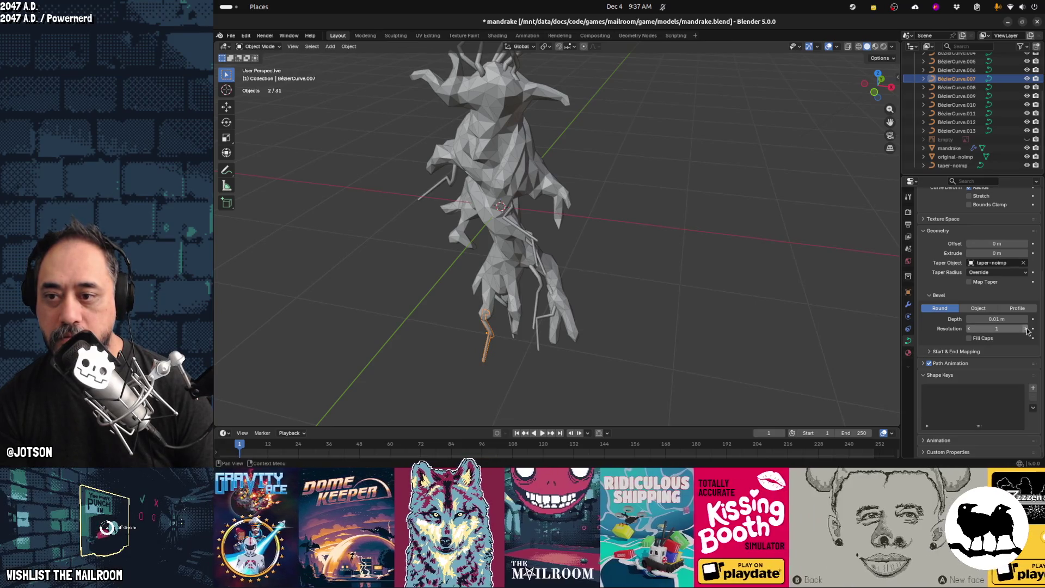
pyautogui.click(972, 331)
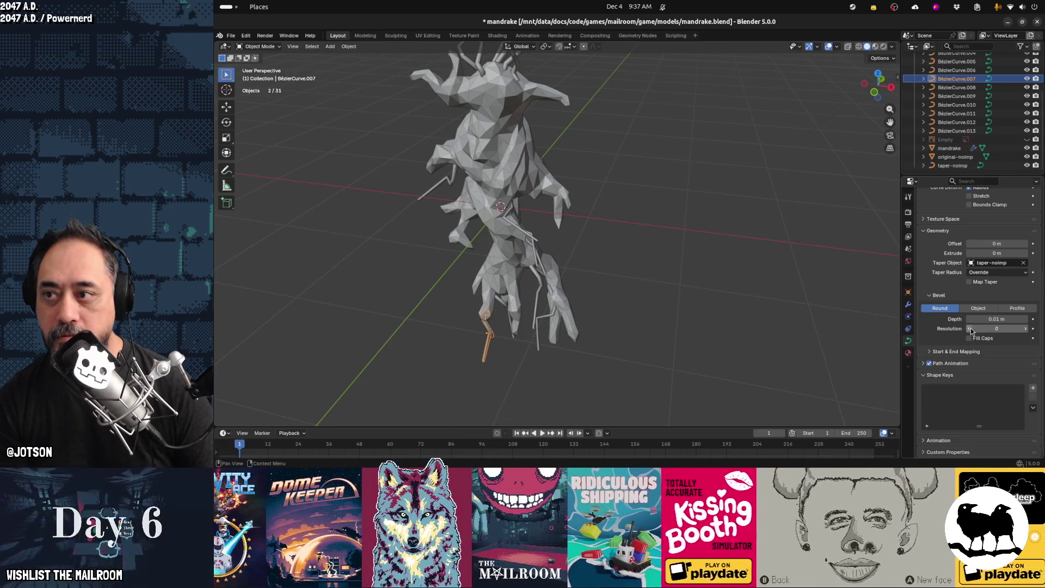
# Reselect the mandrake with its roots, then select the BézierCurve.007 strand
pyautogui.click(659, 263)
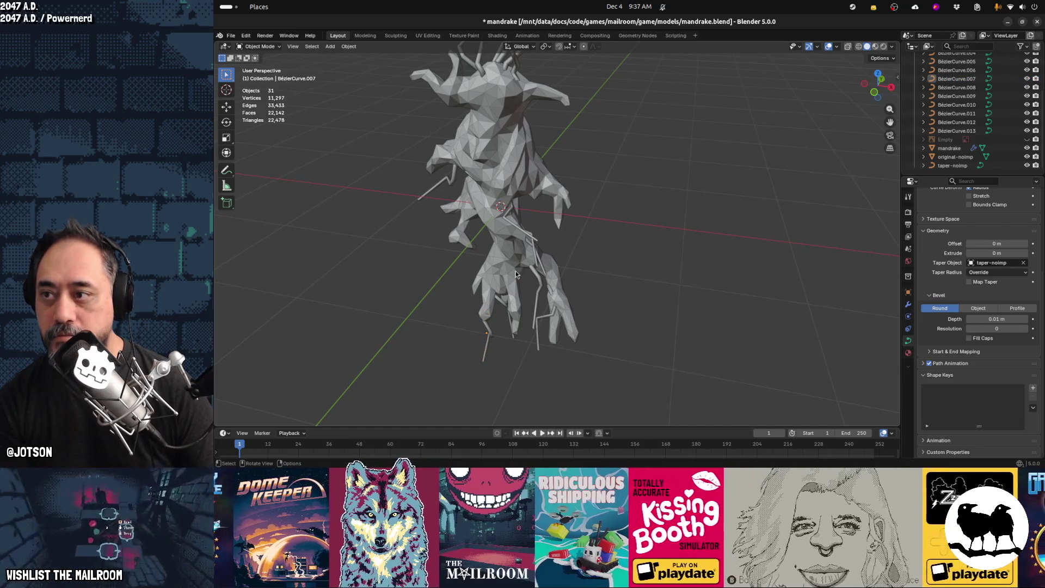
pyautogui.click(518, 273)
pyautogui.moveTo(527, 269); pyautogui.dragTo(561, 218, button='middle')
pyautogui.moveTo(430, 60); pyautogui.dragTo(634, 353)
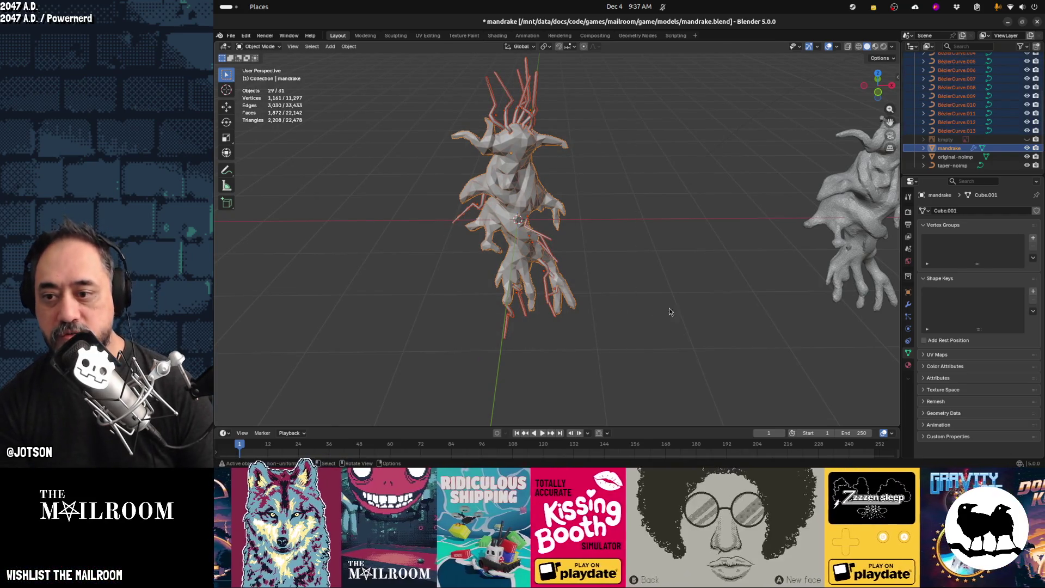
pyautogui.click(506, 329)
pyautogui.moveTo(532, 338)
pyautogui.mouseDown(button='middle')
pyautogui.moveTo(595, 331)
pyautogui.moveTo(694, 351)
pyautogui.moveTo(738, 349)
pyautogui.moveTo(675, 352)
pyautogui.moveTo(527, 312)
pyautogui.moveTo(535, 334)
pyautogui.moveTo(564, 337)
pyautogui.moveTo(526, 332)
pyautogui.moveTo(612, 313)
pyautogui.moveTo(544, 319)
pyautogui.moveTo(567, 293)
pyautogui.moveTo(599, 319)
pyautogui.moveTo(567, 328)
pyautogui.mouseUp(button='middle')
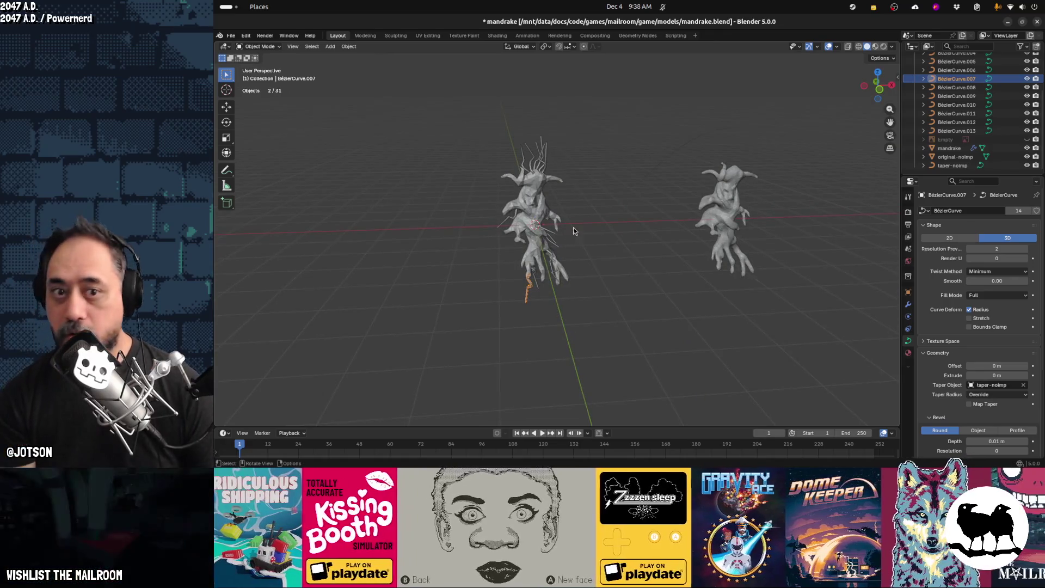
# Select all BézierCurve rows in the outliner and join them into BézierCurve.013 with Ctrl+J
pyautogui.click(941, 131)
pyautogui.scroll(5, 942, 131)
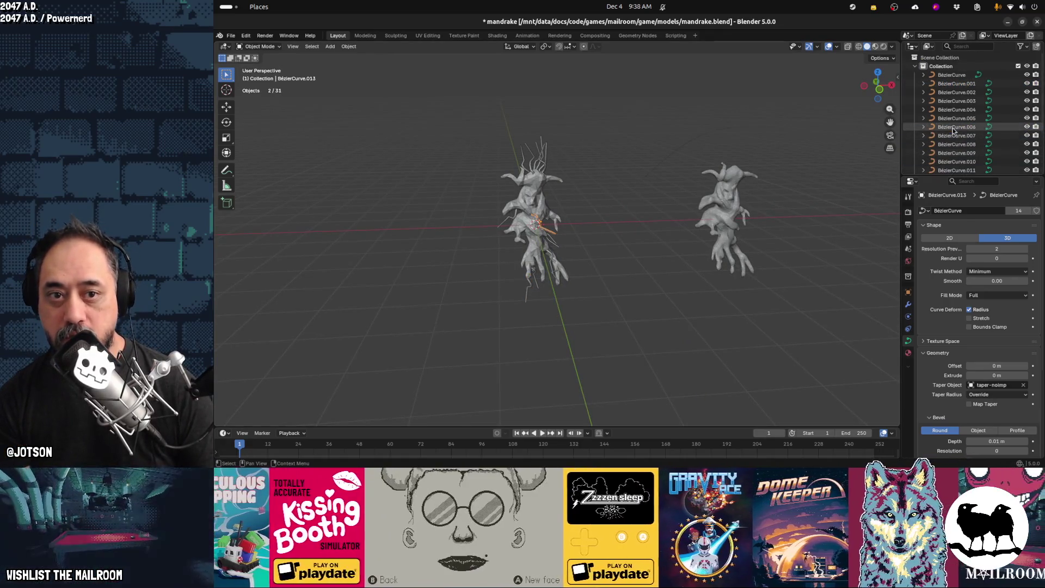
pyautogui.keyDown('ctrl'); pyautogui.click(953, 76); pyautogui.keyUp('ctrl')
pyautogui.keyDown('ctrl'); pyautogui.click(955, 80); pyautogui.keyUp('ctrl')
pyautogui.scroll(-1, 957, 142)
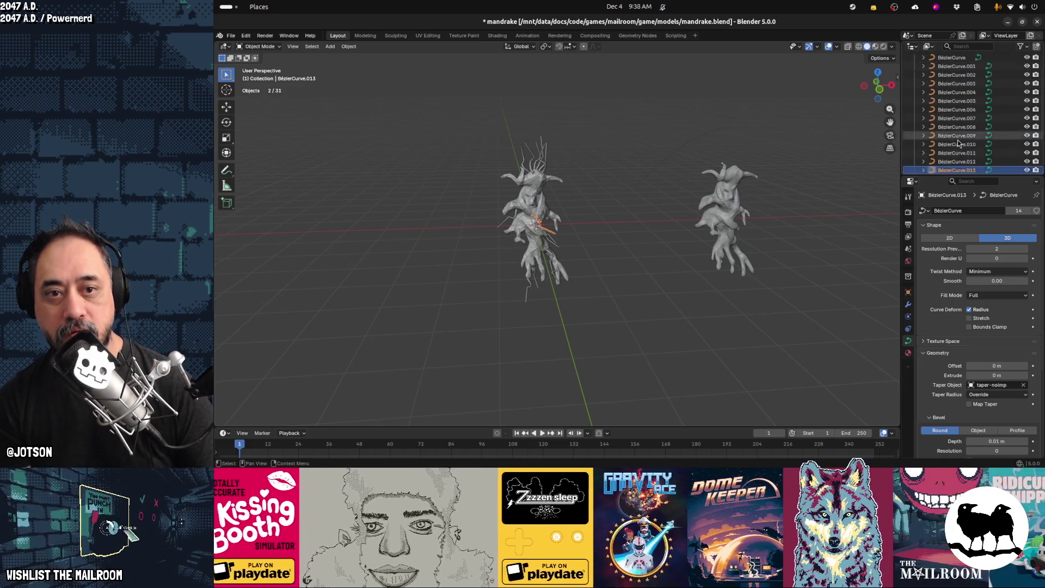
pyautogui.scroll(1, 958, 143)
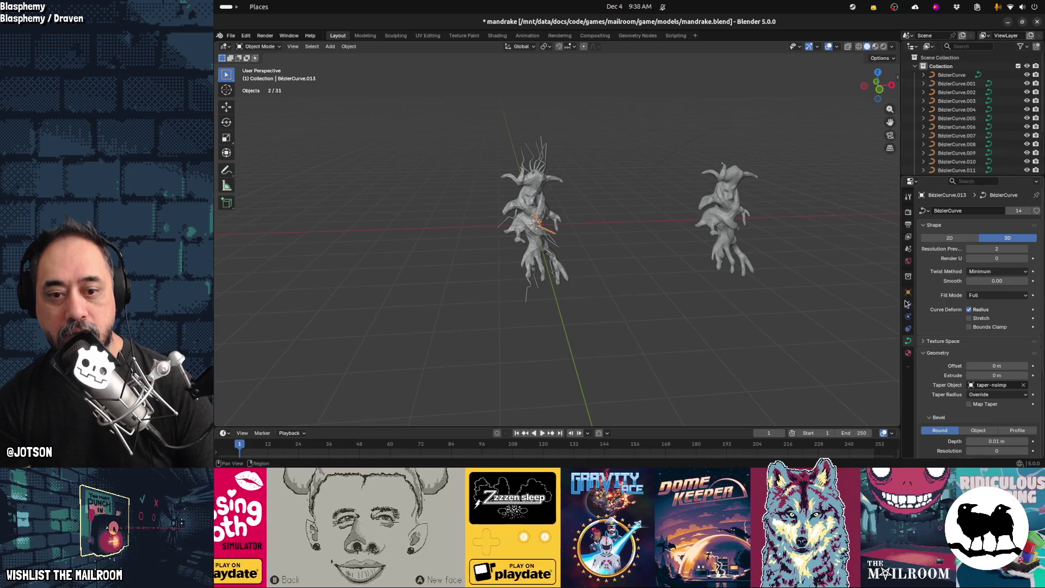
pyautogui.moveTo(944, 126); pyautogui.dragTo(954, 80)
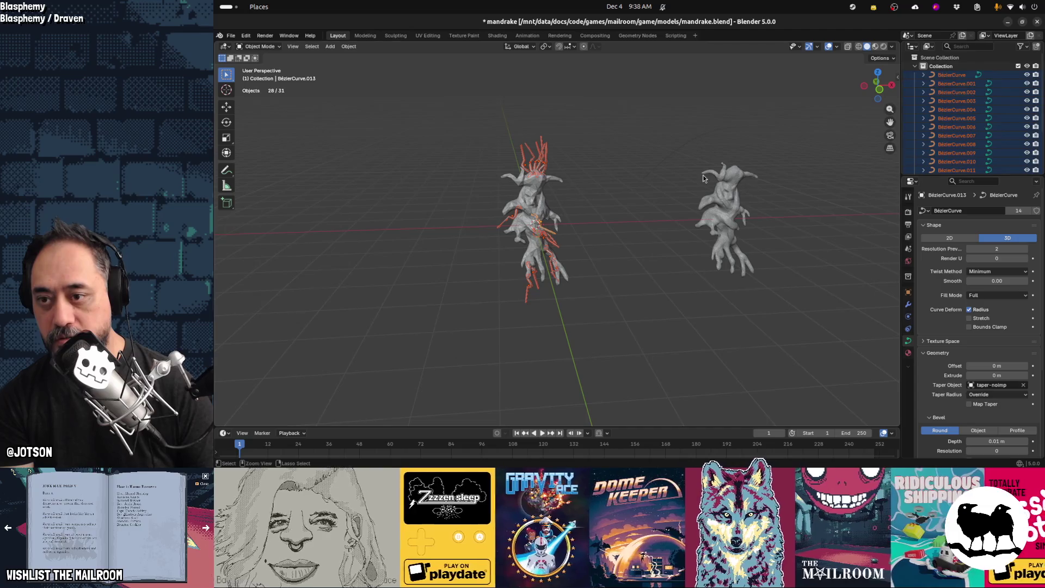
pyautogui.hotkey('ctrl', 'j')
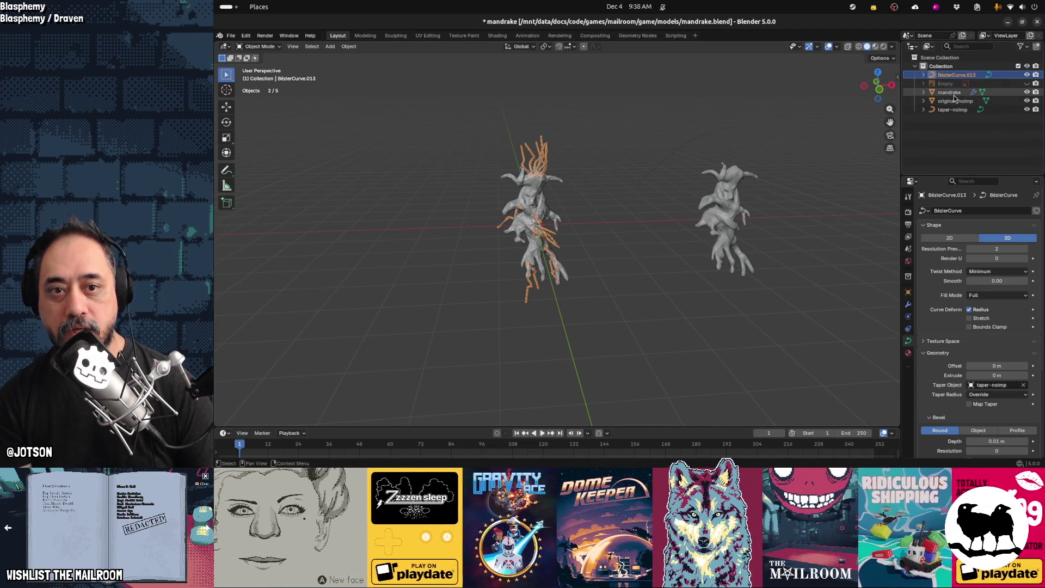
pyautogui.keyDown('ctrl'); pyautogui.click(950, 92); pyautogui.keyUp('ctrl')
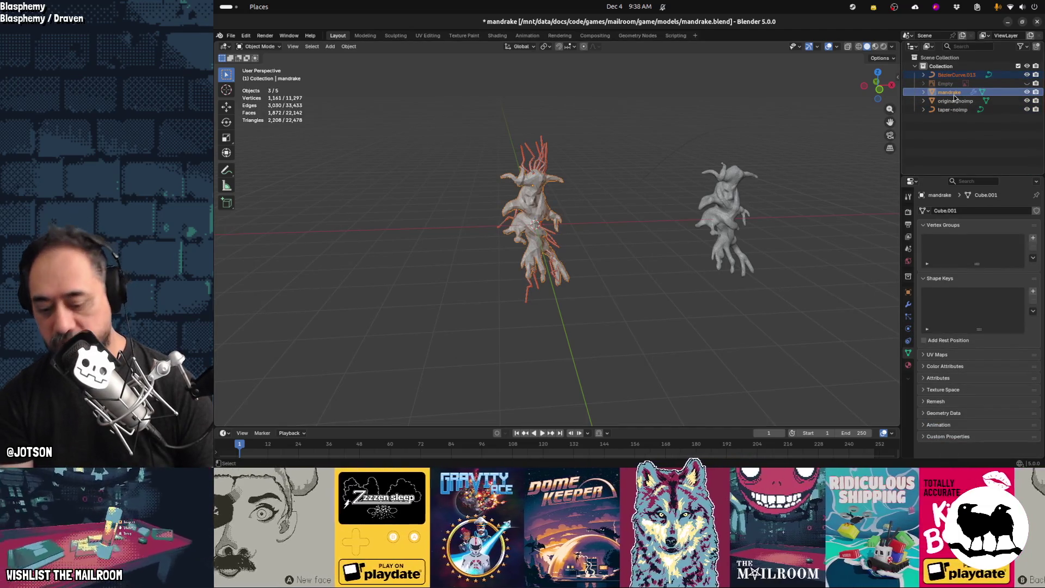
pyautogui.hotkey('ctrl', 'j')
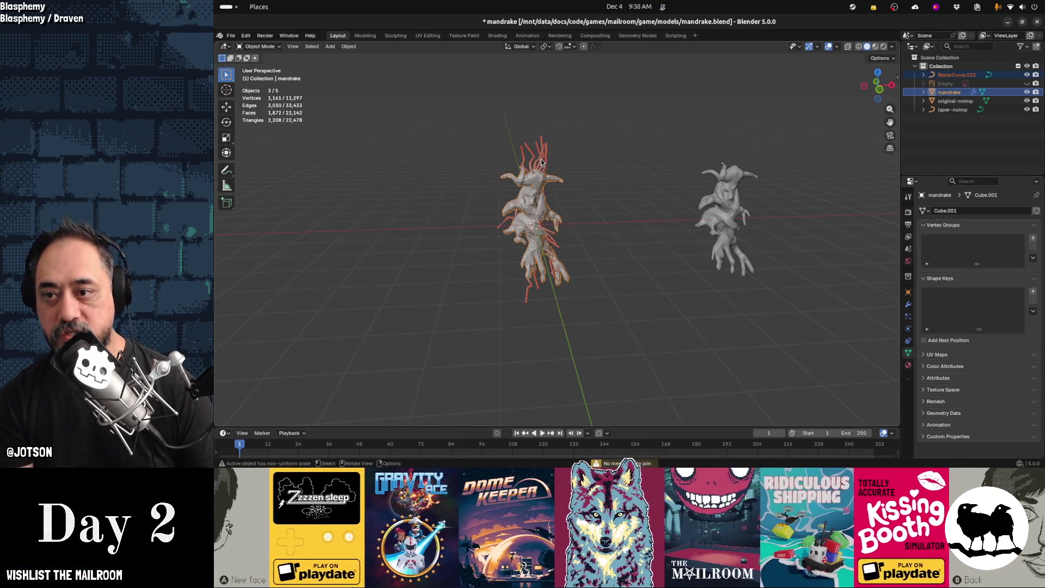
pyautogui.hotkey('ctrl', 'z')
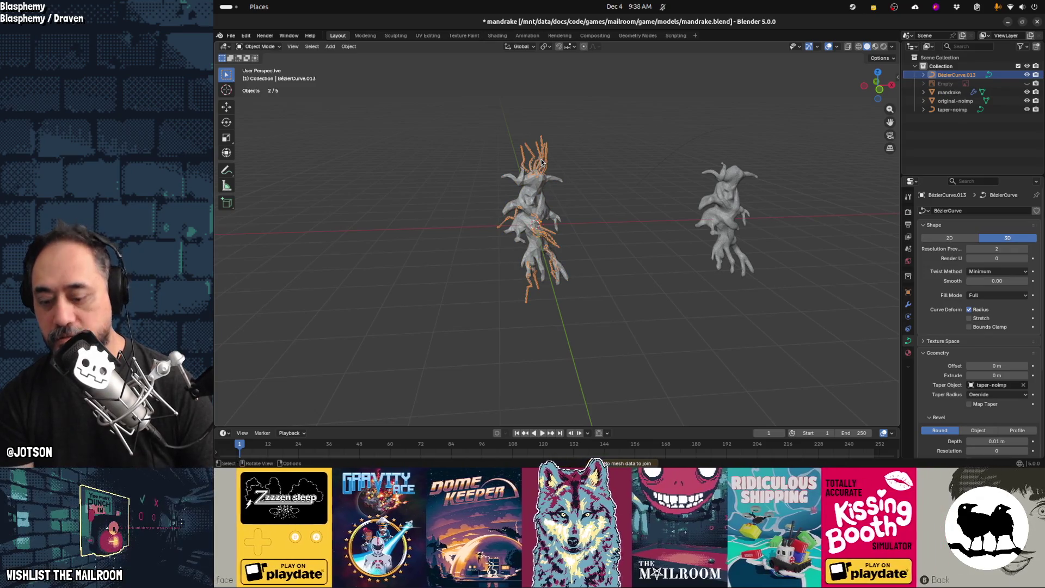
# Convert the merged root curve to a mesh via F3, then add the mandrake as active
pyautogui.press('F3')
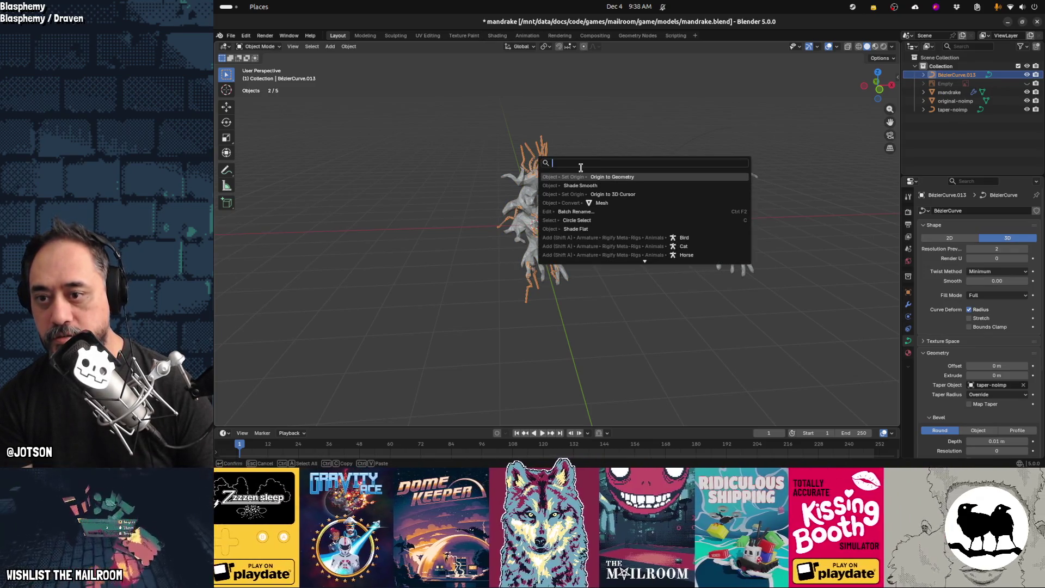
pyautogui.click(605, 202)
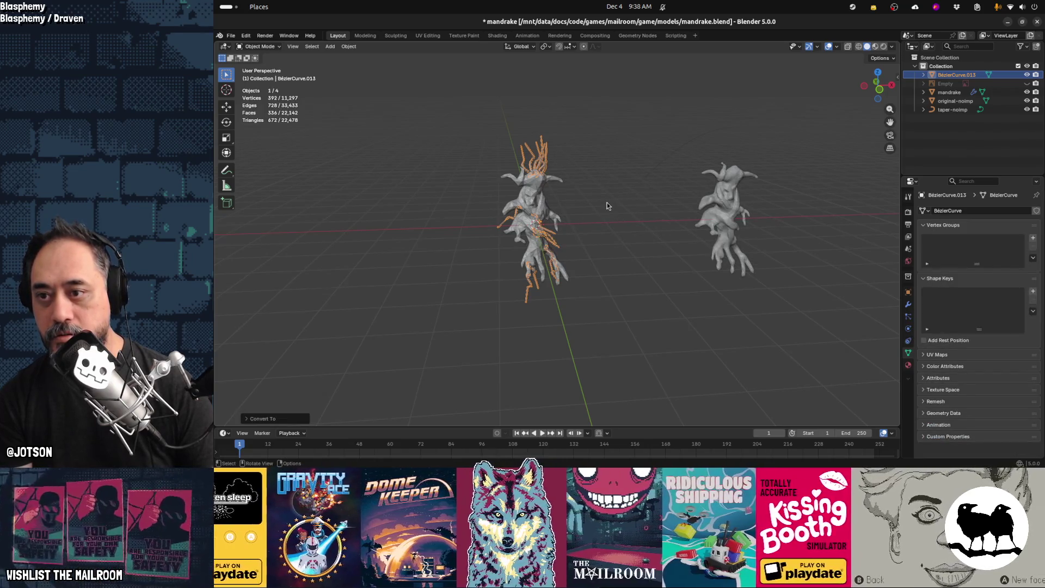
pyautogui.keyDown('shift'); pyautogui.click(541, 200); pyautogui.keyUp('shift')
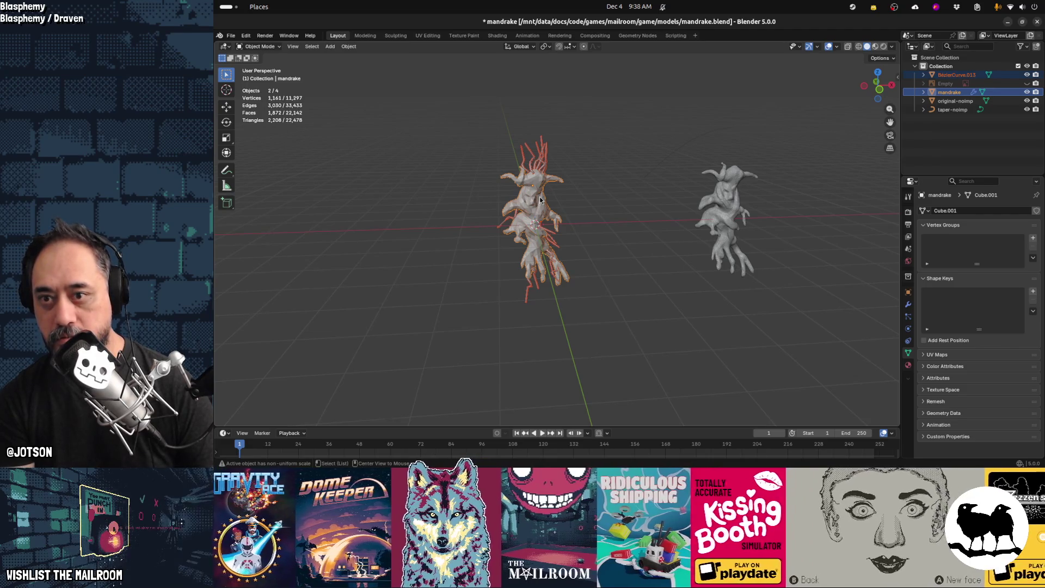
# Join the root strand mesh into the mandrake with Ctrl+J
pyautogui.hotkey('ctrl', 'j')
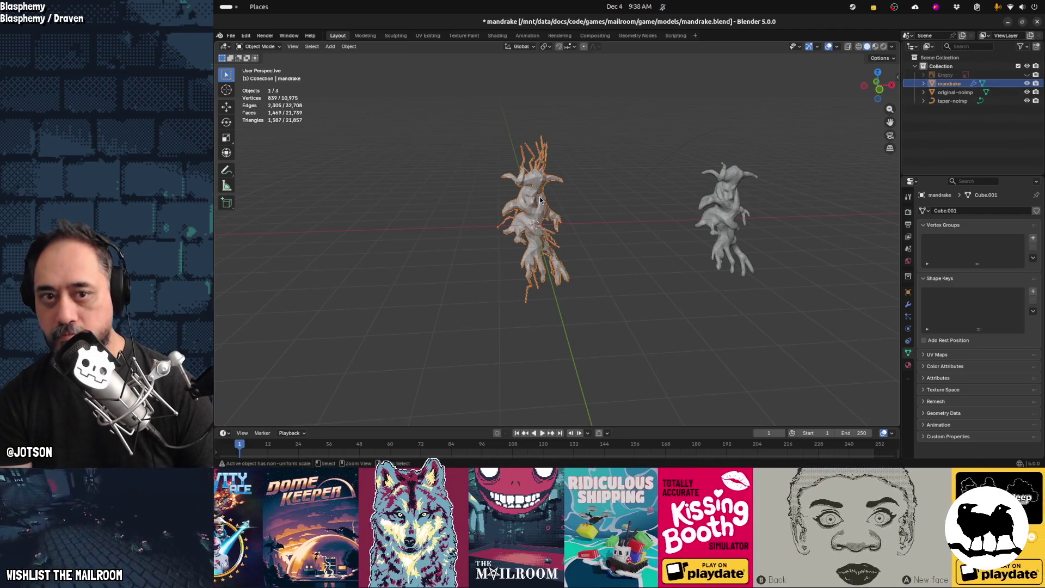
pyautogui.click(584, 231)
pyautogui.click(541, 218)
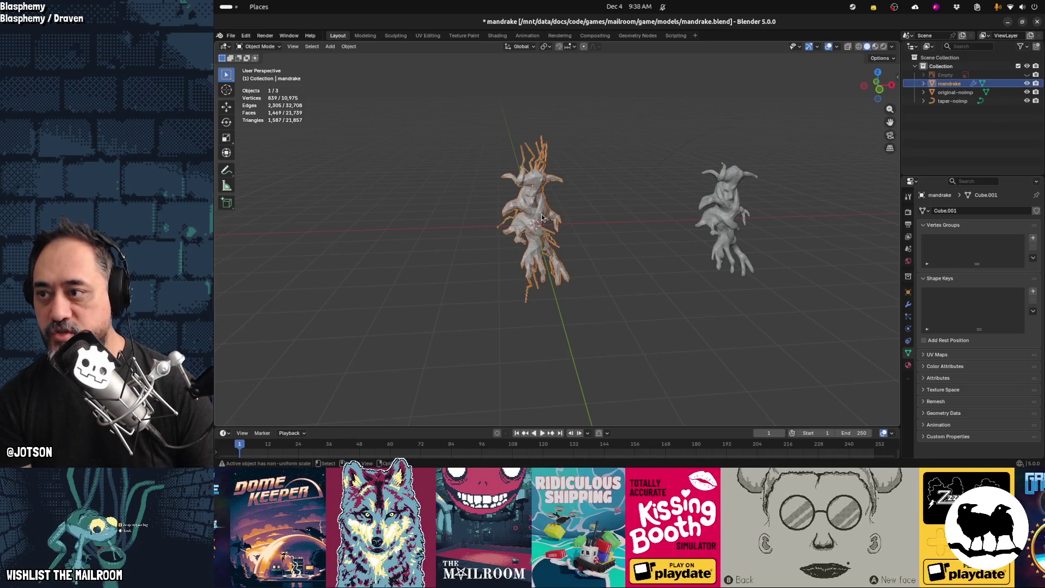
# Select the original-noimp mesh and taper-noimp curve to compare with the low-poly mandrake
pyautogui.moveTo(613, 262)
pyautogui.mouseDown(button='middle')
pyautogui.moveTo(583, 282)
pyautogui.moveTo(518, 257)
pyautogui.moveTo(558, 230)
pyautogui.moveTo(625, 256)
pyautogui.moveTo(698, 196)
pyautogui.mouseUp(button='middle')
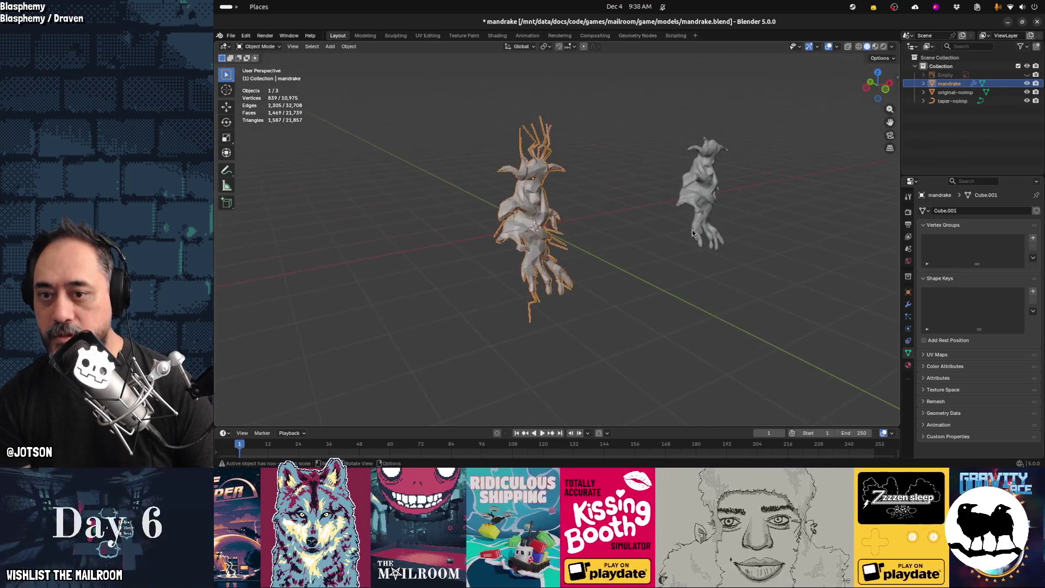
pyautogui.click(698, 196)
pyautogui.keyDown('shift'); pyautogui.click(664, 132); pyautogui.keyUp('shift')
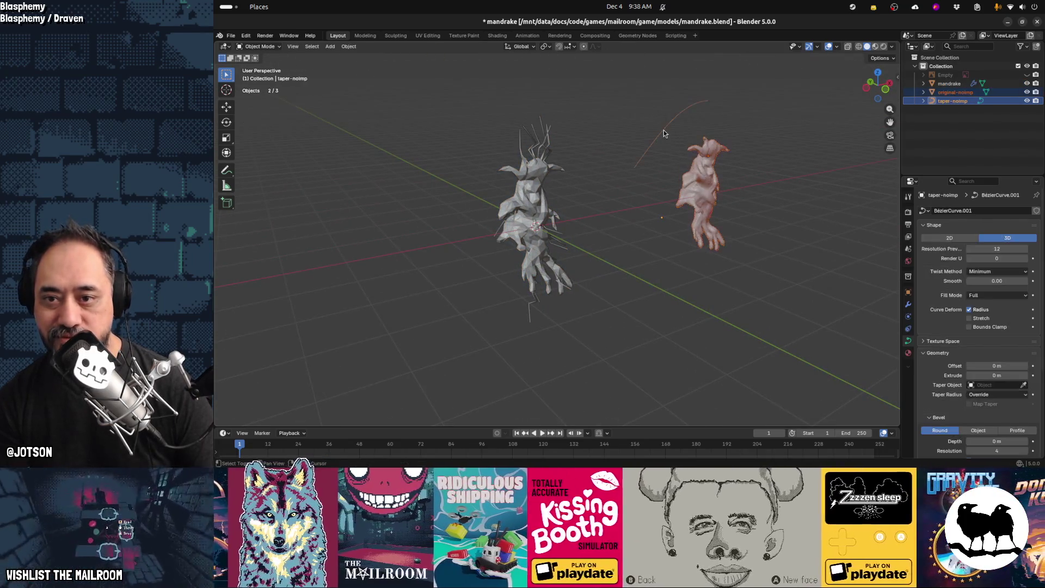
pyautogui.click(698, 178)
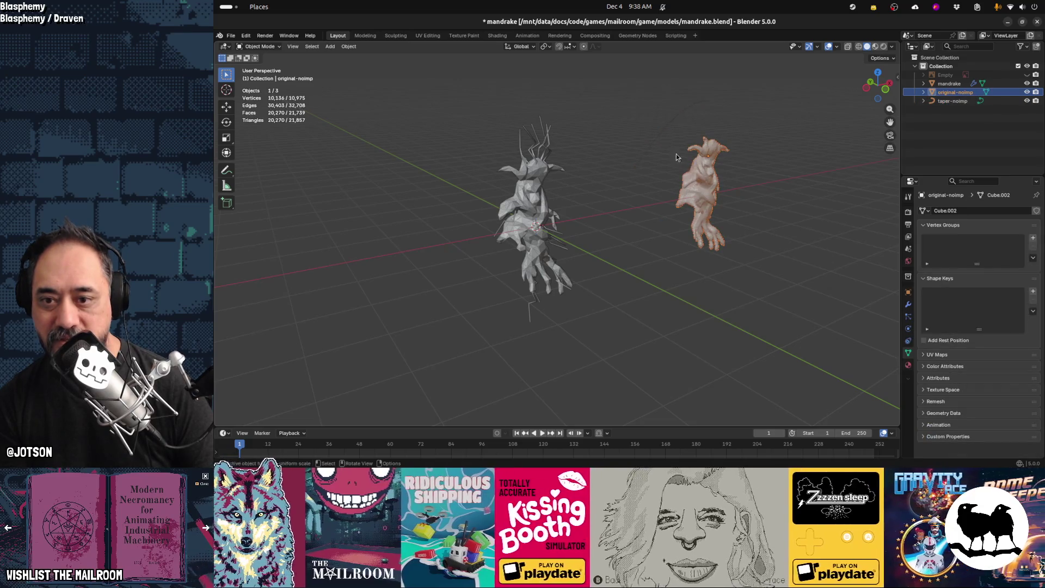
pyautogui.click(663, 132)
pyautogui.click(661, 129)
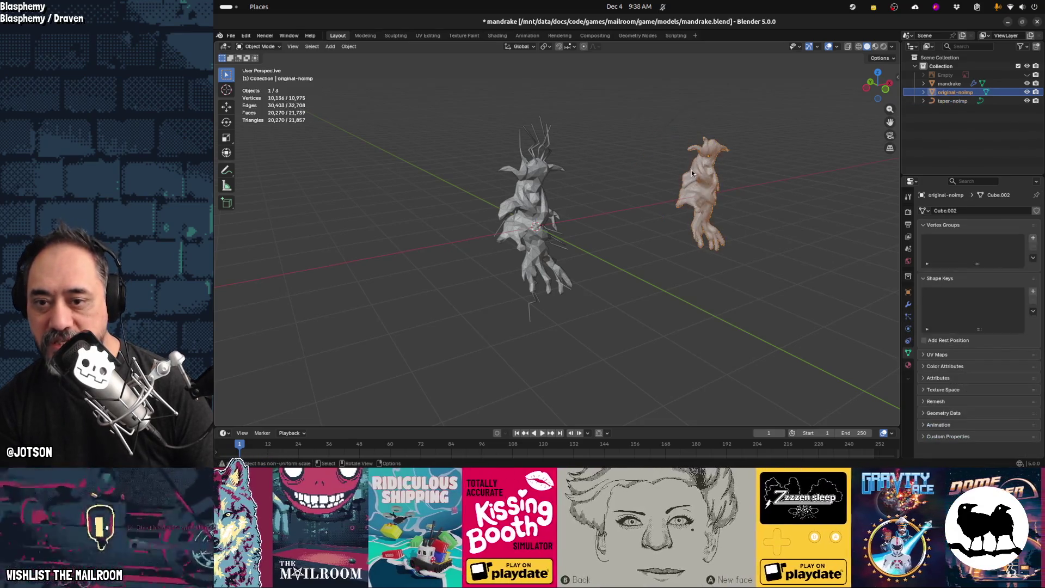
pyautogui.moveTo(644, 240)
pyautogui.mouseDown(button='middle')
pyautogui.moveTo(568, 266)
pyautogui.moveTo(547, 217)
pyautogui.mouseUp(button='middle')
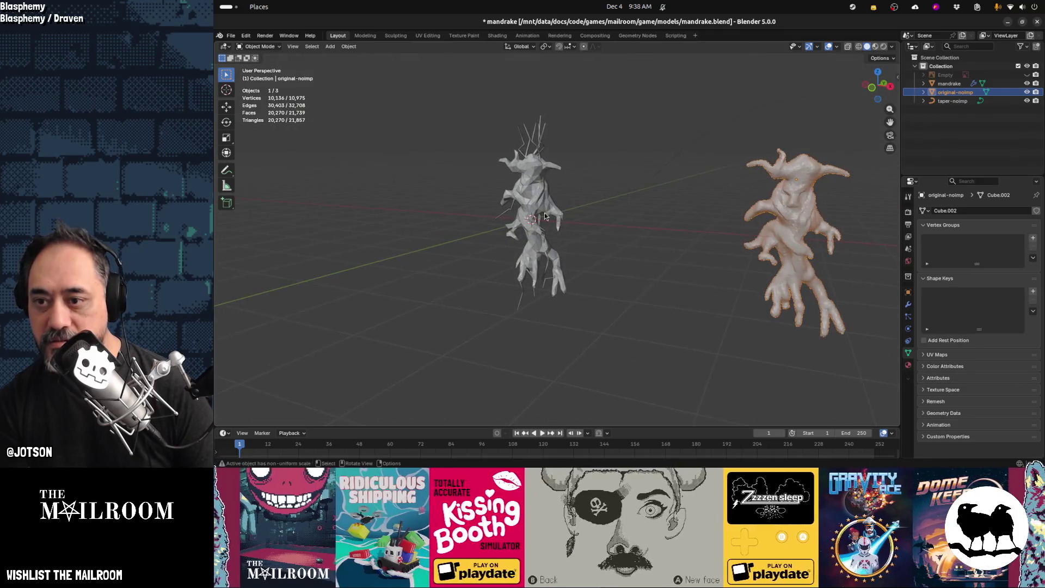
# Apply the mandrake's Decimate modifier, leaving 1,469 faces
pyautogui.click(541, 146)
pyautogui.click(908, 304)
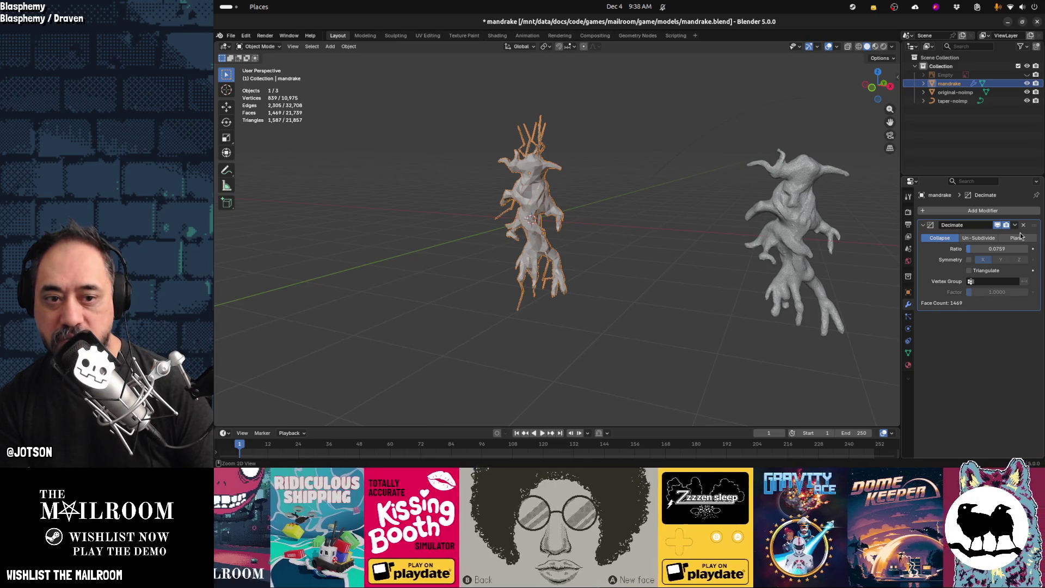
pyautogui.hotkey('ctrl', 'a')
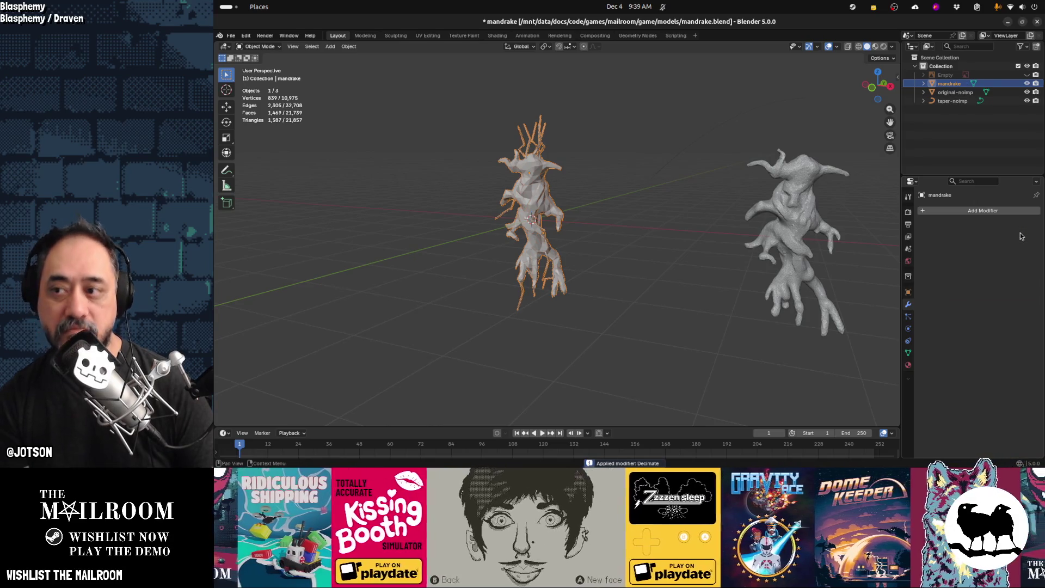
pyautogui.click(626, 309)
pyautogui.moveTo(627, 309); pyautogui.dragTo(621, 281, button='middle')
pyautogui.moveTo(622, 281)
pyautogui.mouseDown(button='middle')
pyautogui.moveTo(511, 268)
pyautogui.moveTo(482, 282)
pyautogui.moveTo(533, 254)
pyautogui.mouseUp(button='middle')
pyautogui.click(521, 240)
pyautogui.scroll(4, 521, 251)
pyautogui.scroll(-4, 535, 254)
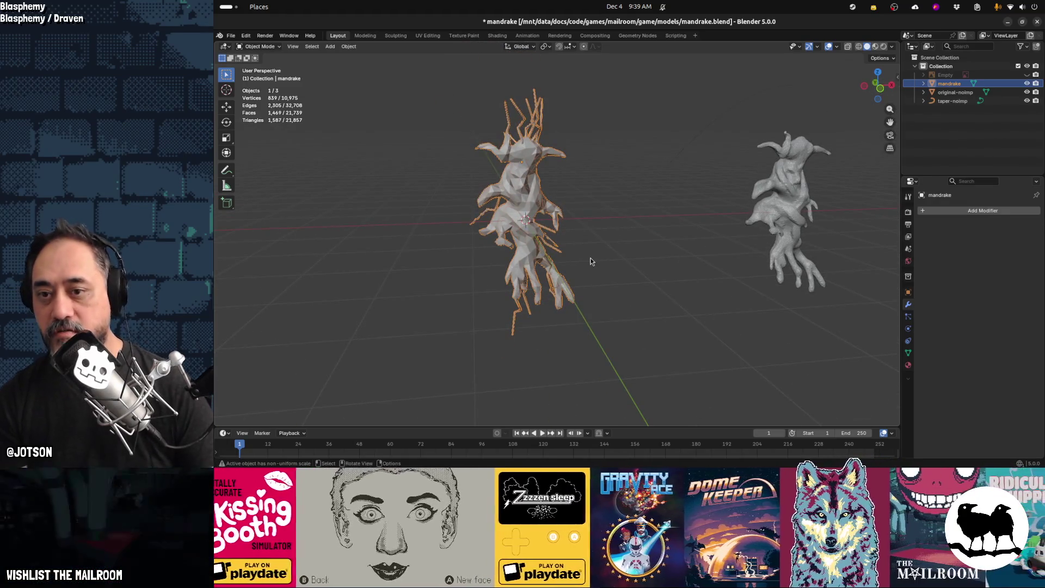
pyautogui.press('n')
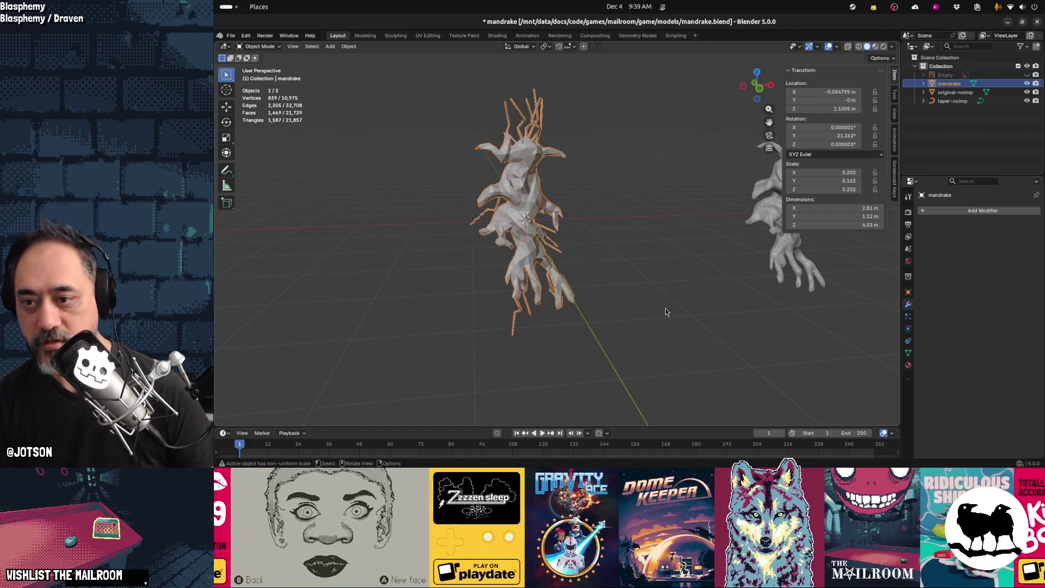
pyautogui.press('s')
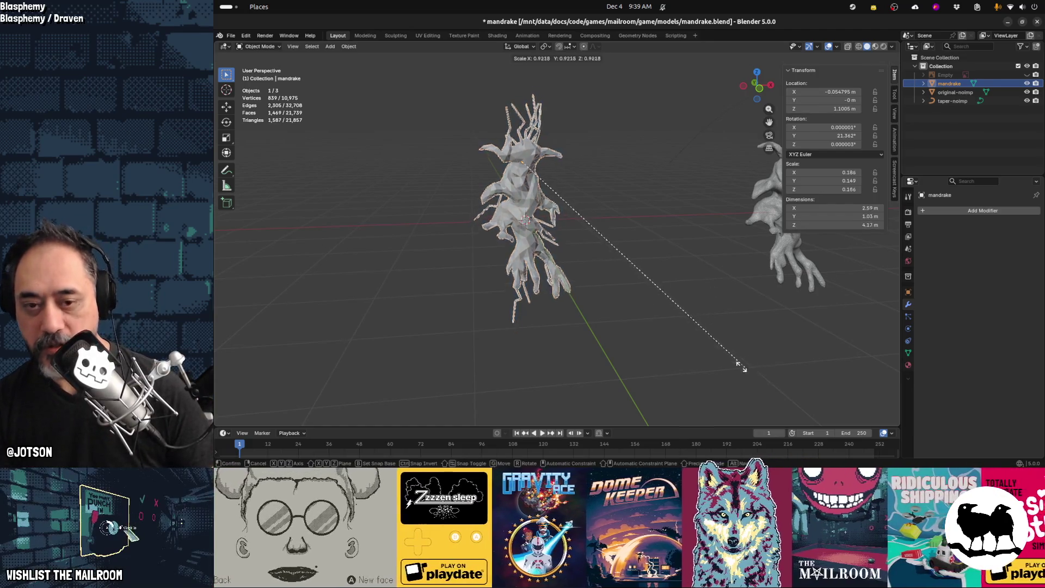
pyautogui.rightClick(574, 242)
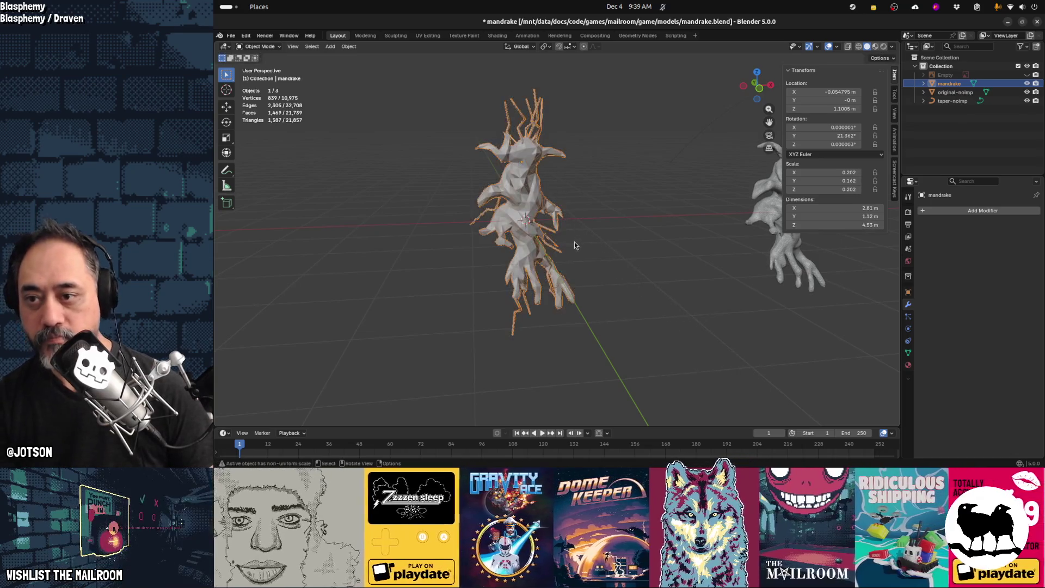
pyautogui.press('F3')
pyautogui.click(606, 267)
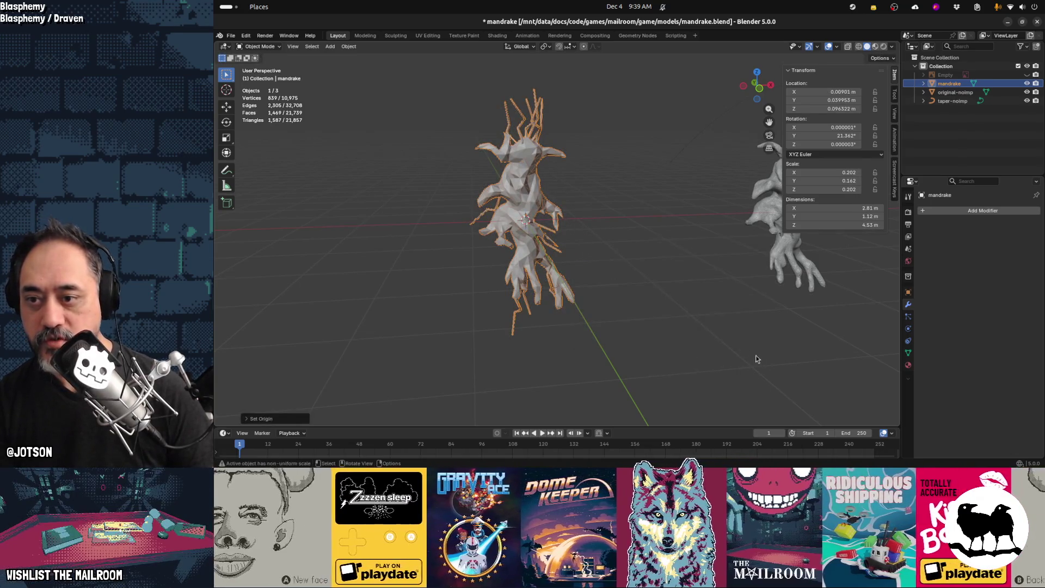
pyautogui.press('F3')
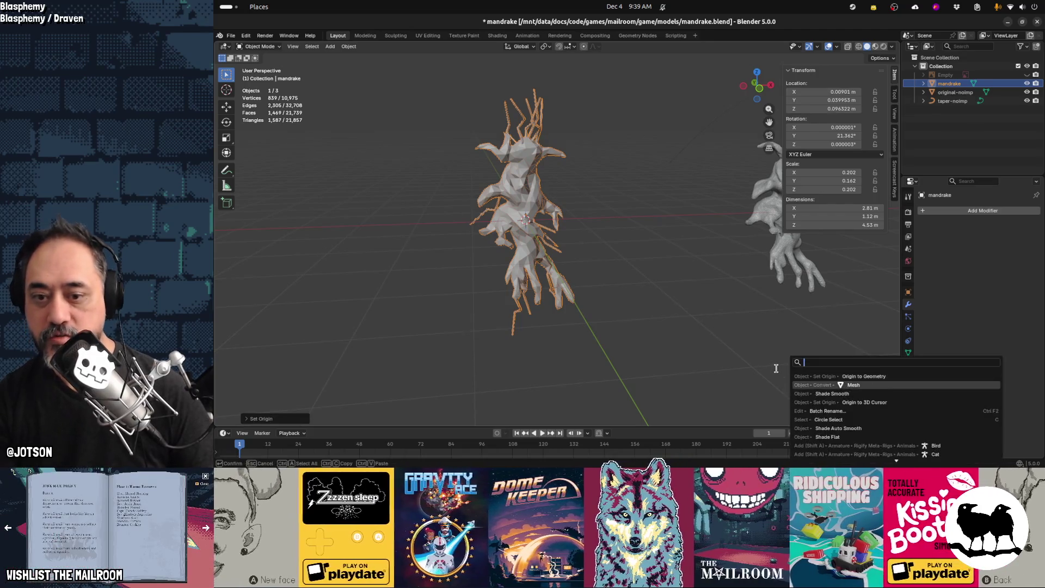
pyautogui.press('Down')
pyautogui.press('Down')
pyautogui.press('Return')
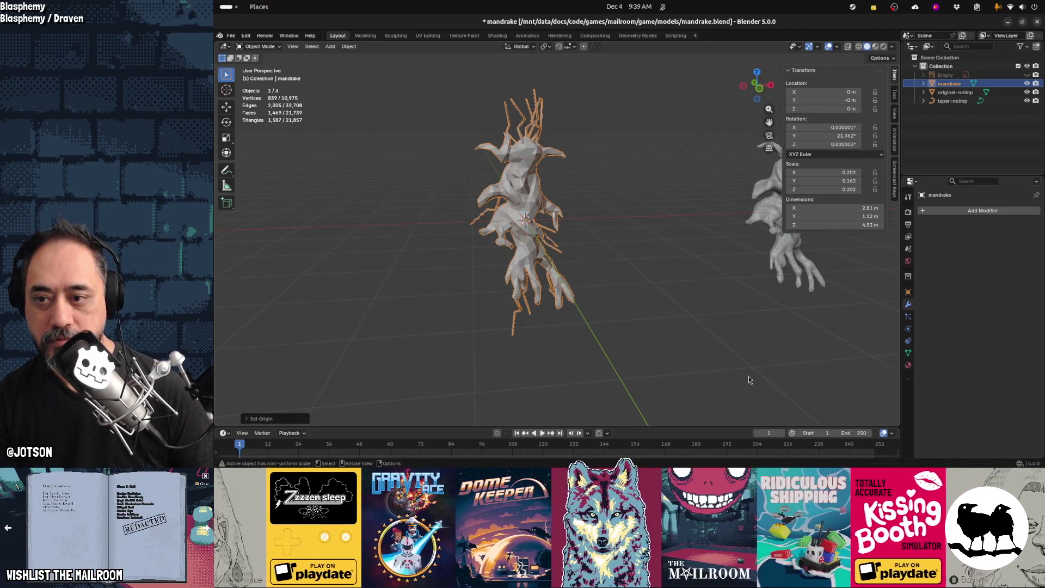
pyautogui.moveTo(738, 363); pyautogui.dragTo(771, 359, button='middle')
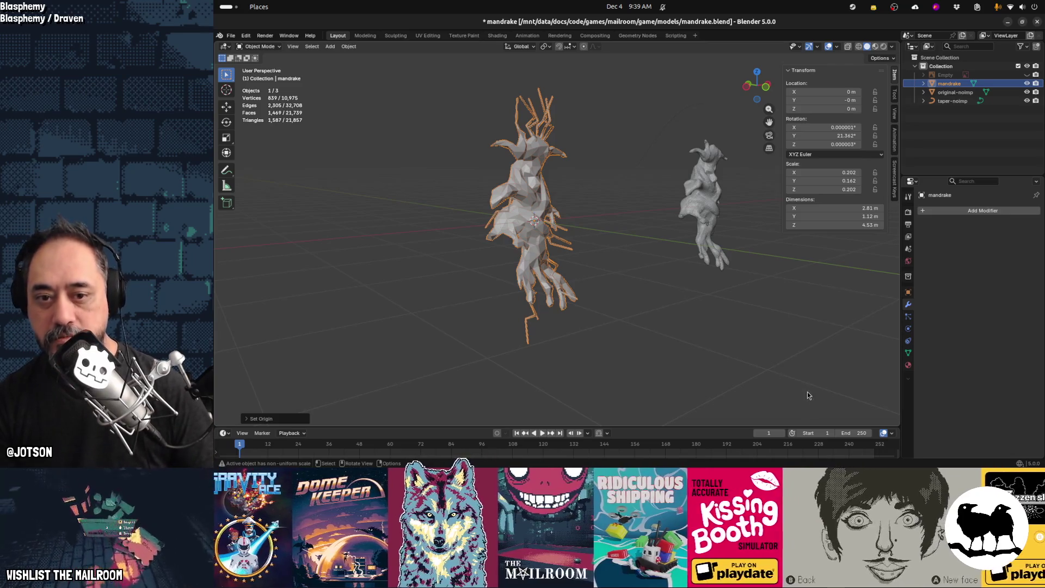
pyautogui.press('s')
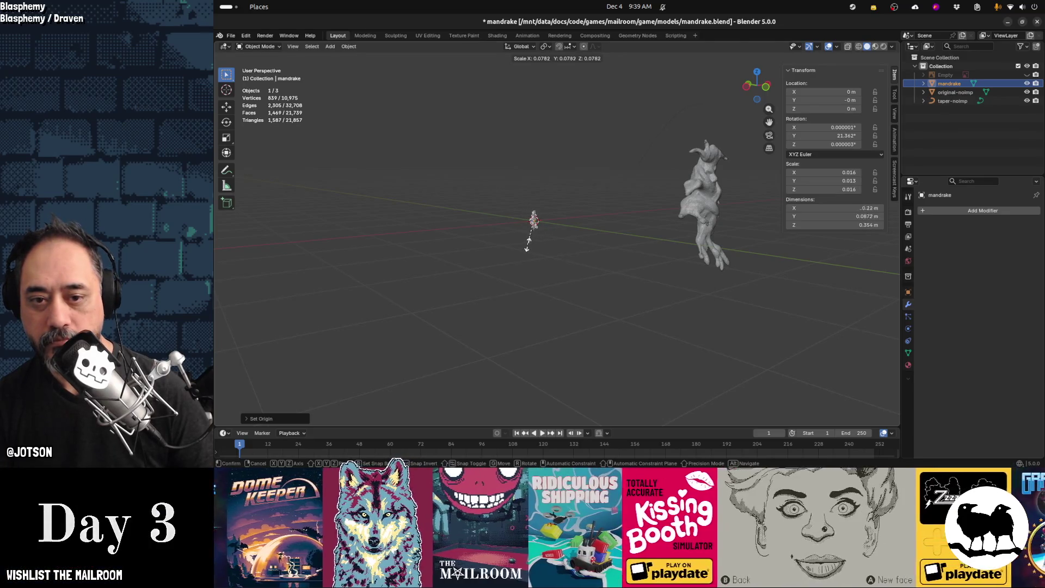
pyautogui.click(521, 232)
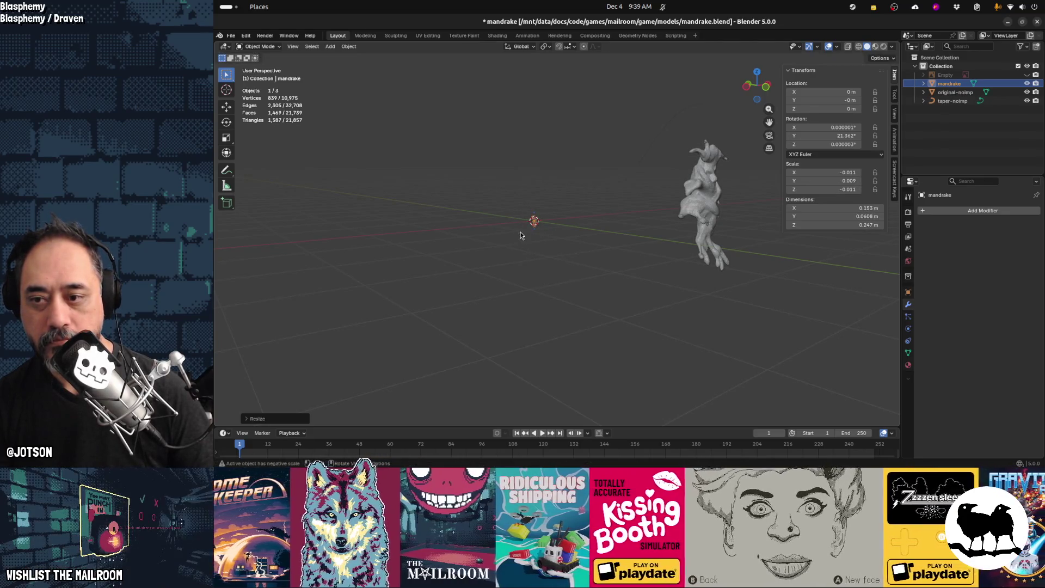
pyautogui.press('a')
pyautogui.scroll(5, 538, 229)
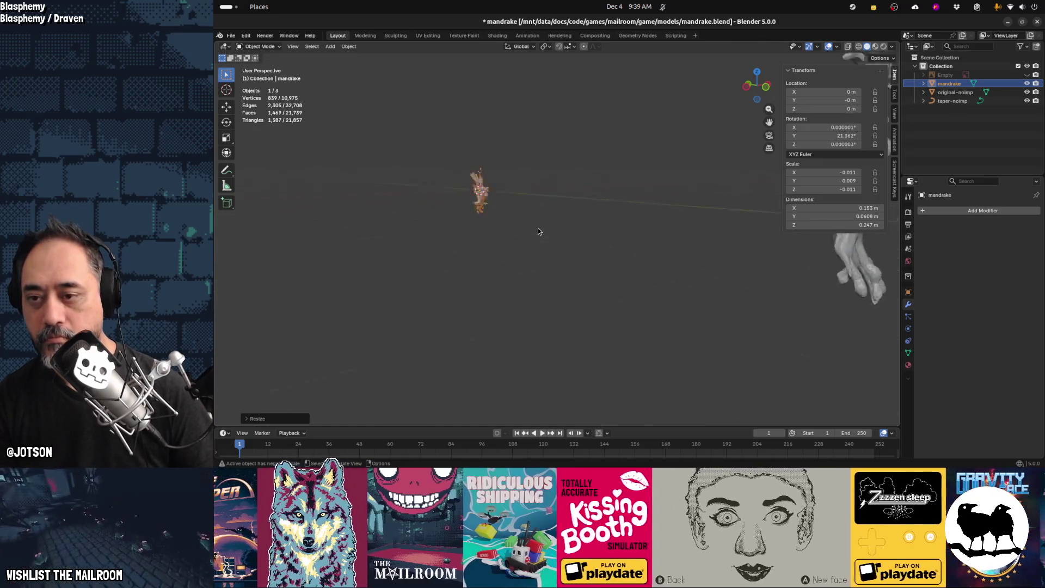
pyautogui.press('q')
pyautogui.click(533, 236)
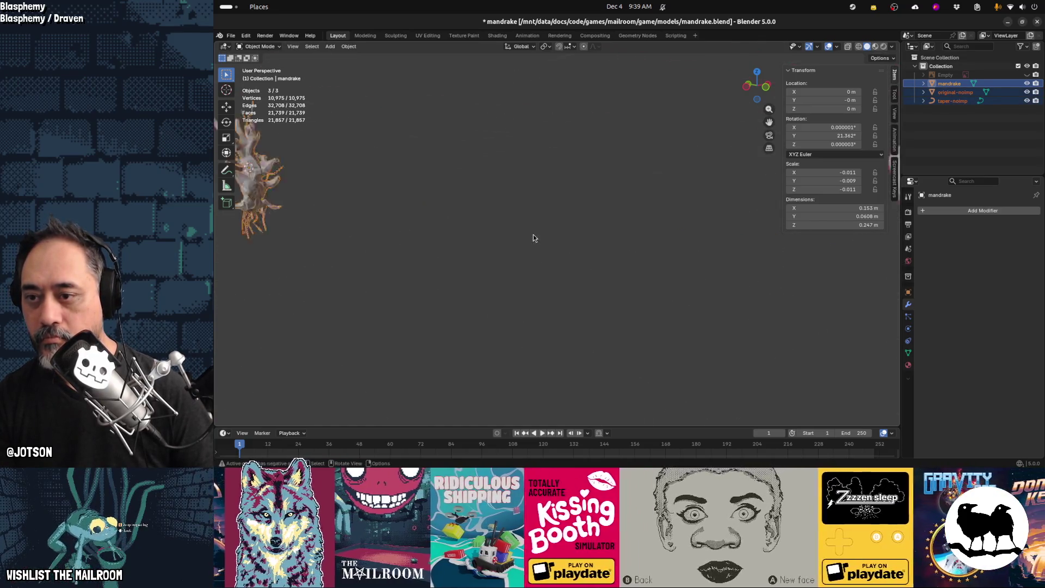
pyautogui.click(459, 309)
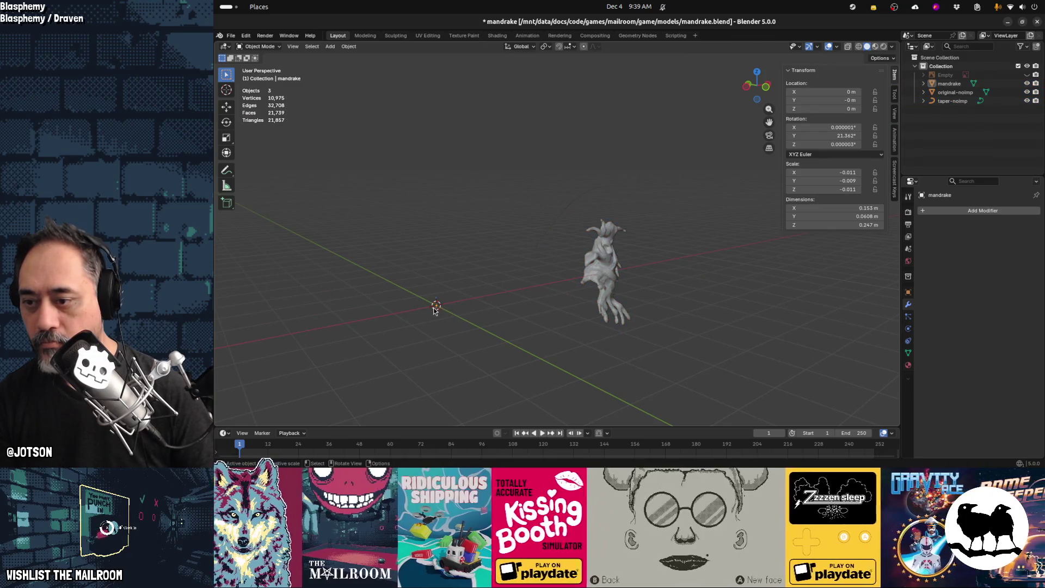
pyautogui.press('a')
pyautogui.press('q')
pyautogui.press('Escape')
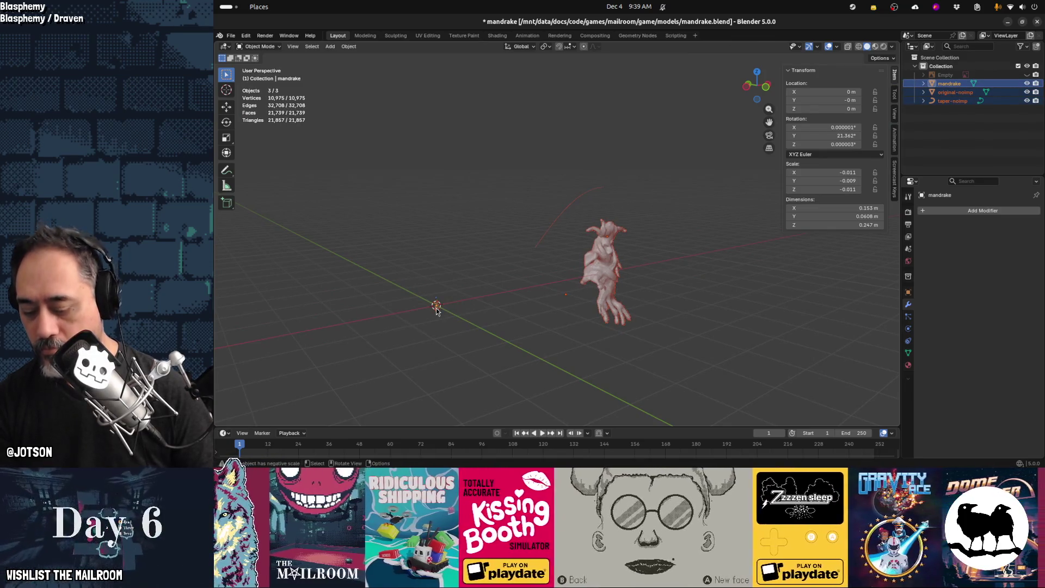
pyautogui.click(436, 306)
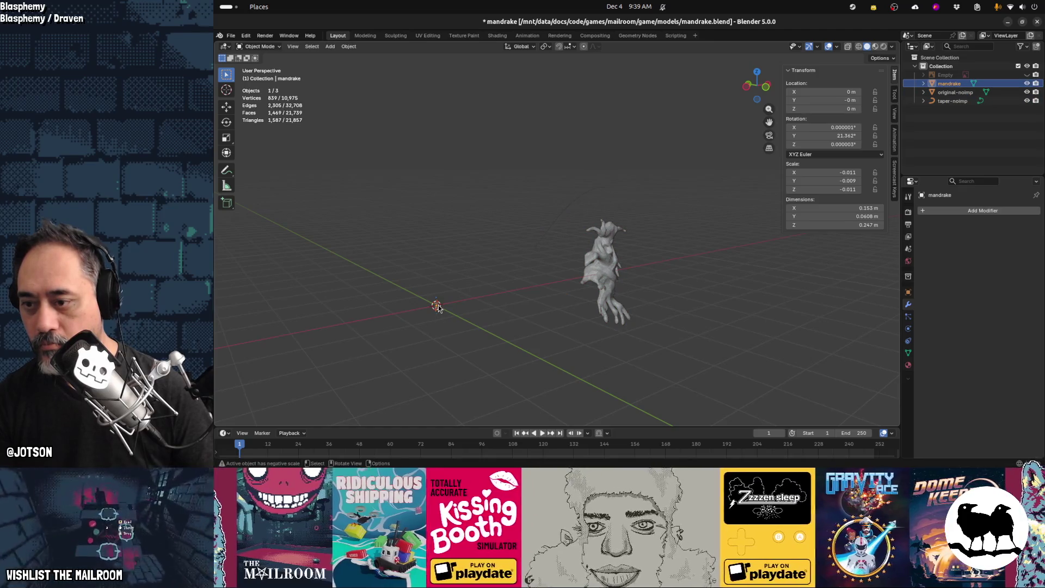
pyautogui.press('KP_Decimal')
pyautogui.moveTo(544, 276)
pyautogui.mouseDown(button='middle')
pyautogui.moveTo(625, 291)
pyautogui.moveTo(327, 286)
pyautogui.moveTo(450, 285)
pyautogui.mouseUp(button='middle')
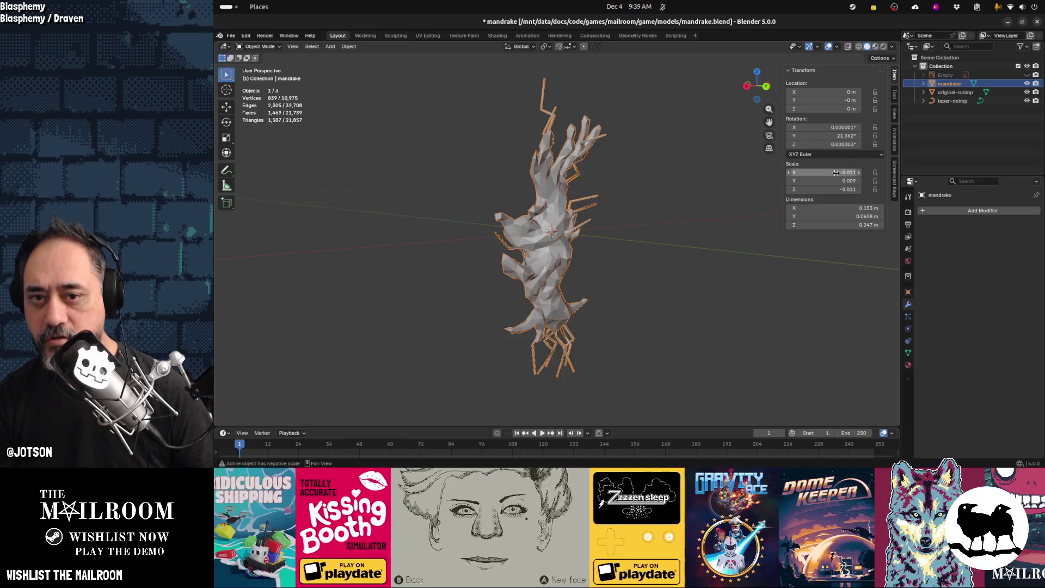
pyautogui.hotkey('alt', 'a')
pyautogui.press('a')
pyautogui.hotkey('alt', 'a')
pyautogui.press('a')
pyautogui.hotkey('ctrl', 'z')
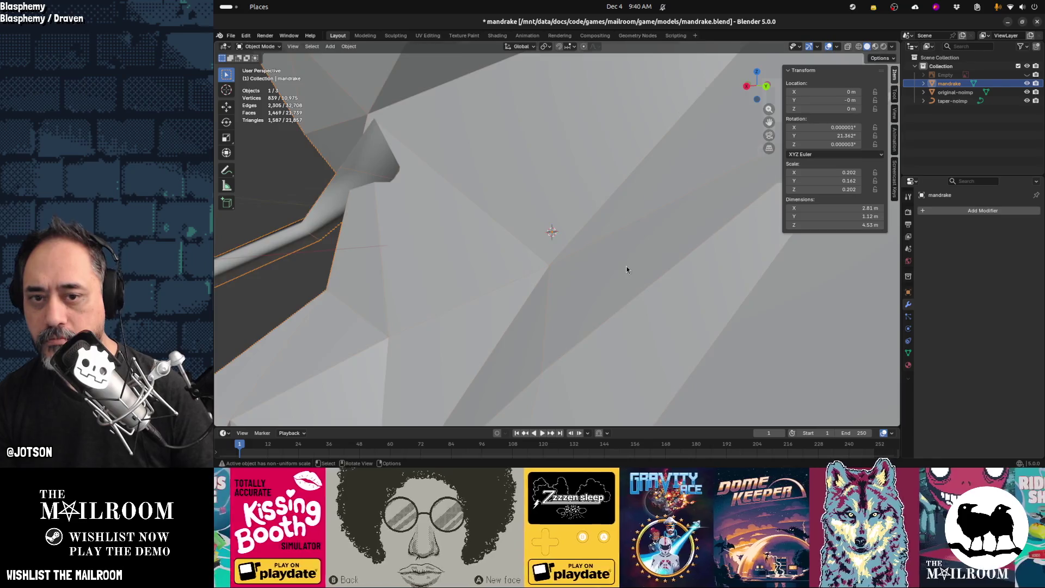
pyautogui.scroll(-10, 626, 269)
pyautogui.moveTo(583, 267)
pyautogui.mouseDown(button='middle')
pyautogui.moveTo(743, 272)
pyautogui.moveTo(733, 270)
pyautogui.moveTo(746, 354)
pyautogui.mouseUp(button='middle')
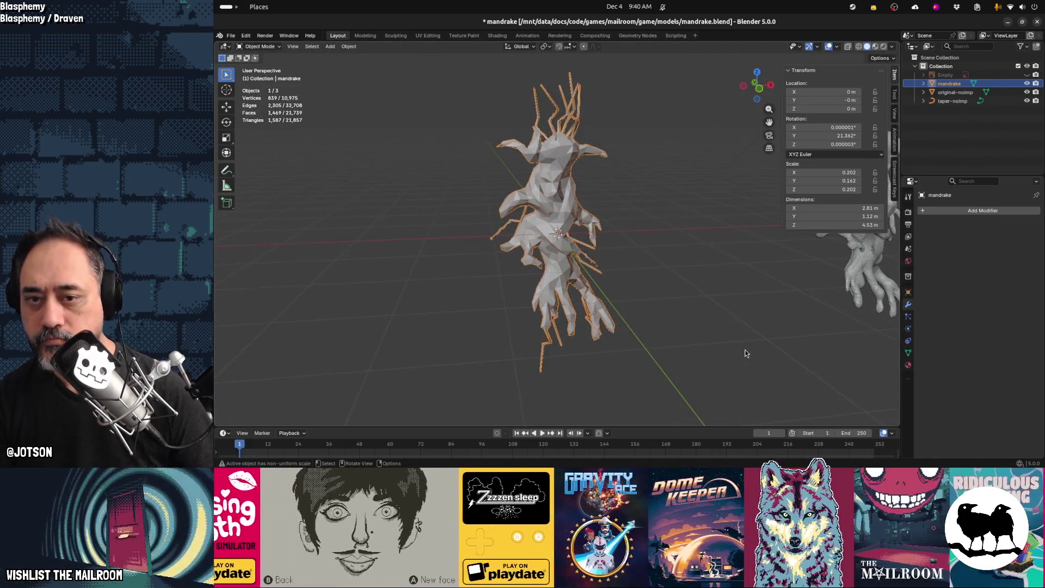
pyautogui.click(834, 224)
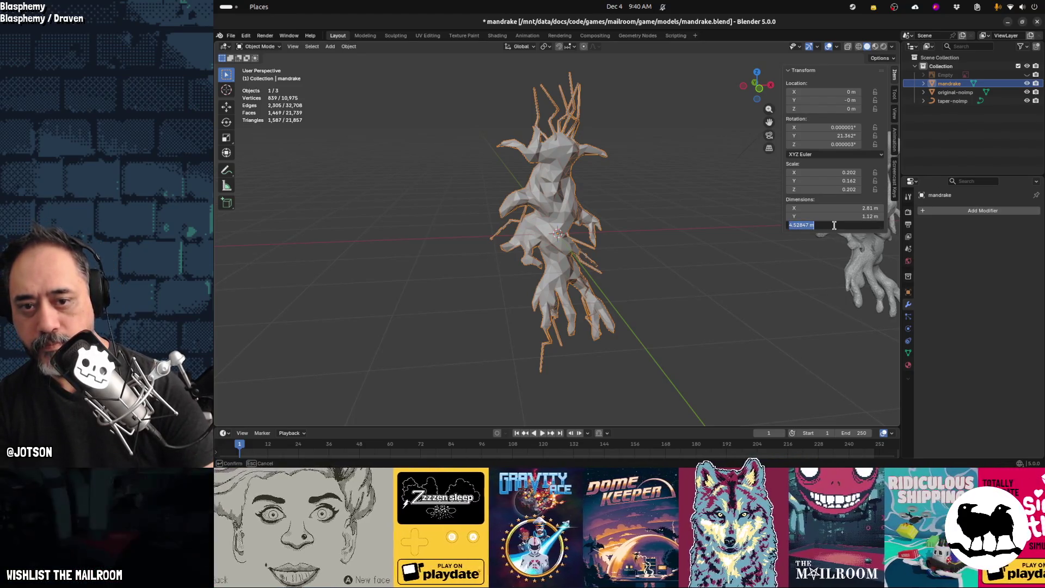
# Scale the mandrake down to about 0.244 m tall and apply the scale to 1.0
pyautogui.press('Escape')
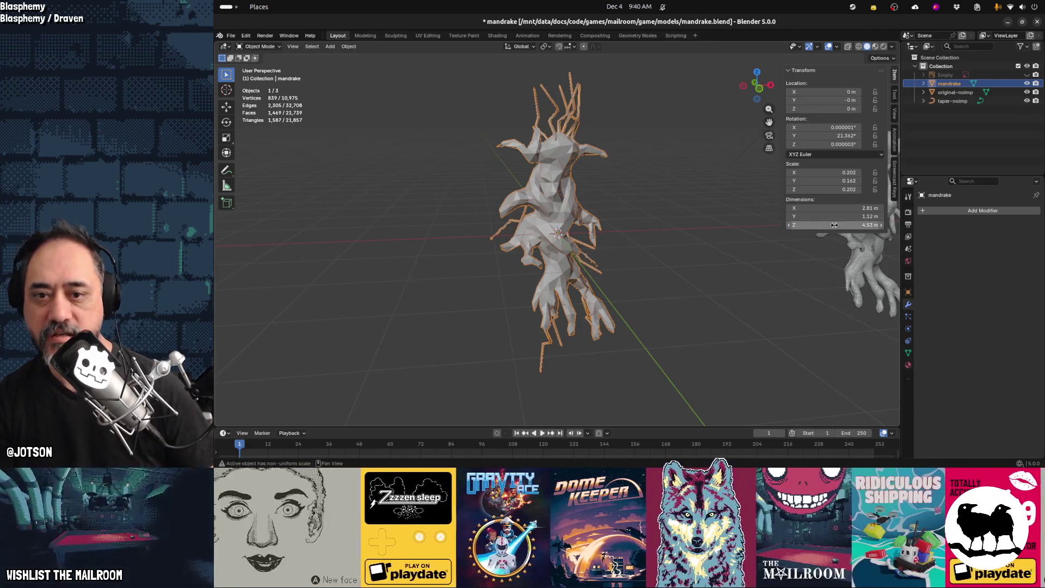
pyautogui.press('s')
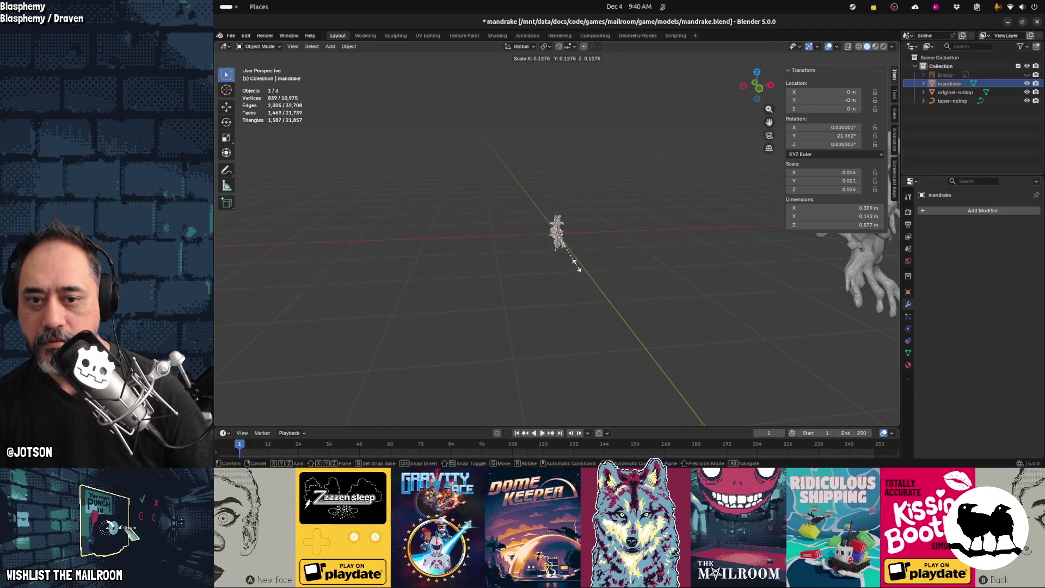
pyautogui.click(576, 264)
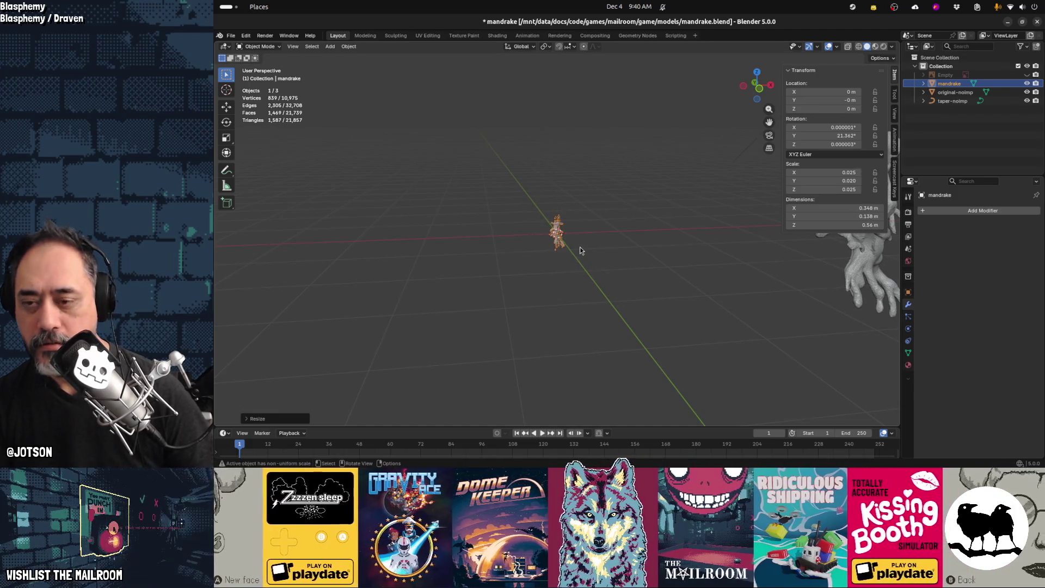
pyautogui.press('q')
pyautogui.click(580, 249)
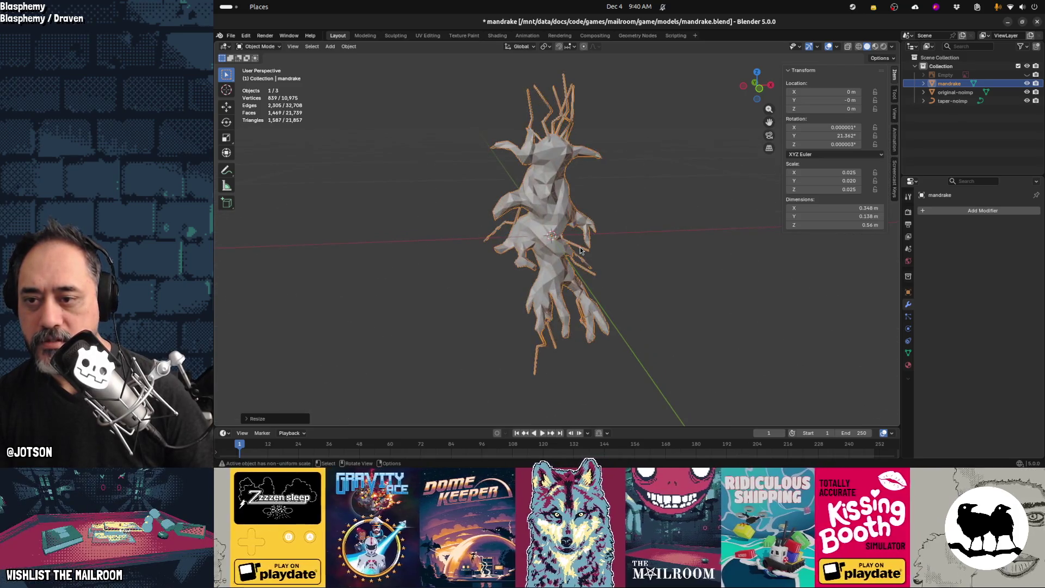
pyautogui.hotkey('ctrl', 'a')
pyautogui.click(580, 250)
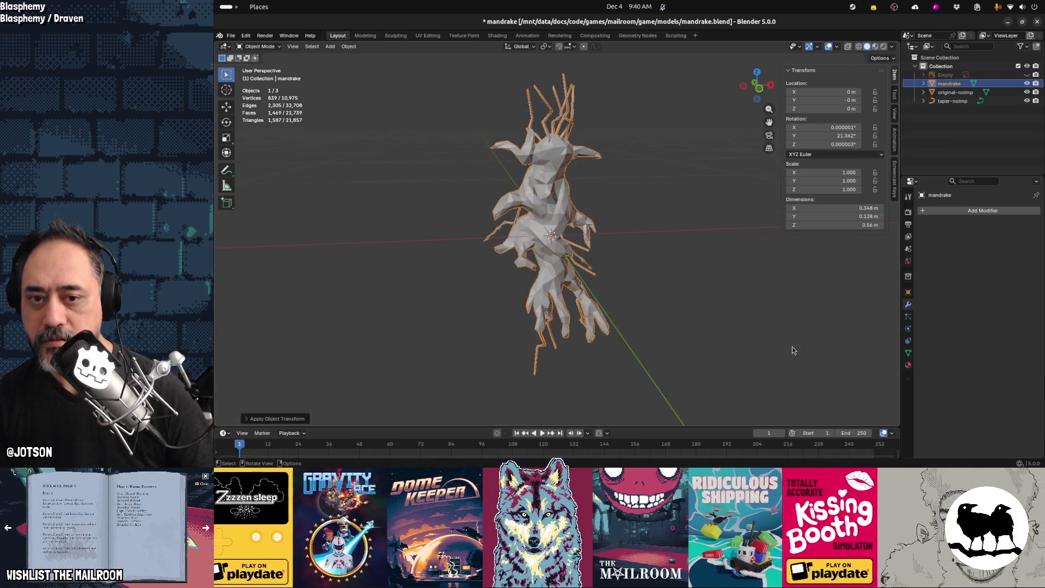
# Cancel an extra scaling attempt and orbit around the shrunken mandrake
pyautogui.press('s')
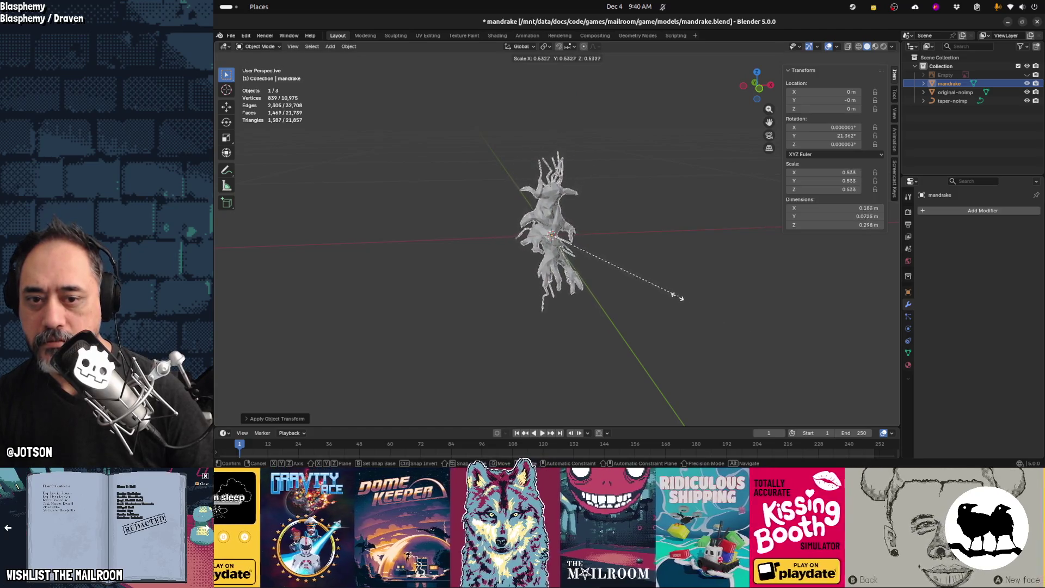
pyautogui.rightClick(655, 290)
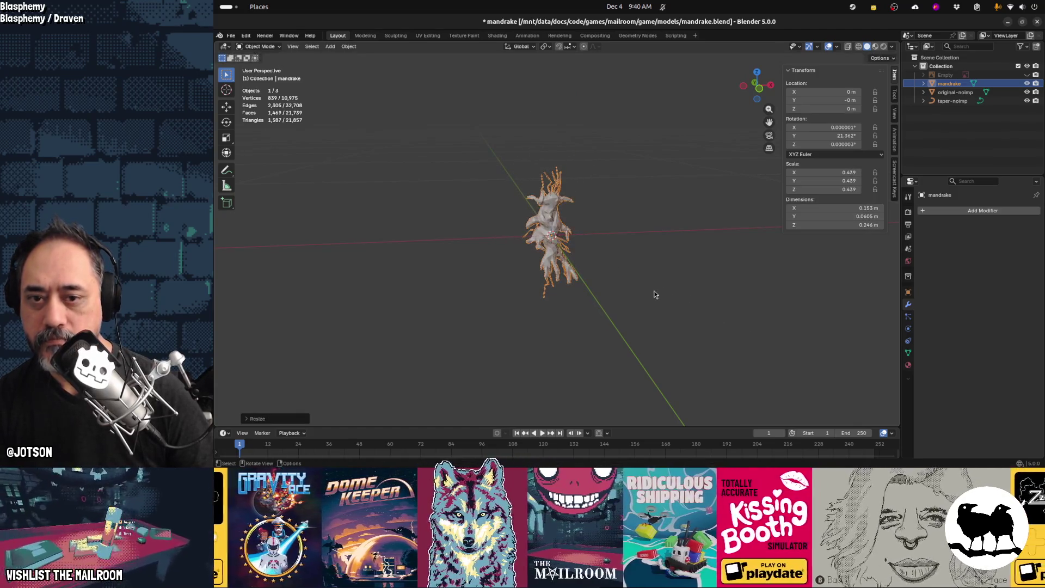
pyautogui.rightClick(654, 290)
pyautogui.press('Escape')
pyautogui.scroll(5, 637, 275)
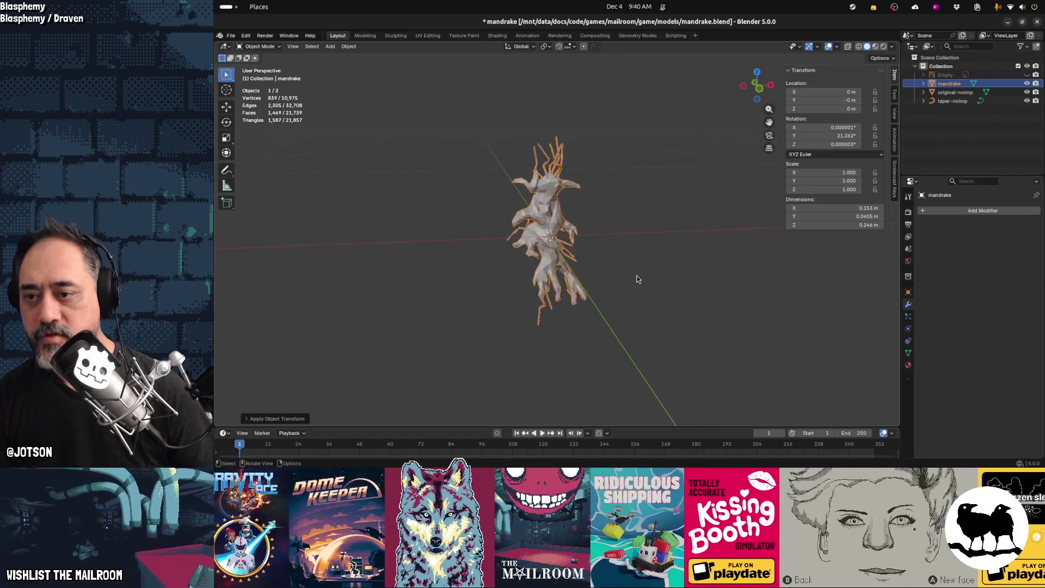
pyautogui.moveTo(623, 280)
pyautogui.mouseDown(button='middle')
pyautogui.moveTo(677, 283)
pyautogui.moveTo(460, 275)
pyautogui.moveTo(449, 243)
pyautogui.moveTo(645, 288)
pyautogui.mouseUp(button='middle')
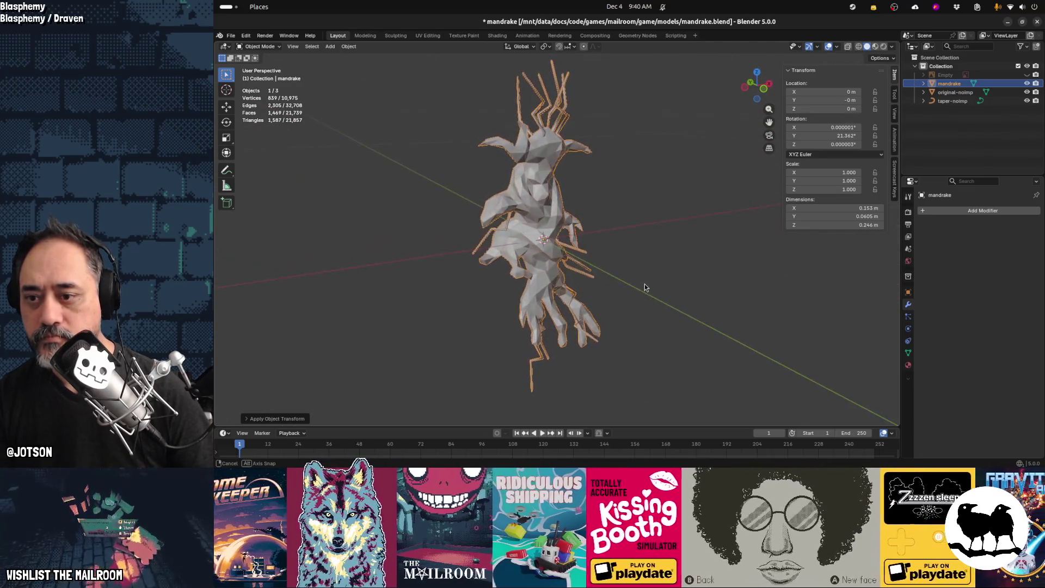
# Save mandrake.blend with Ctrl+S, staying in Blender
pyautogui.hotkey('ctrl', 's')
pyautogui.hotkey('alt', 'Tab')
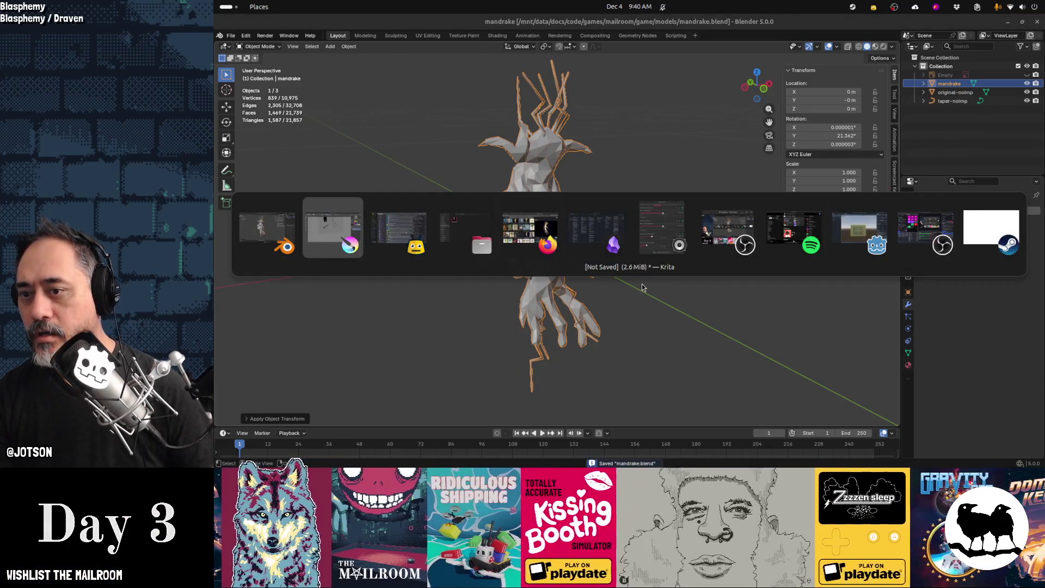
pyautogui.press('Escape')
# Apply Shade Smooth to the mandrake, save mandrake.blend again and switch to Godot
pyautogui.press('F3')
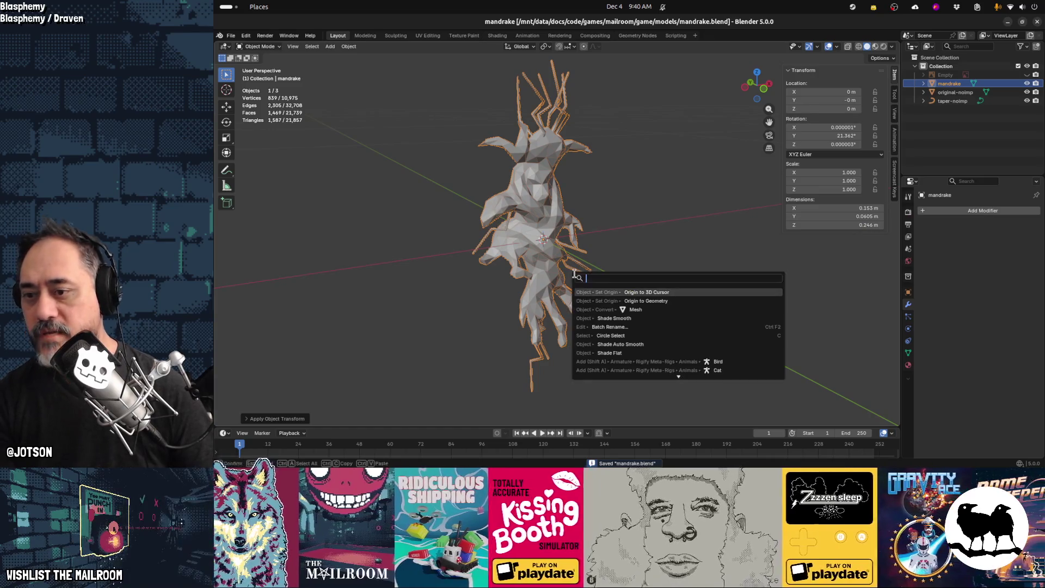
pyautogui.click(610, 318)
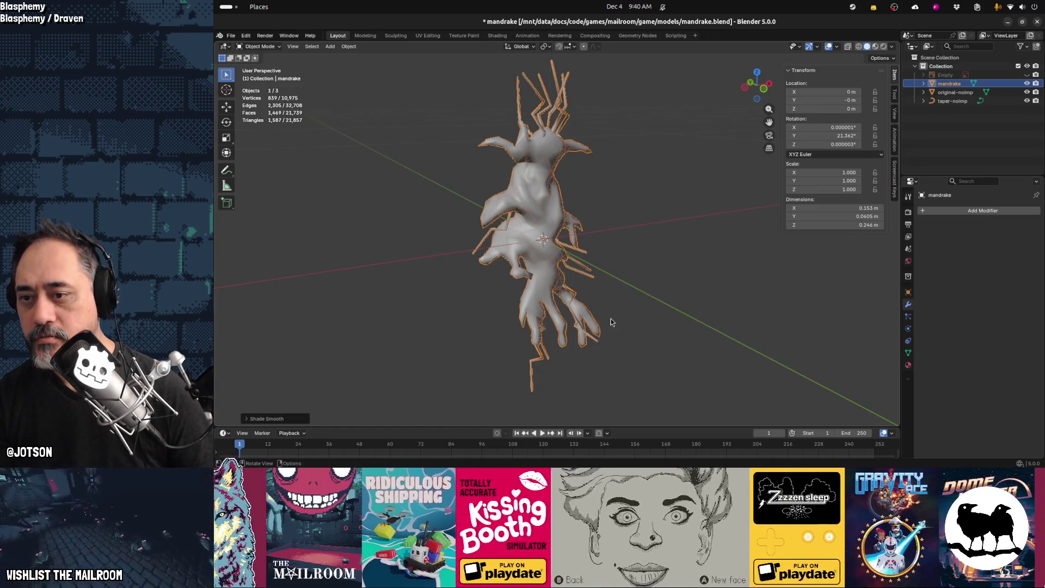
pyautogui.moveTo(572, 342)
pyautogui.mouseDown(button='middle')
pyautogui.moveTo(441, 279)
pyautogui.moveTo(355, 321)
pyautogui.moveTo(462, 332)
pyautogui.moveTo(608, 319)
pyautogui.mouseUp(button='middle')
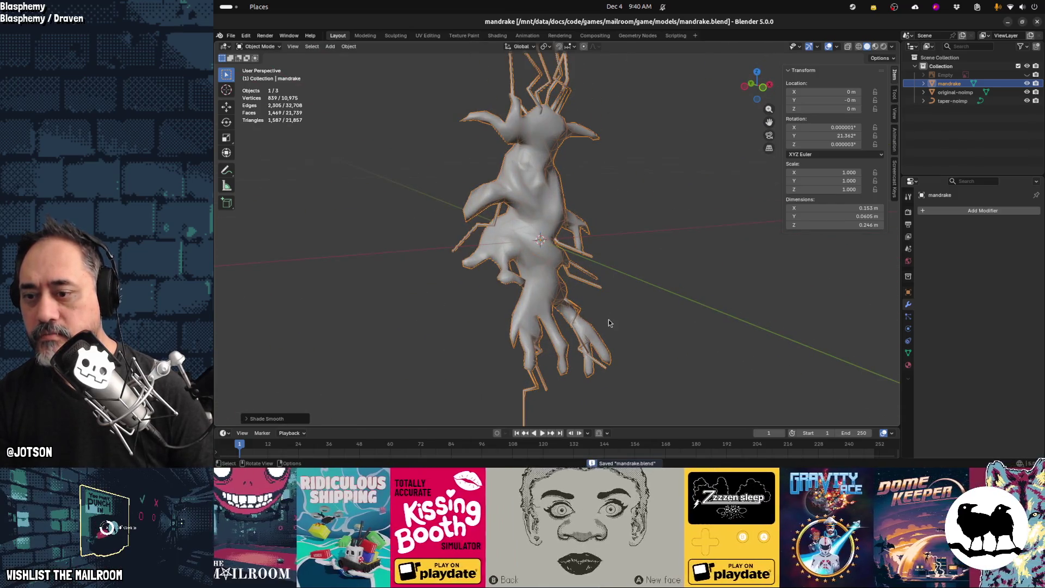
pyautogui.hotkey('ctrl', 's')
pyautogui.hotkey('alt', 'Tab')
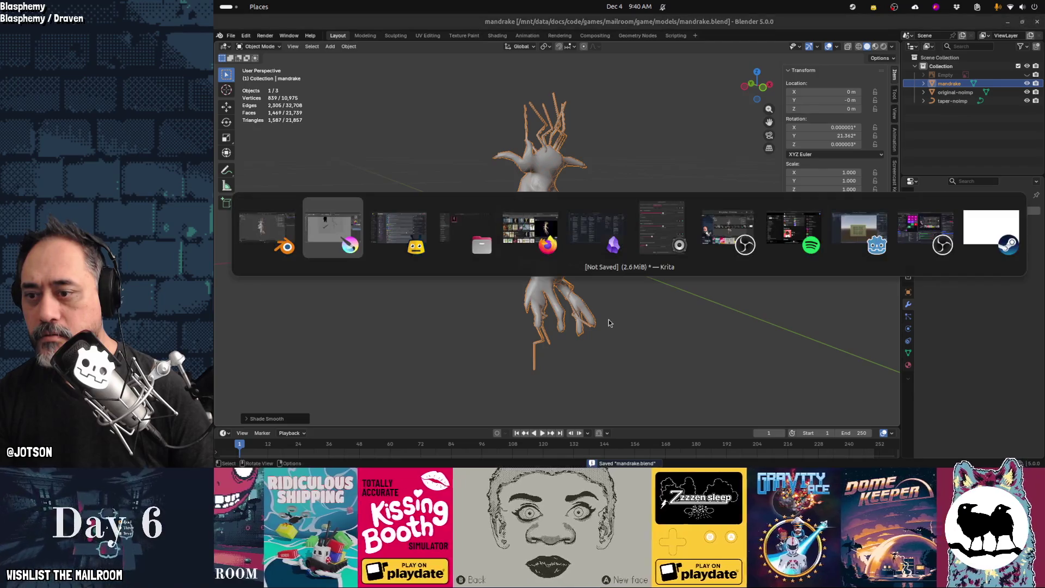
pyautogui.hotkey('alt', 'Tab')
pyautogui.hotkey('alt', 'Tab')
pyautogui.hotkey('alt', 'Tab')
pyautogui.hotkey('alt', 'Tab')
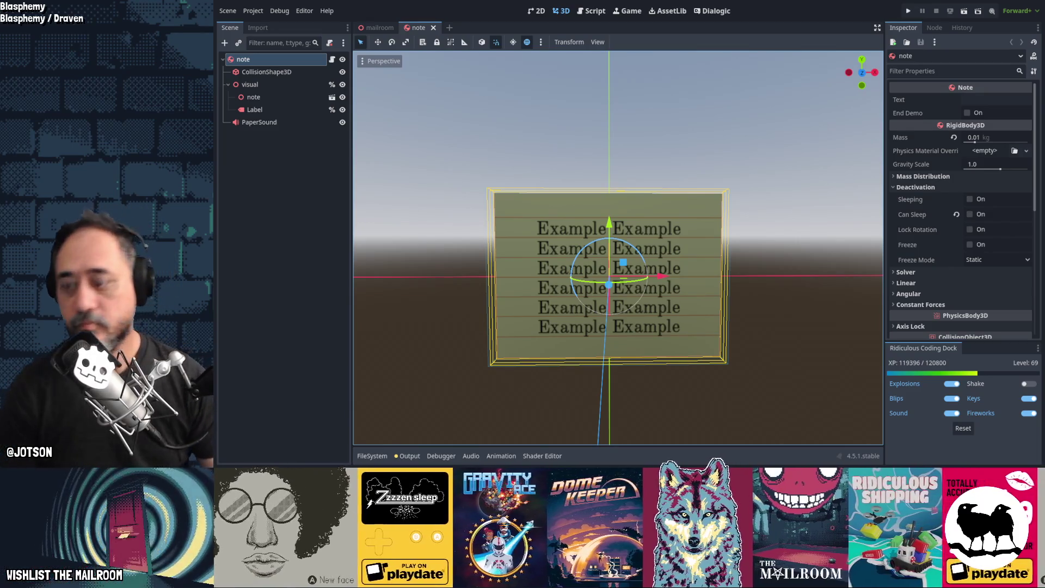
# Open a new empty scene tab in Godot Engine
pyautogui.press('super')
pyautogui.press('super')
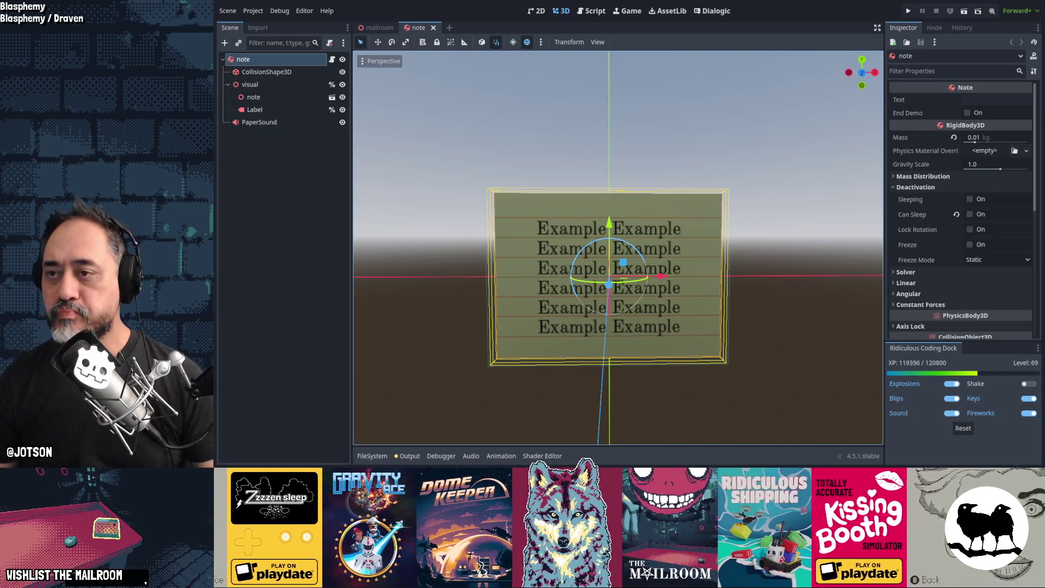
pyautogui.click(449, 27)
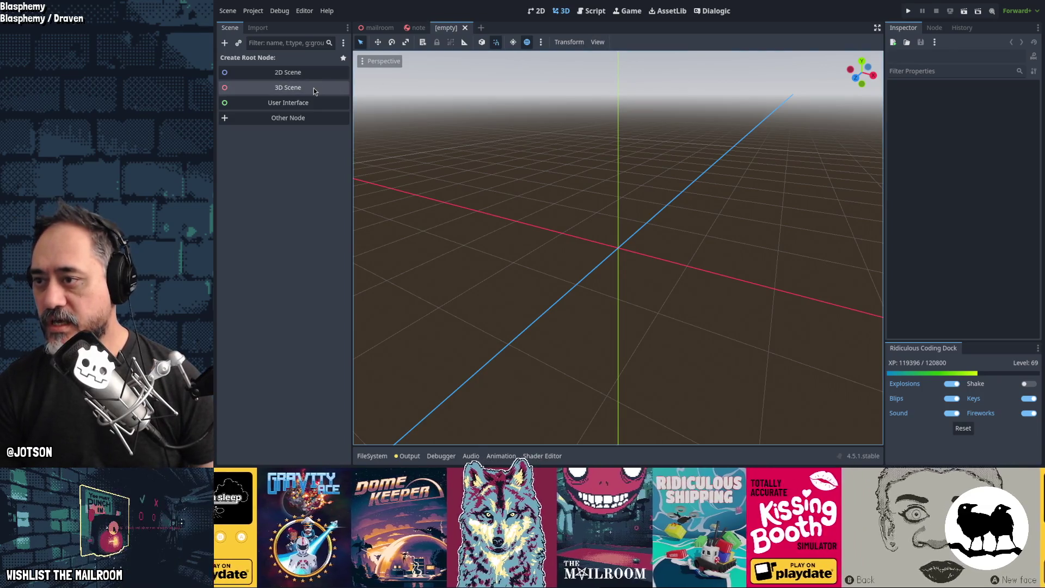
# Replace the Control root node with a RigidBody3D root
pyautogui.click(309, 103)
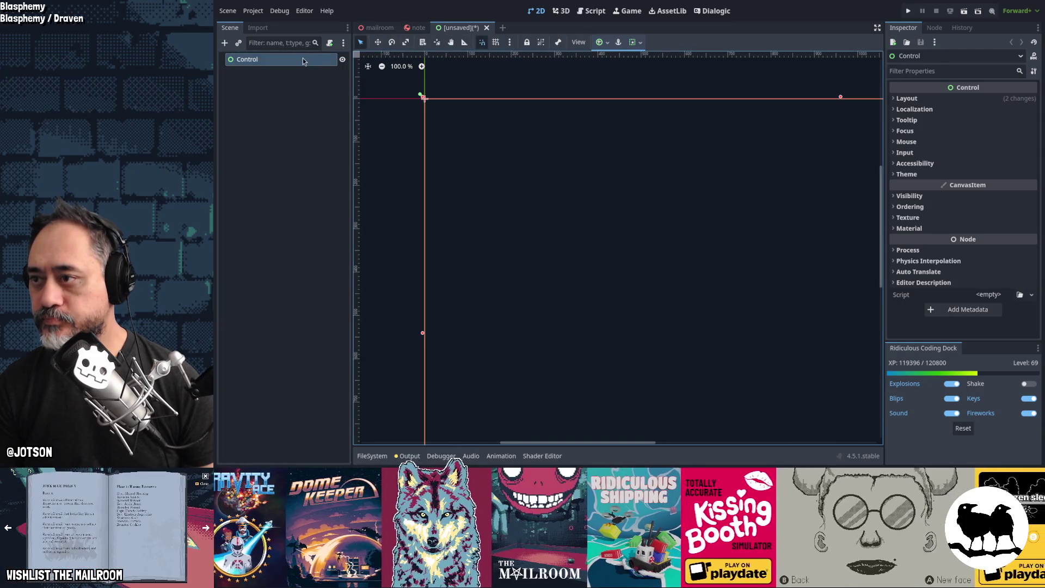
pyautogui.rightClick(303, 61)
pyautogui.click(327, 231)
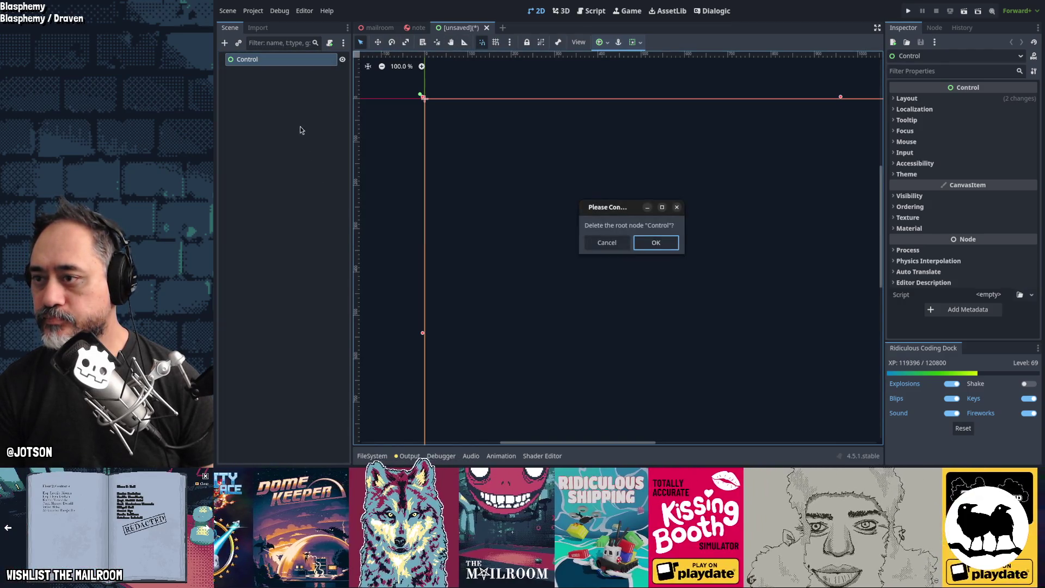
pyautogui.click(654, 243)
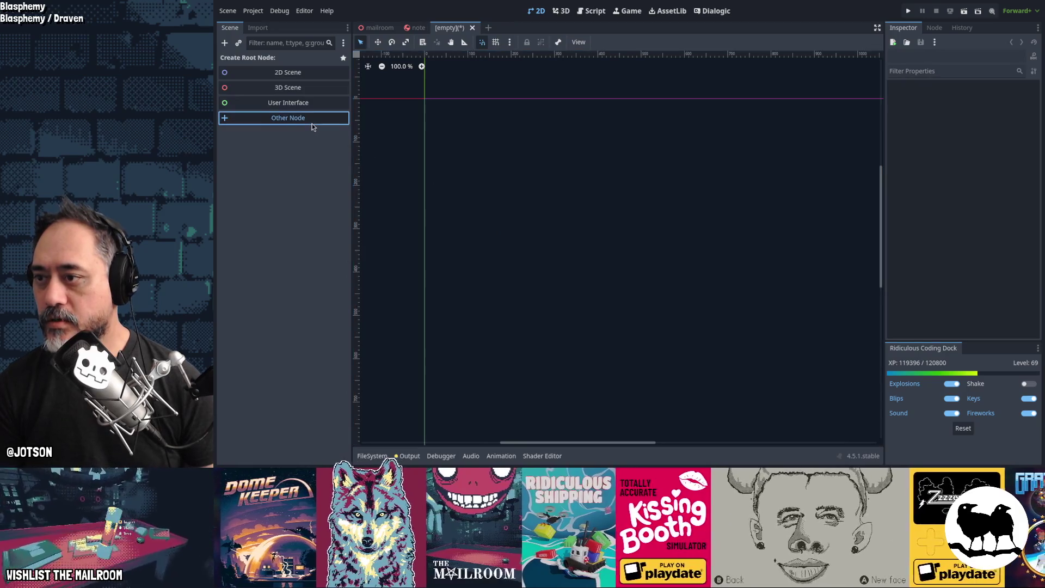
pyautogui.click(312, 123)
pyautogui.write('rigidbody')
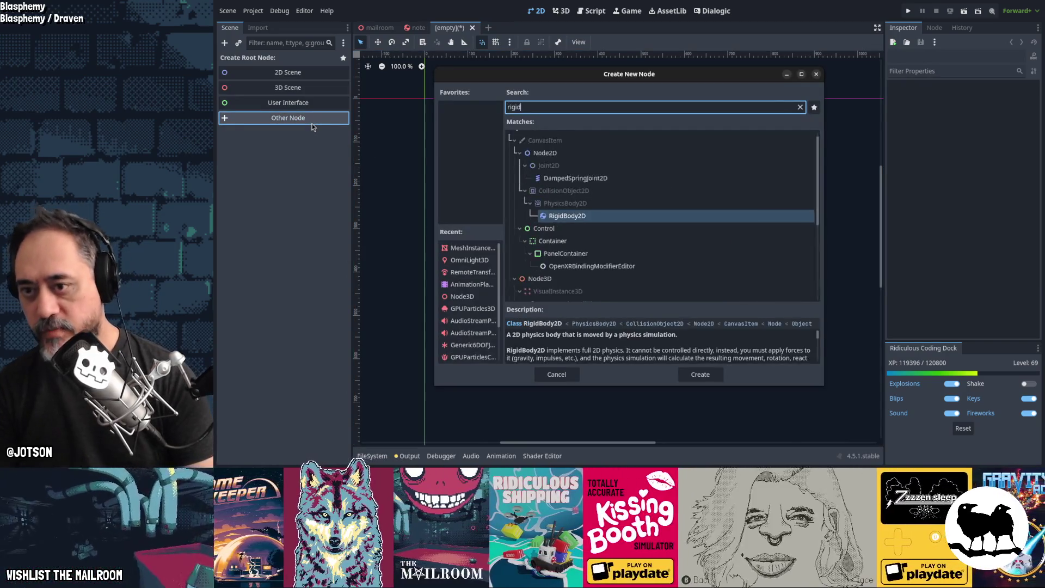
pyautogui.press('Down')
pyautogui.press('Down')
pyautogui.press('Down')
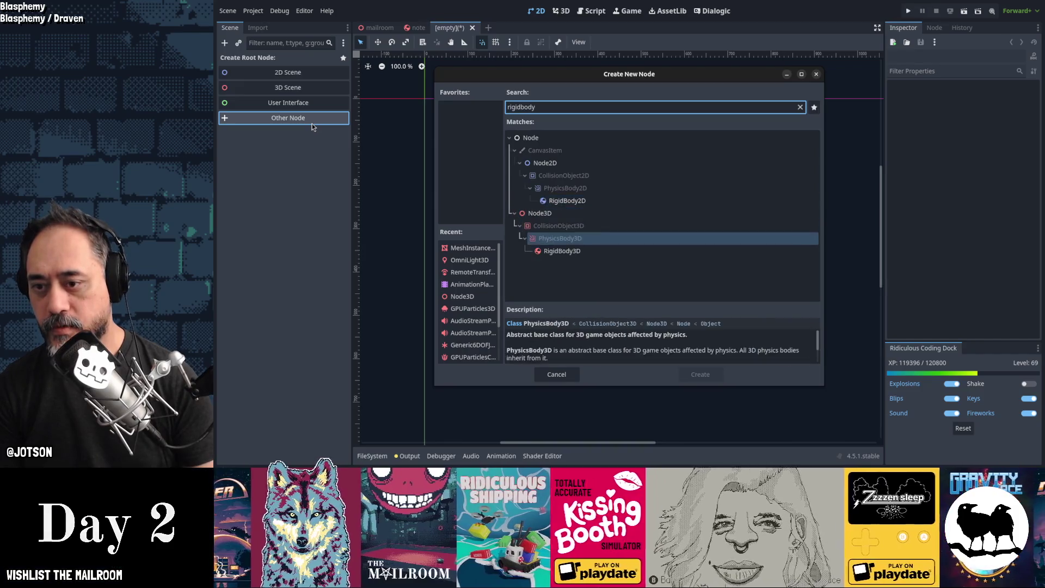
pyautogui.press('Return')
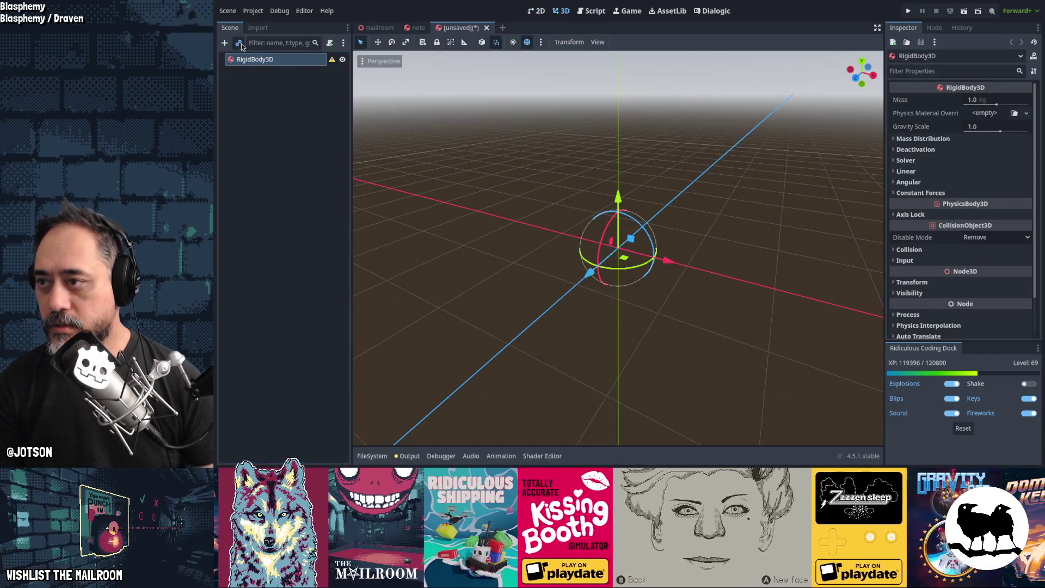
# Instance mandrake.blend as a child of the RigidBody3D
pyautogui.click(239, 43)
pyautogui.write('mandrake')
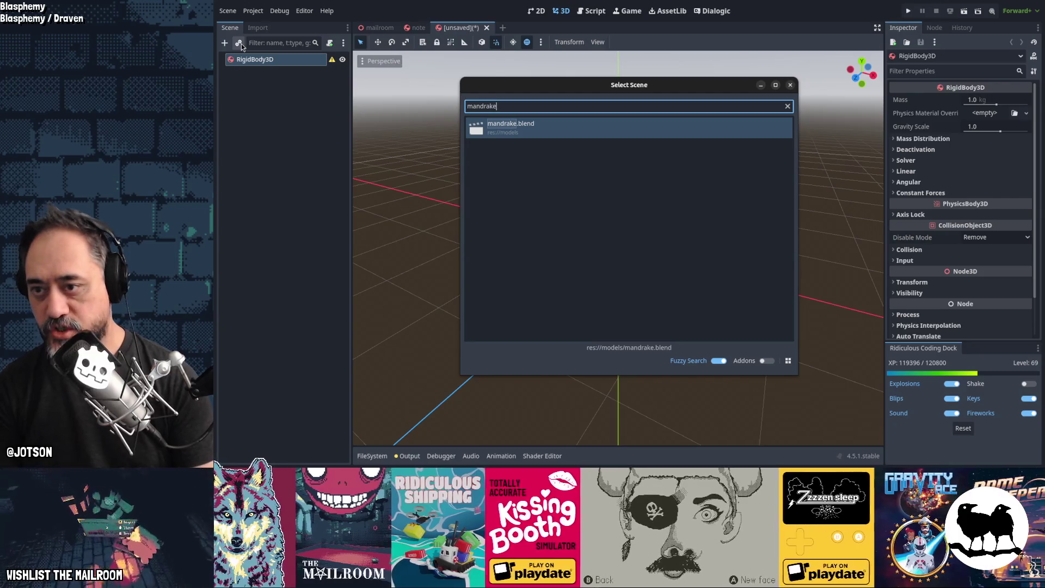
pyautogui.press('Return')
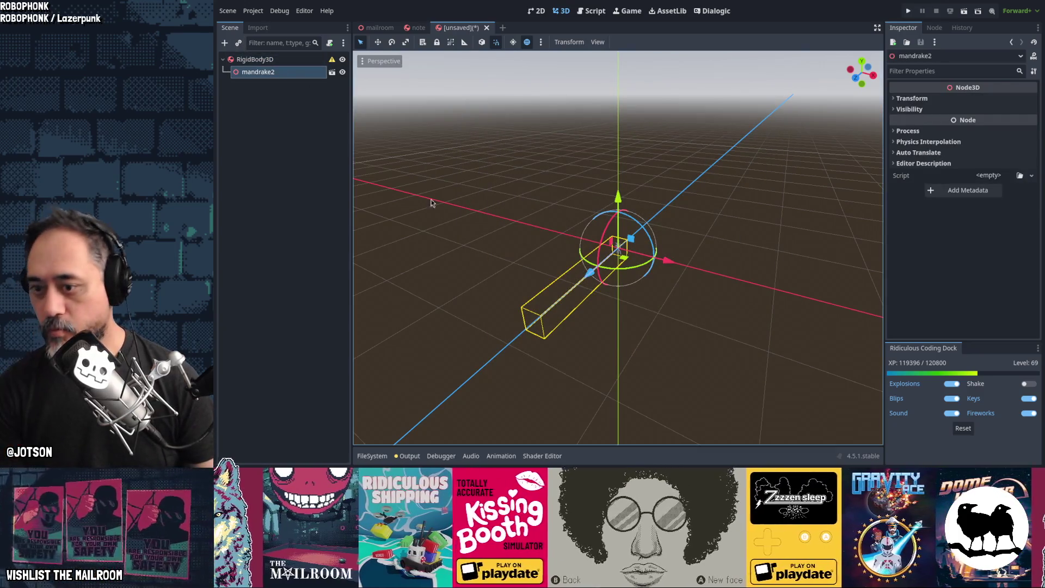
pyautogui.moveTo(607, 288)
pyautogui.mouseDown(button='middle')
pyautogui.moveTo(574, 292)
pyautogui.moveTo(504, 271)
pyautogui.moveTo(608, 262)
pyautogui.moveTo(688, 275)
pyautogui.moveTo(638, 294)
pyautogui.moveTo(553, 269)
pyautogui.moveTo(485, 294)
pyautogui.moveTo(582, 279)
pyautogui.mouseUp(button='middle')
# Switch to Blender and look over the open mandrake.blend model
pyautogui.hotkey('alt', 'Tab')
pyautogui.click(551, 257)
pyautogui.scroll(5, 582, 280)
pyautogui.scroll(-8, 584, 281)
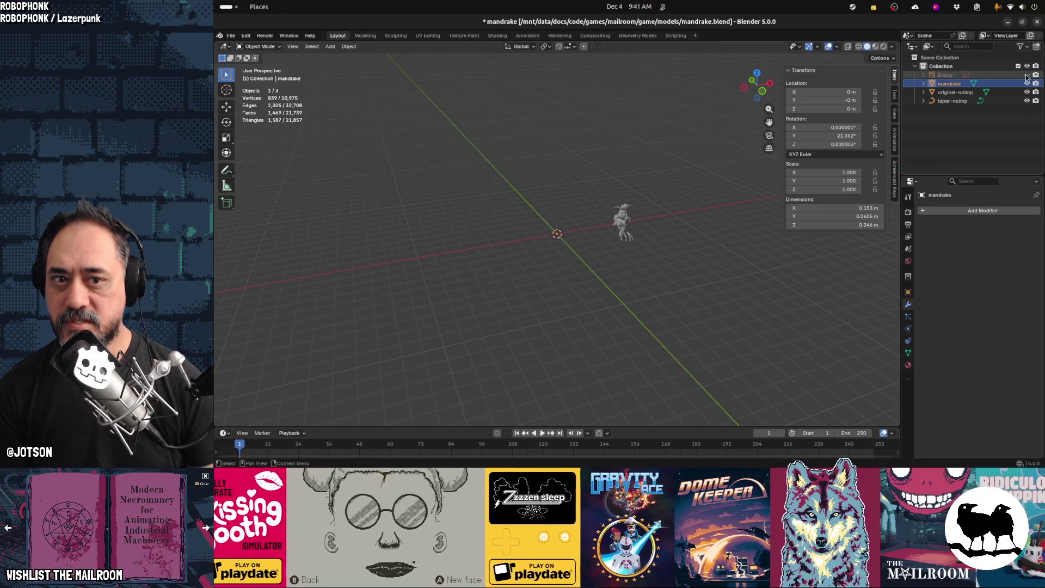
# Rename the Empty object to Empty-noimp, save mandrake.blend, and return to Godot
pyautogui.moveTo(699, 191)
pyautogui.mouseDown(button='middle')
pyautogui.moveTo(693, 198)
pyautogui.moveTo(728, 191)
pyautogui.moveTo(684, 203)
pyautogui.mouseUp(button='middle')
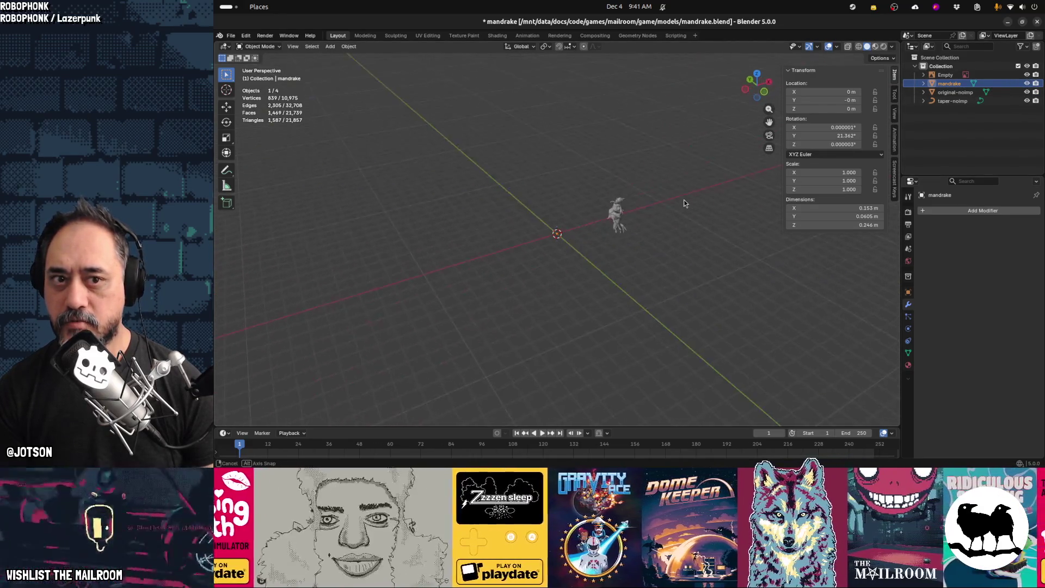
pyautogui.doubleClick(946, 75)
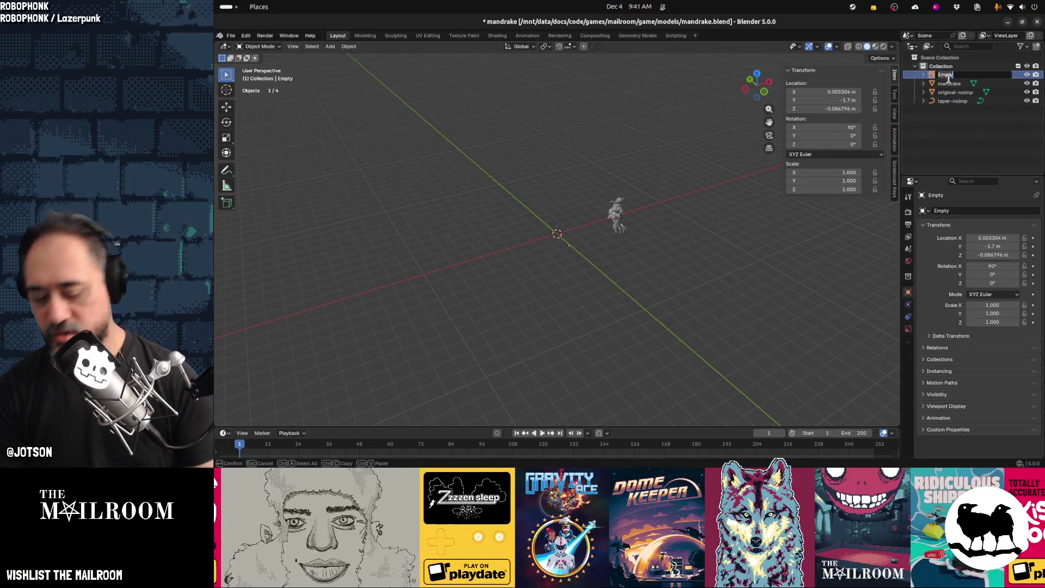
pyautogui.write('-noimp')
pyautogui.press('Return')
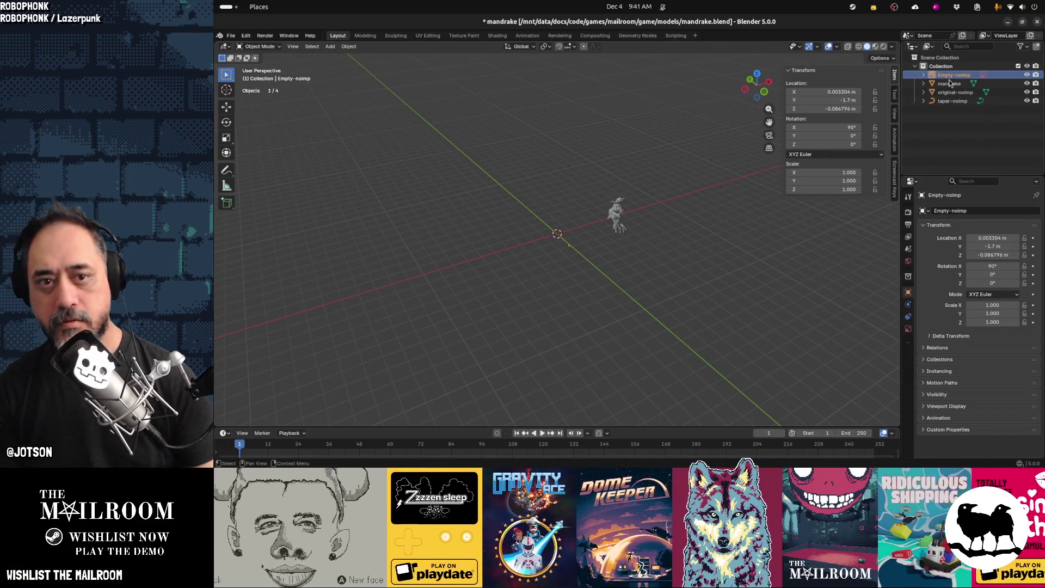
pyautogui.hotkey('ctrl', 's')
pyautogui.hotkey('alt', 'Tab')
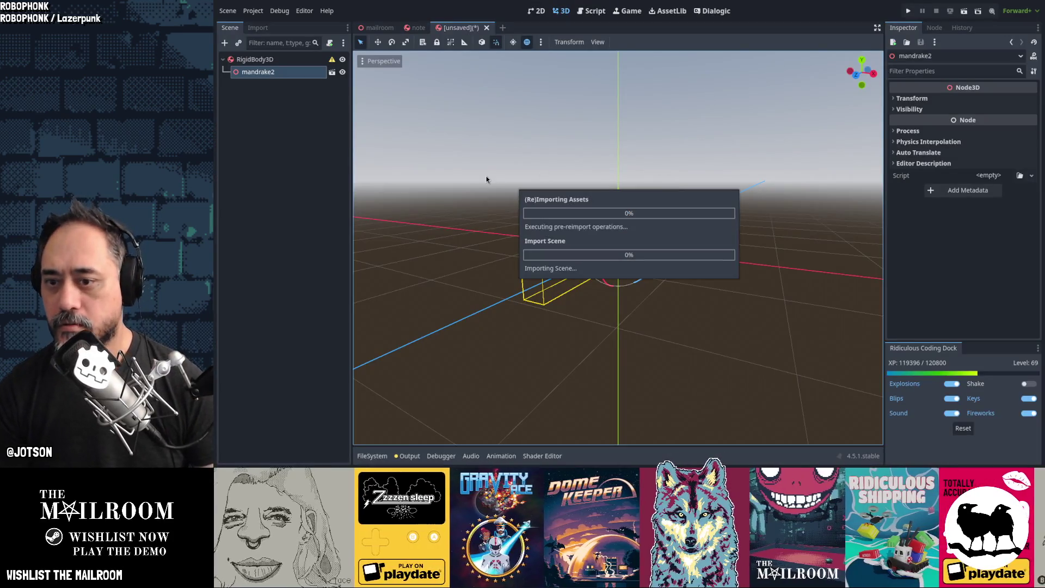
# Rename the reimported mandrake2 node to mandrake
pyautogui.scroll(3, 640, 247)
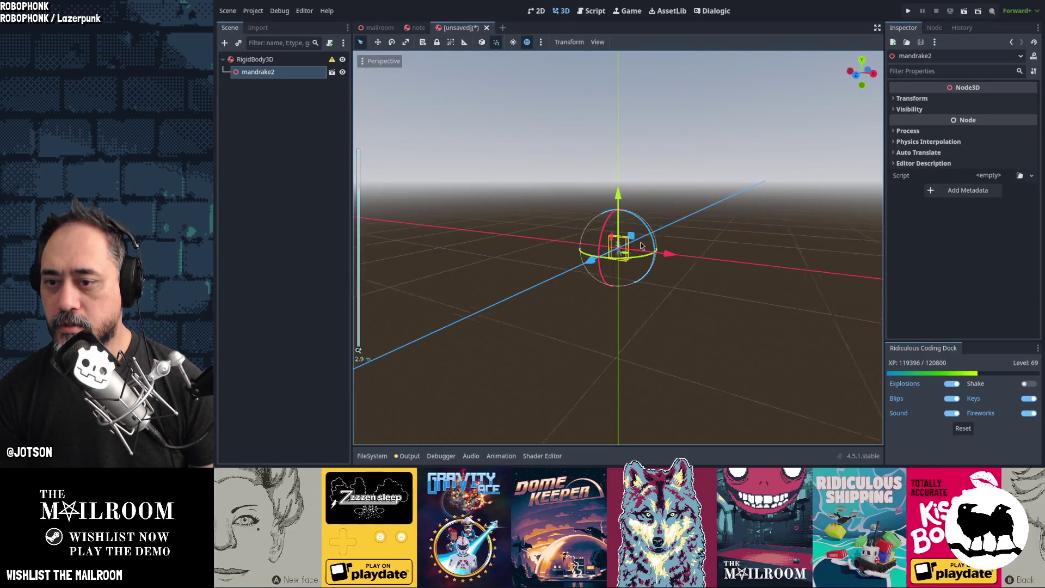
pyautogui.scroll(5, 641, 246)
pyautogui.moveTo(648, 276)
pyautogui.mouseDown(button='middle')
pyautogui.moveTo(525, 278)
pyautogui.moveTo(468, 254)
pyautogui.moveTo(682, 260)
pyautogui.mouseUp(button='middle')
pyautogui.scroll(4, 682, 260)
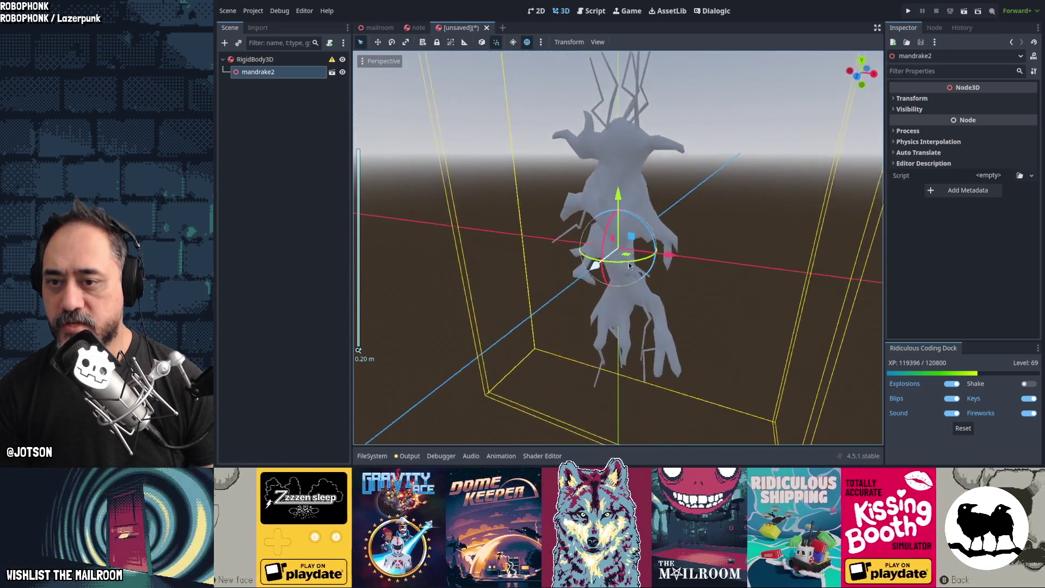
pyautogui.doubleClick(283, 74)
pyautogui.write('mandrake')
pyautogui.press('Return')
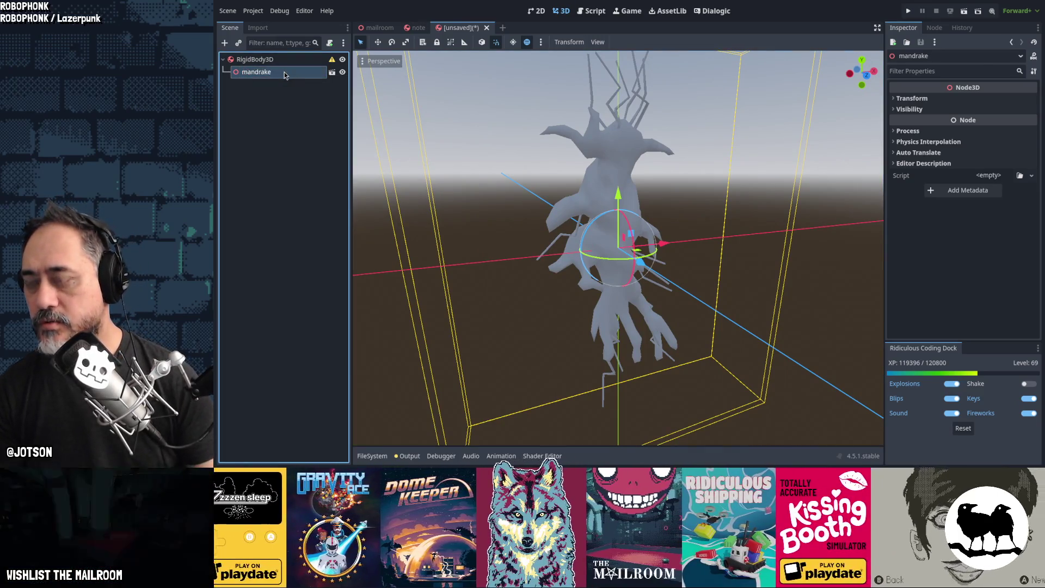
# Select the RigidBody3D root to add a new child node under it
pyautogui.click(274, 62)
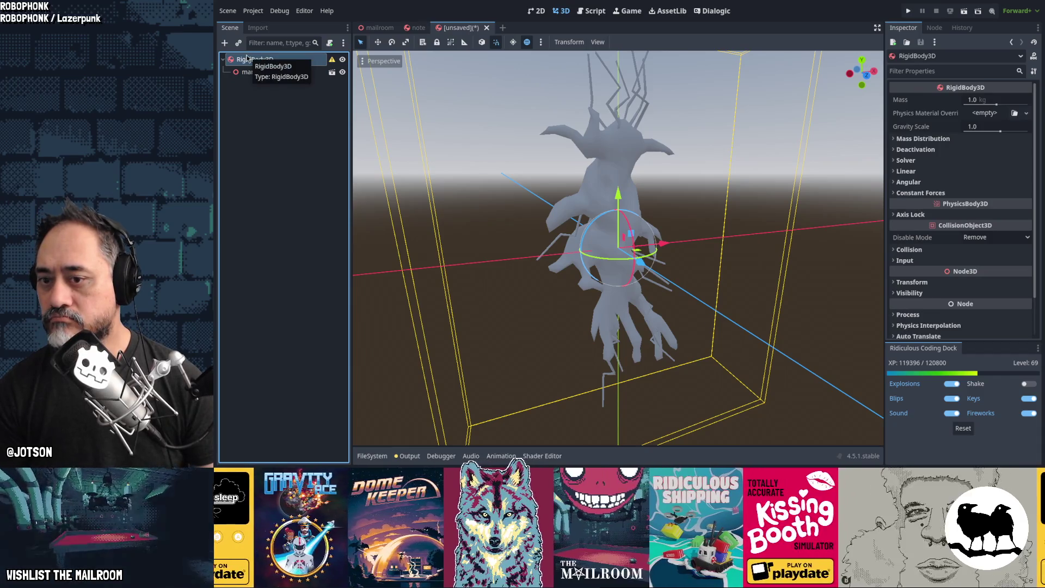
pyautogui.scroll(-4, 387, 122)
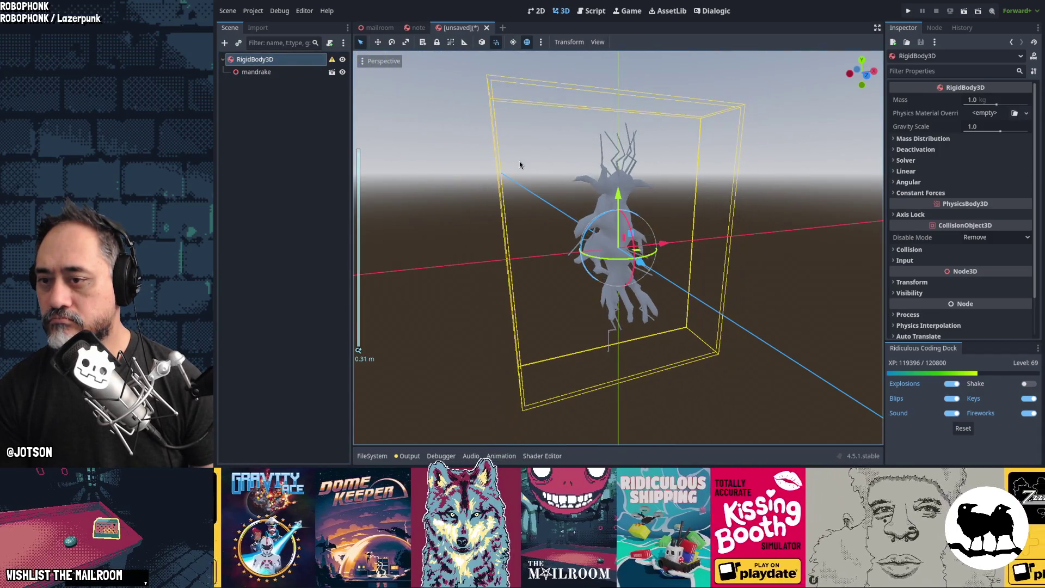
pyautogui.click(239, 47)
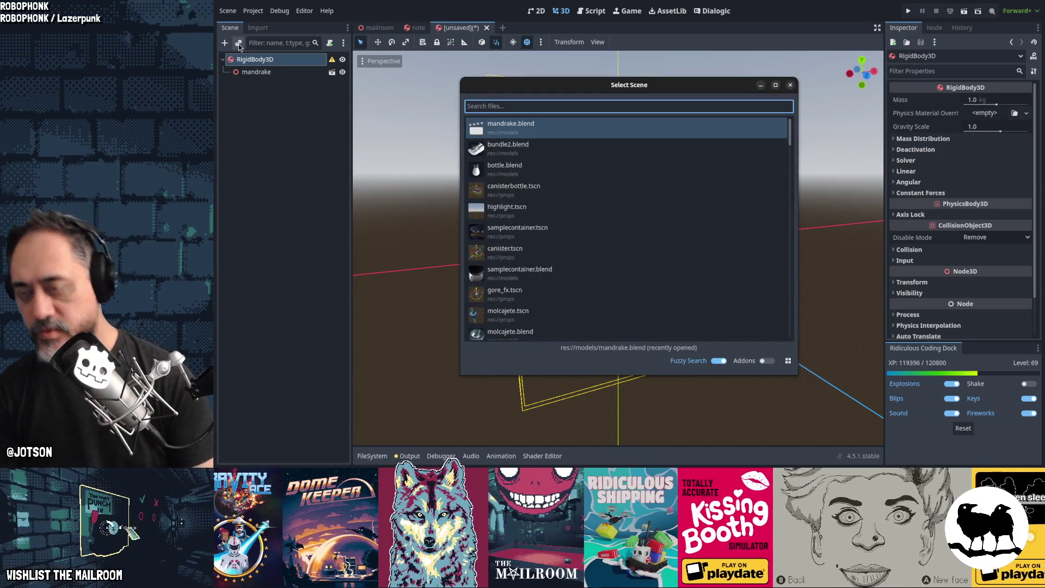
pyautogui.press('Escape')
pyautogui.click(229, 43)
# Add a CollisionShape3D under the RigidBody3D and give it a new BoxShape3D
pyautogui.write('collisi')
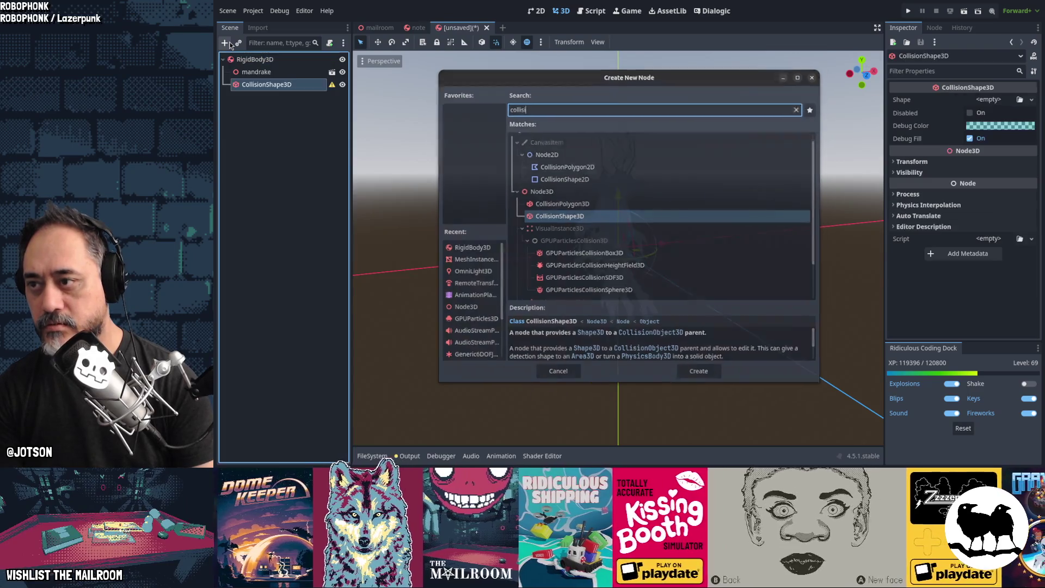
pyautogui.press('Return')
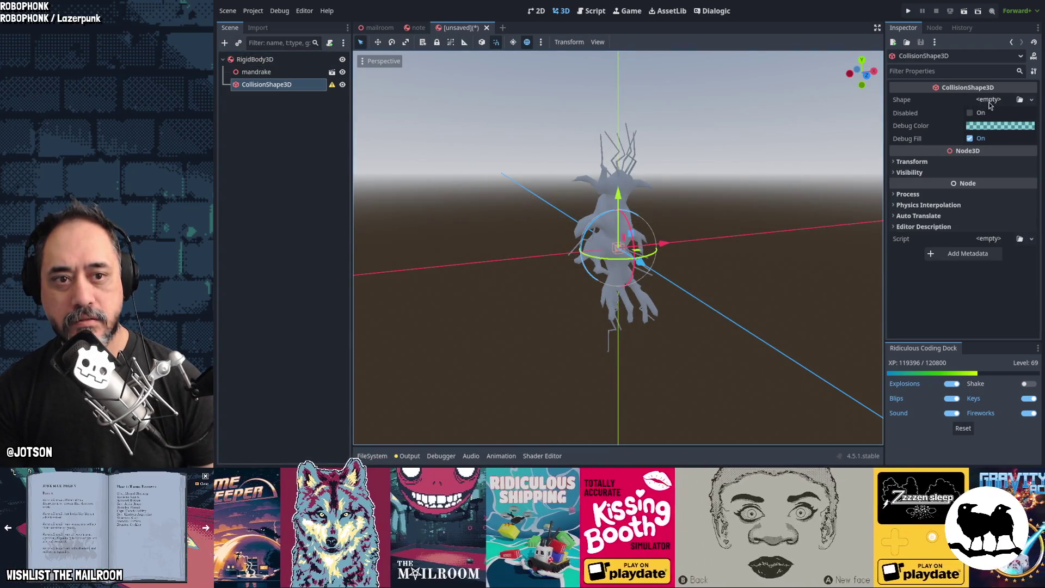
pyautogui.click(988, 100)
pyautogui.click(977, 149)
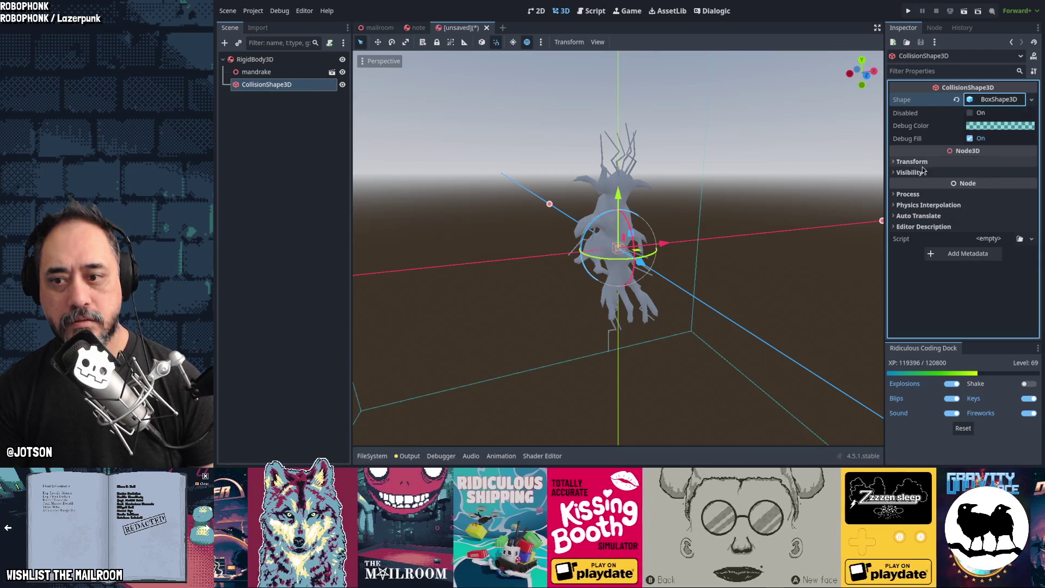
pyautogui.scroll(-5, 776, 190)
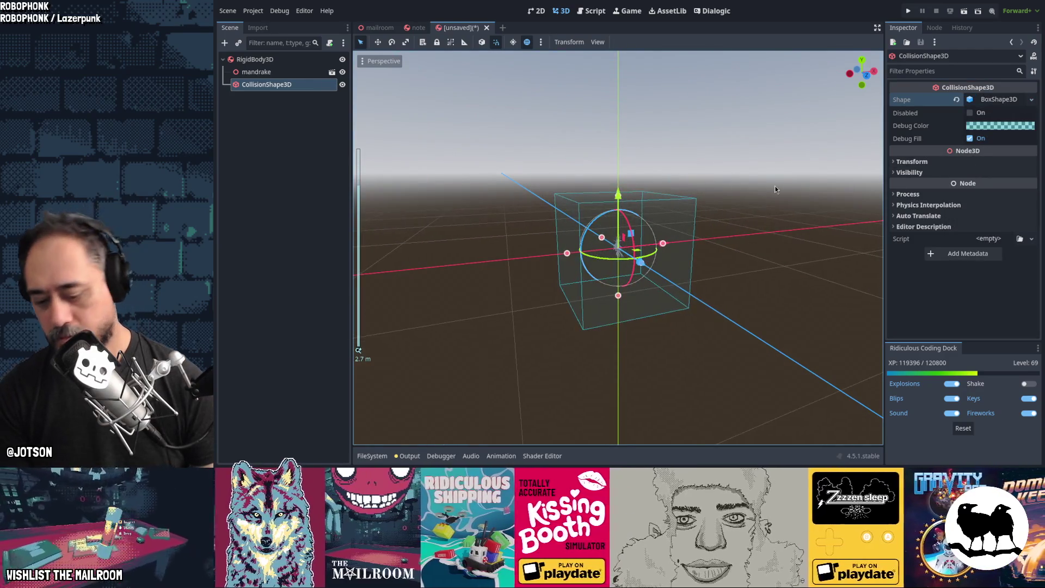
# Shrink the box to 0.1 in X and Z and 0.15 in height
pyautogui.press('KP_7')
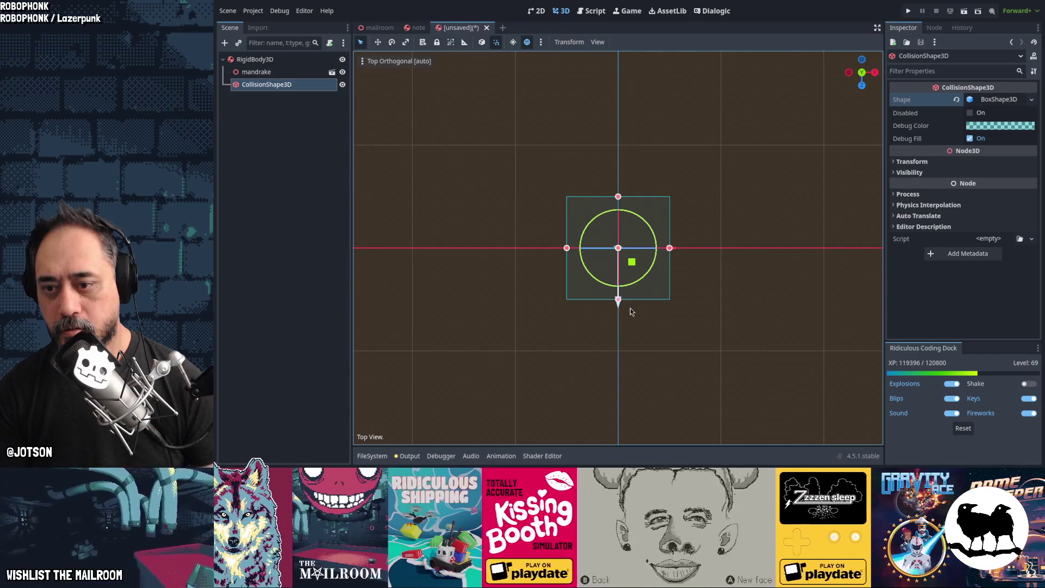
pyautogui.scroll(5, 631, 312)
pyautogui.moveTo(618, 343)
pyautogui.mouseDown()
pyautogui.moveTo(618, 271)
pyautogui.moveTo(634, 260)
pyautogui.mouseUp()
pyautogui.moveTo(619, 154); pyautogui.dragTo(615, 242)
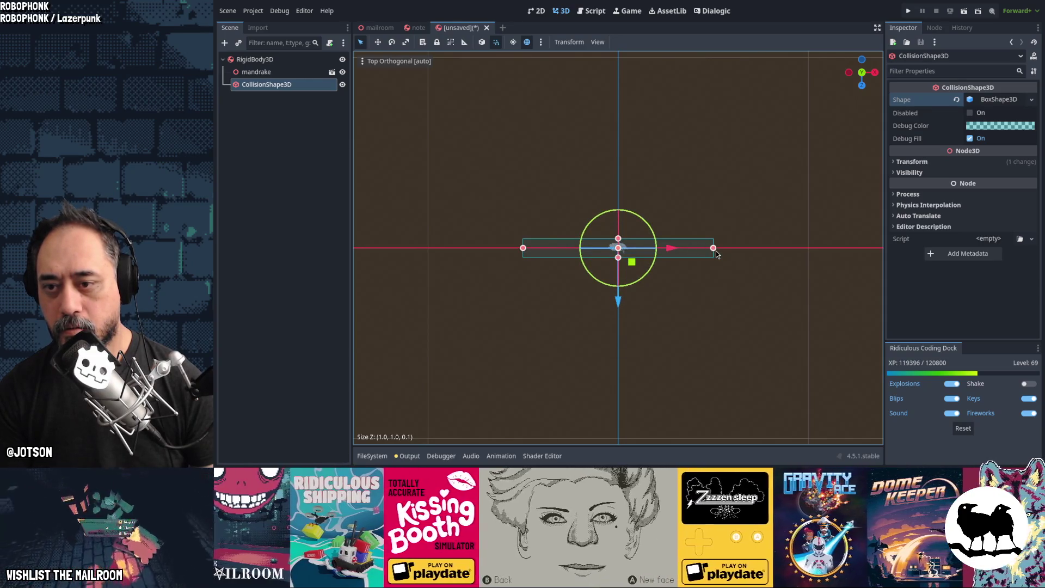
pyautogui.moveTo(711, 251); pyautogui.dragTo(630, 264)
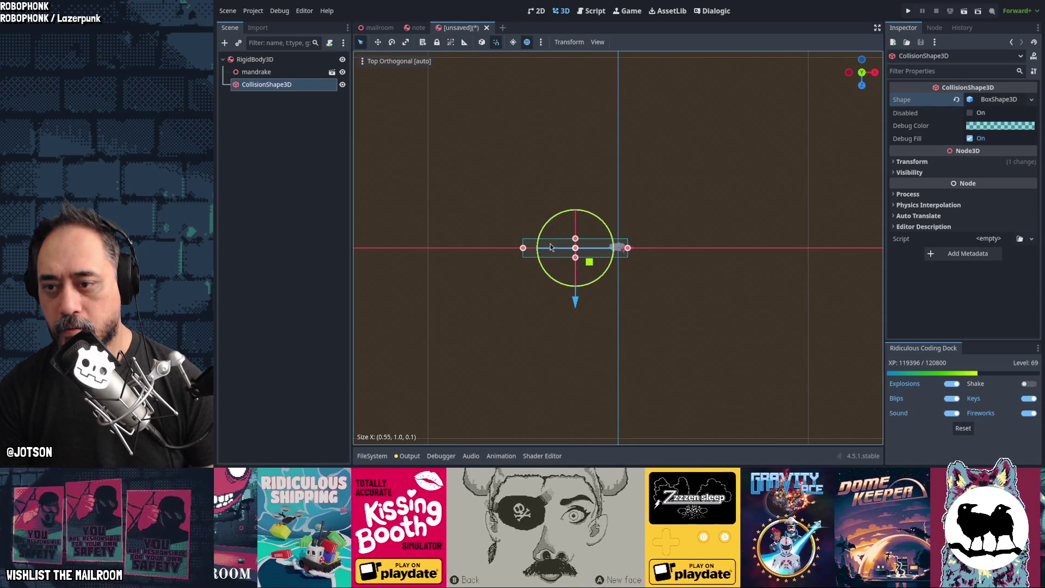
pyautogui.moveTo(523, 250); pyautogui.dragTo(606, 265)
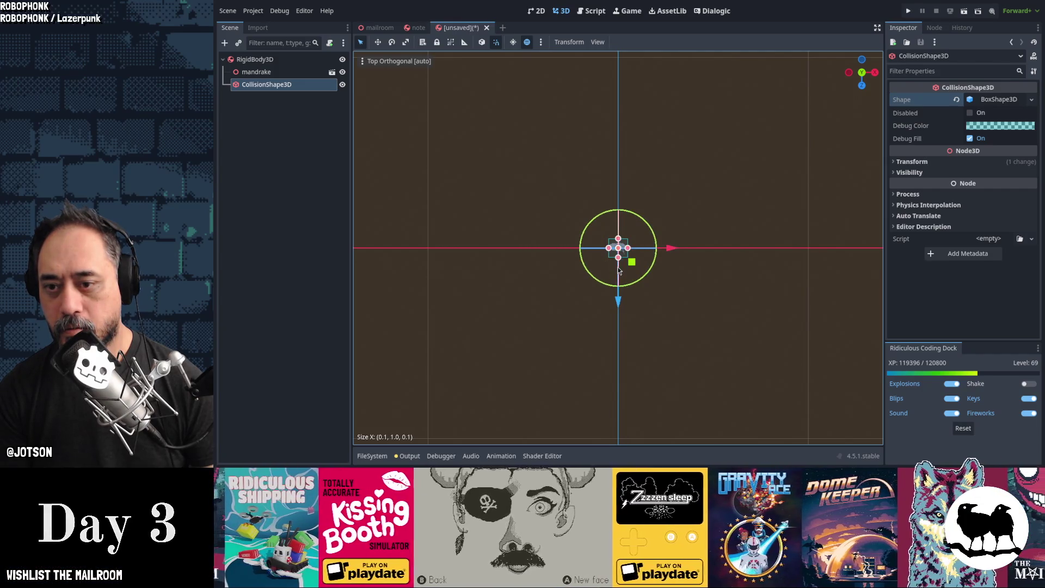
pyautogui.scroll(2, 619, 271)
pyautogui.moveTo(619, 271); pyautogui.dragTo(654, 202, button='middle')
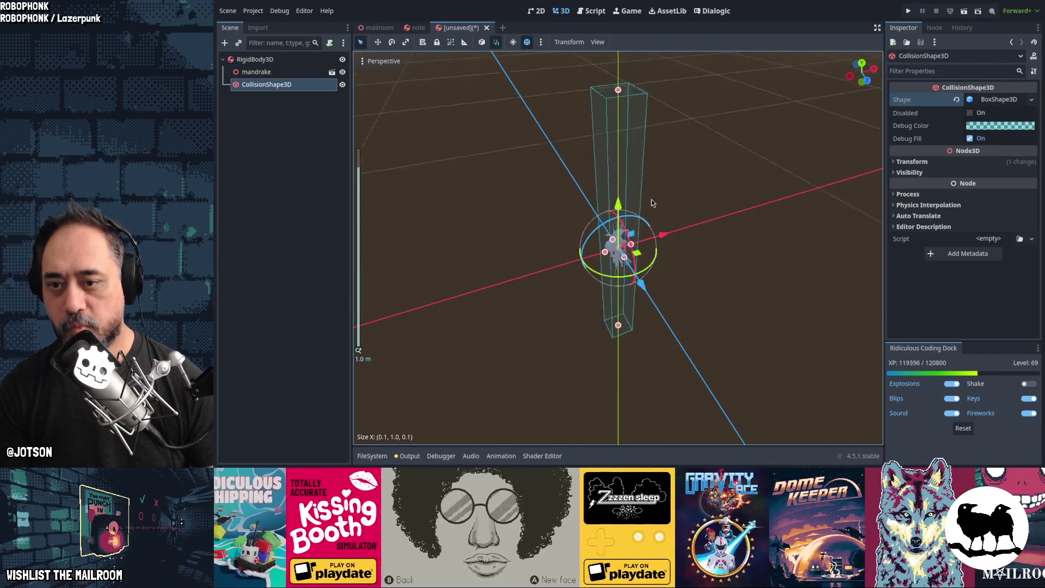
pyautogui.scroll(-4, 653, 202)
pyautogui.moveTo(619, 177); pyautogui.dragTo(627, 224)
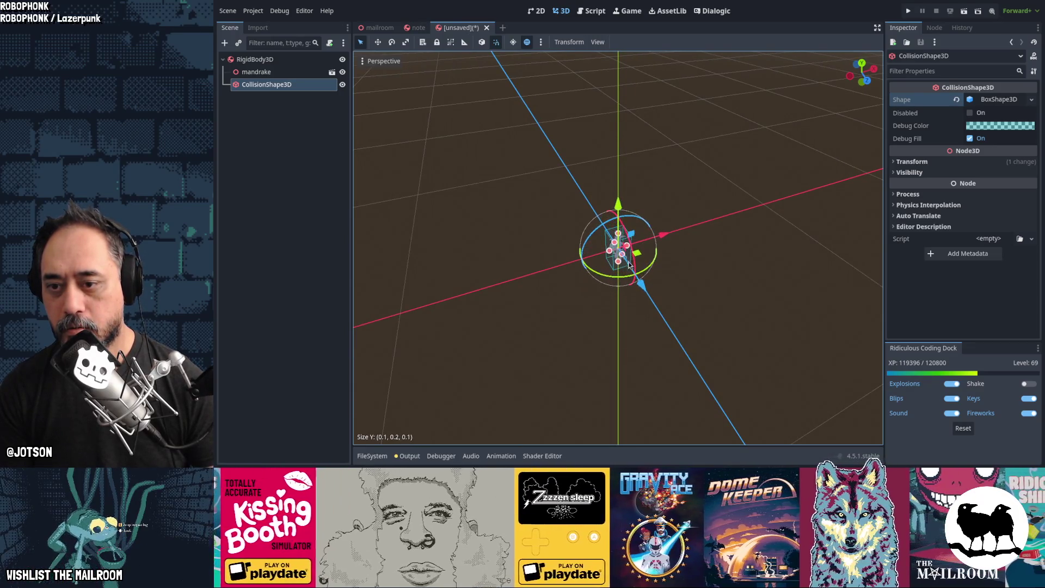
pyautogui.moveTo(630, 265); pyautogui.dragTo(633, 264)
pyautogui.moveTo(633, 264); pyautogui.dragTo(638, 263, button='middle')
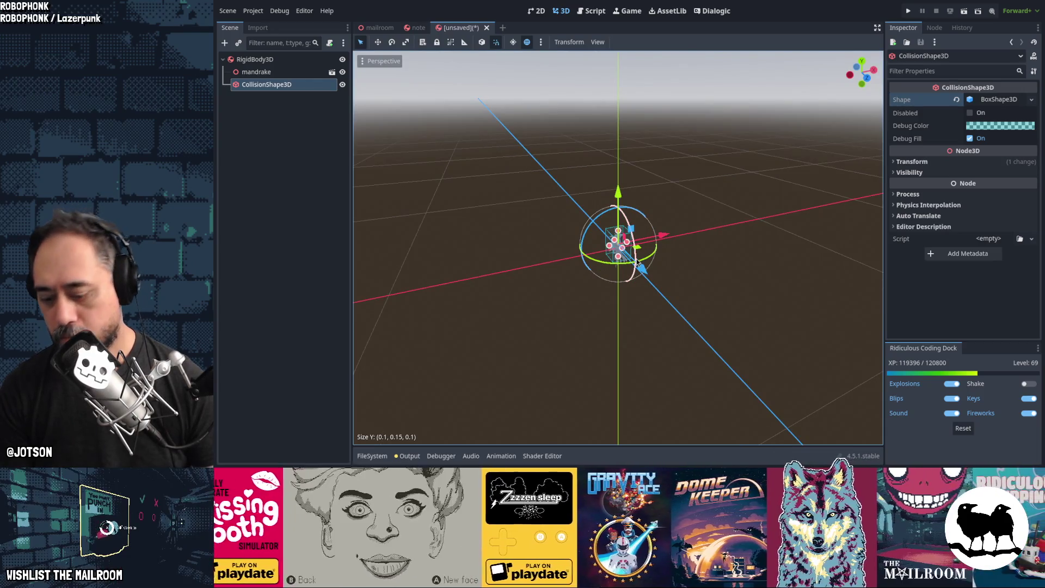
# In front view, stretch the box to cover the mandrake's head, roots and body
pyautogui.press('KP_1')
pyautogui.scroll(5, 644, 265)
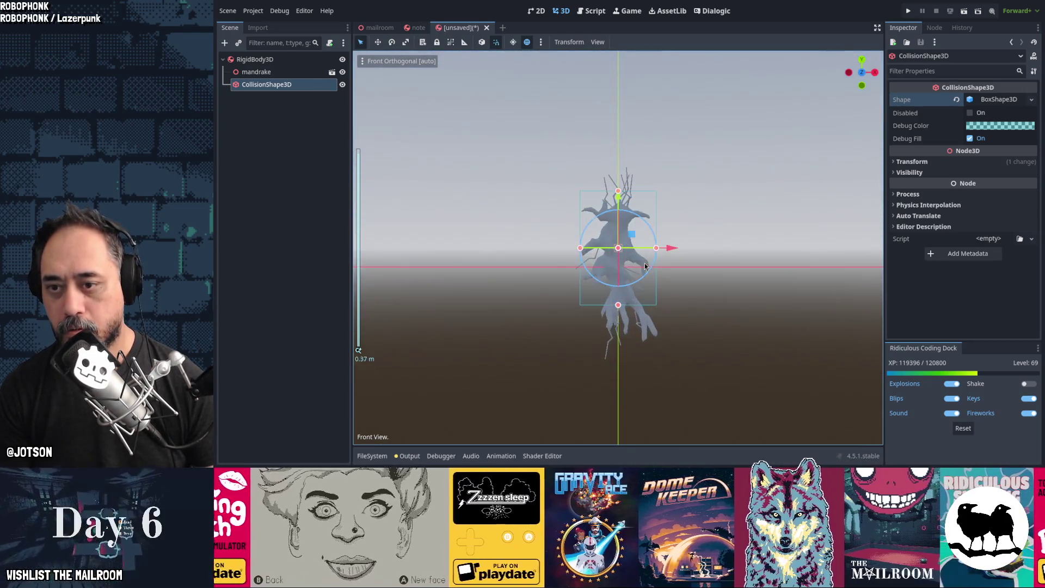
pyautogui.moveTo(619, 192); pyautogui.dragTo(614, 190)
pyautogui.moveTo(618, 308); pyautogui.dragTo(625, 349)
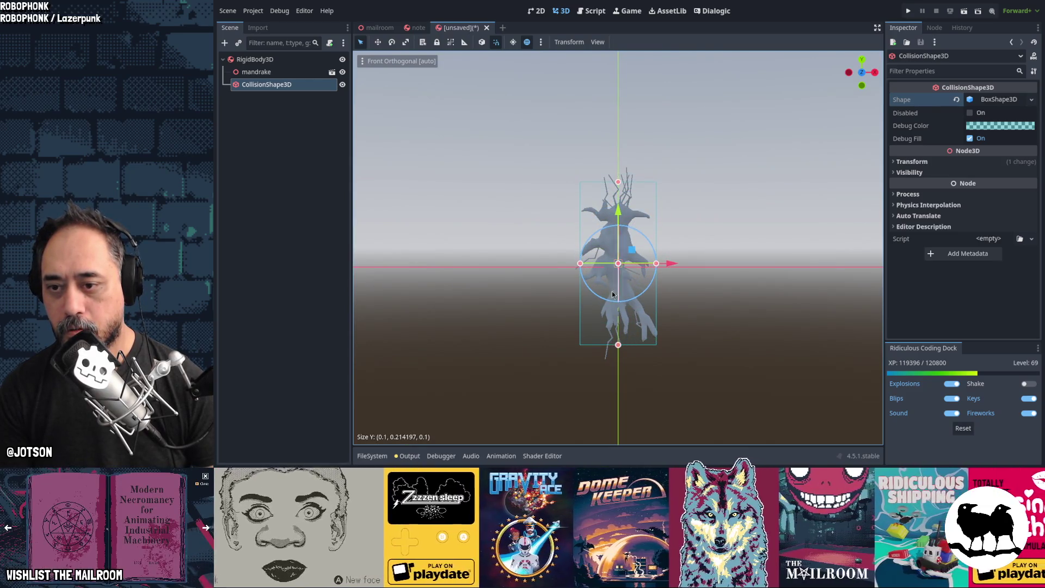
pyautogui.moveTo(581, 264); pyautogui.dragTo(572, 264)
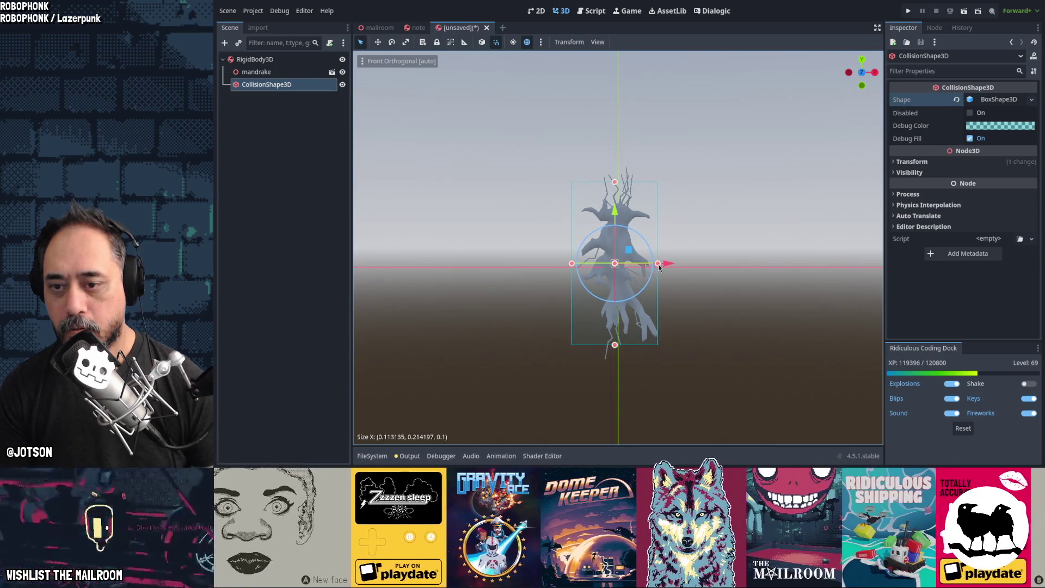
pyautogui.moveTo(657, 264); pyautogui.dragTo(665, 266)
pyautogui.moveTo(665, 267)
pyautogui.mouseDown(button='middle')
pyautogui.moveTo(773, 271)
pyautogui.moveTo(524, 293)
pyautogui.moveTo(474, 282)
pyautogui.mouseUp(button='middle')
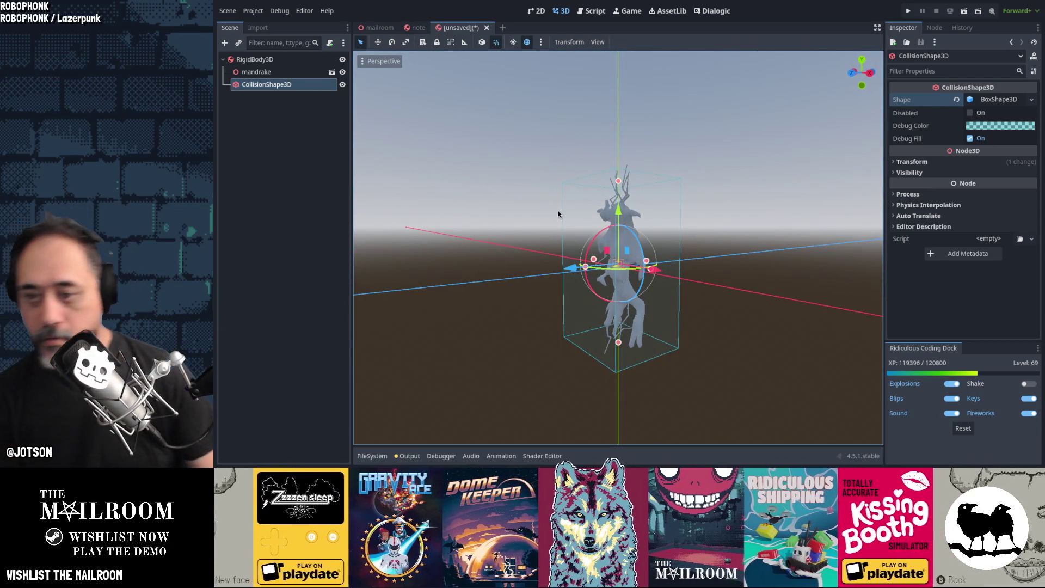
pyautogui.moveTo(572, 207)
pyautogui.mouseDown(button='middle')
pyautogui.moveTo(705, 233)
pyautogui.moveTo(627, 227)
pyautogui.mouseUp(button='middle')
# Enable Editable Children on the mandrake instance and select its mesh node
pyautogui.rightClick(278, 74)
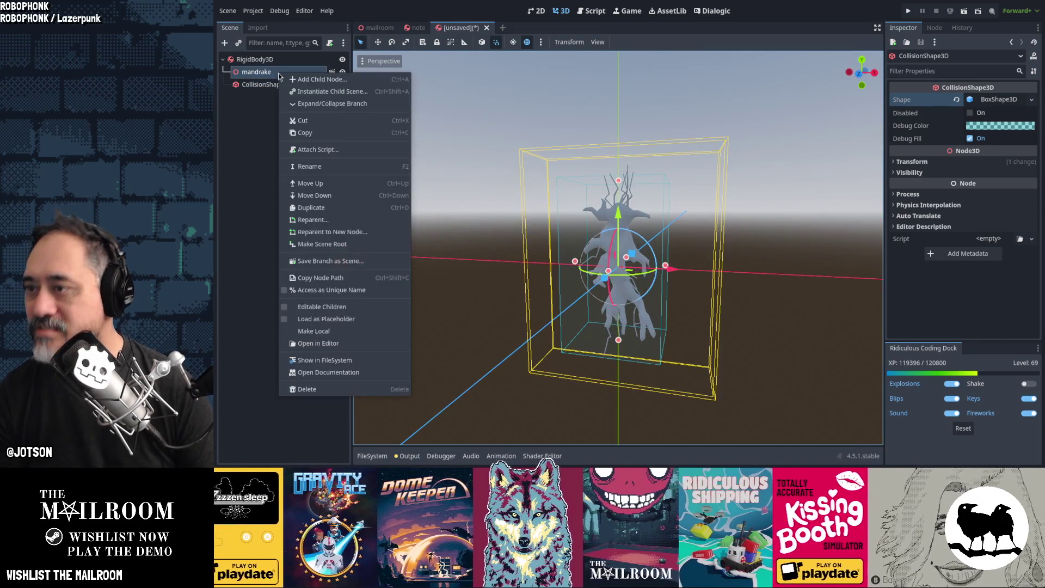
pyautogui.click(342, 307)
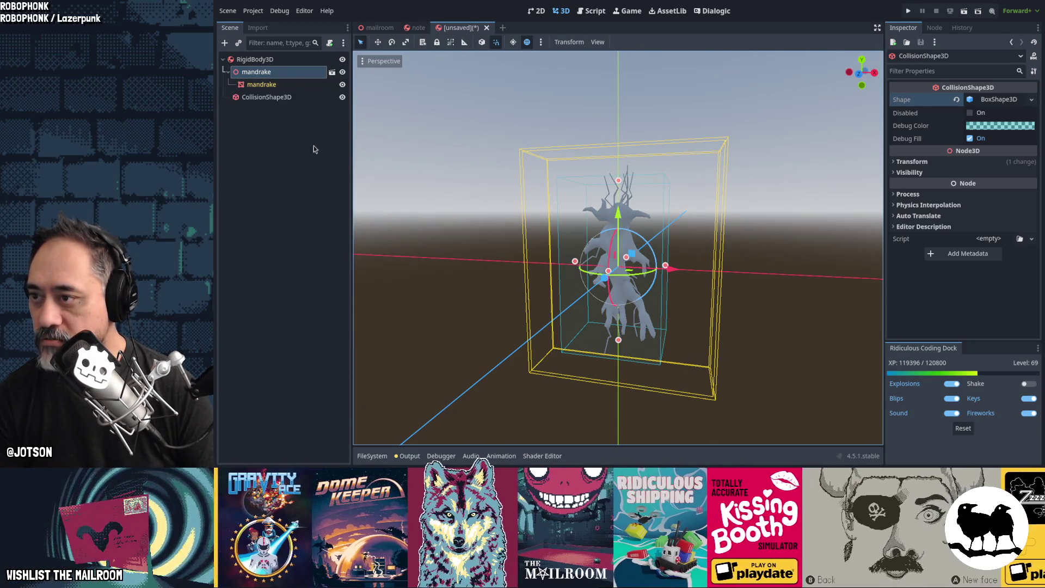
pyautogui.rightClick(290, 85)
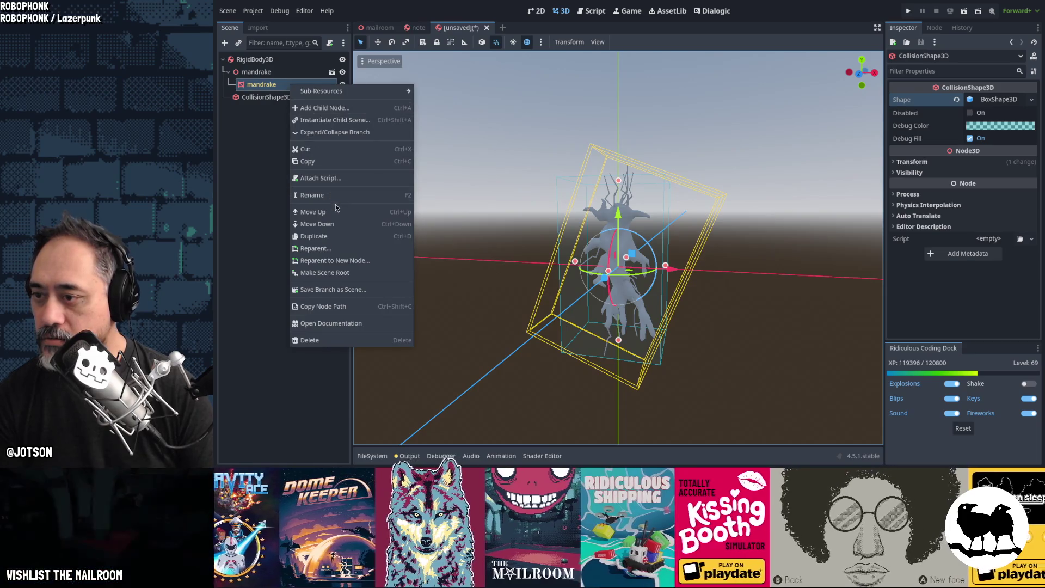
pyautogui.click(525, 86)
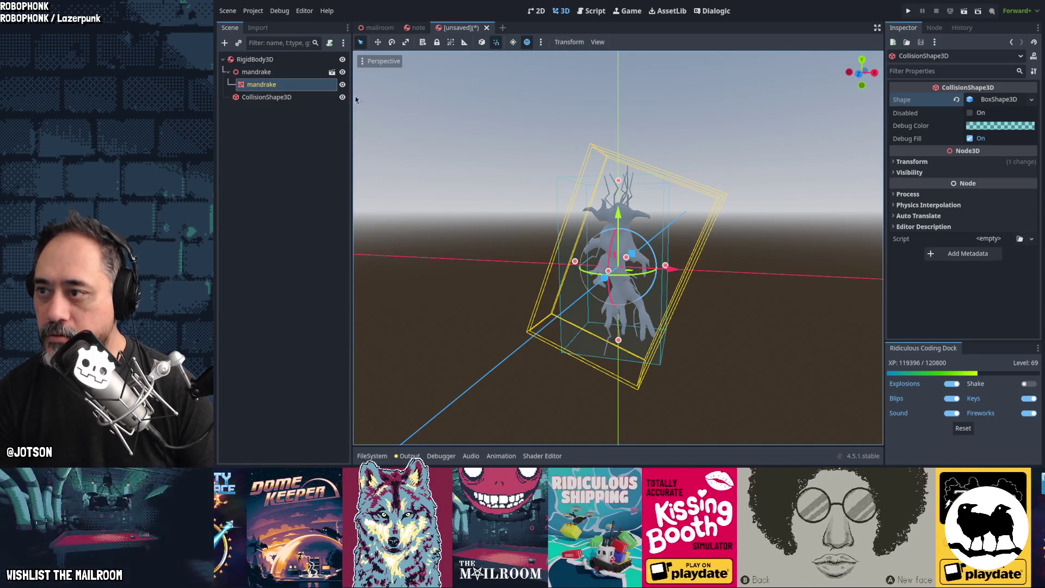
pyautogui.click(283, 85)
# Generate a Simplified Convex collision shape from the mandrake mesh as a sibling
pyautogui.click(632, 42)
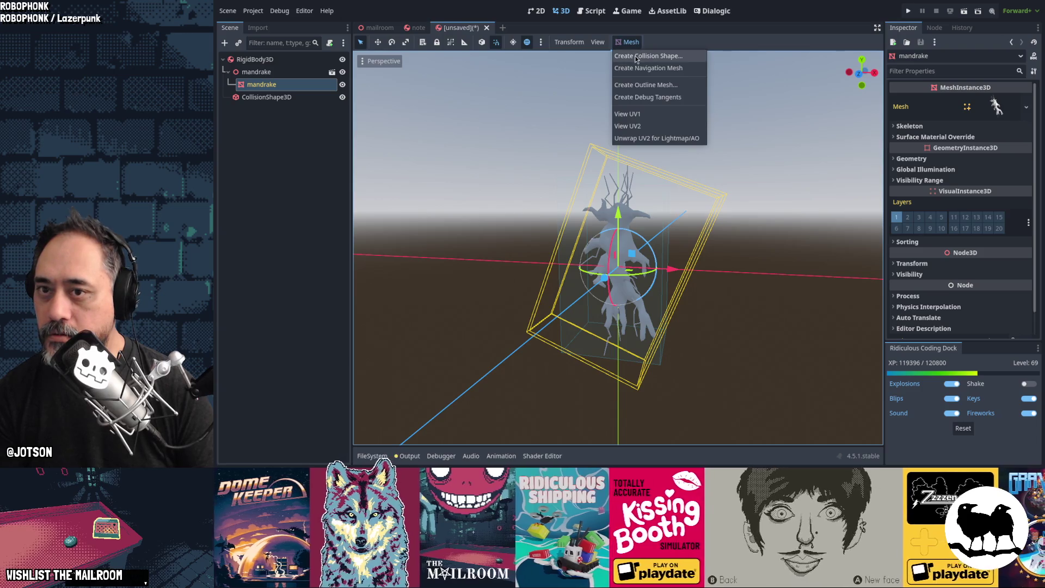
pyautogui.click(634, 56)
pyautogui.click(651, 247)
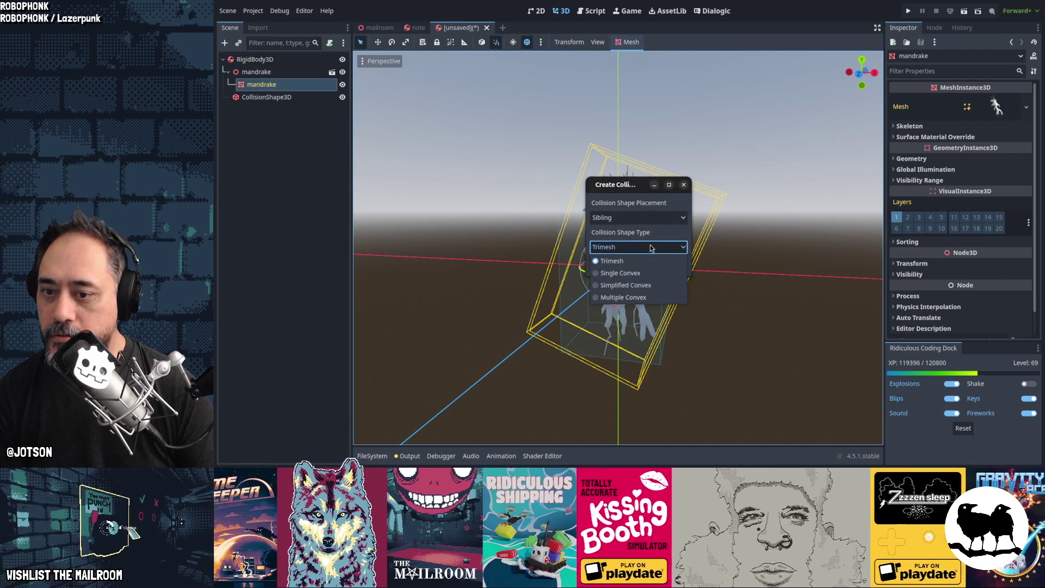
pyautogui.press('Escape')
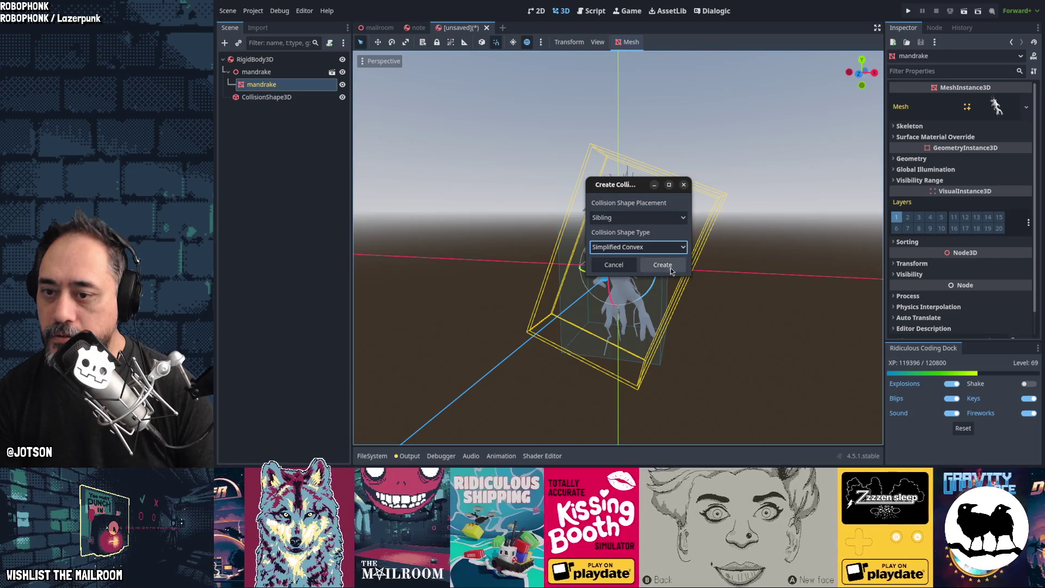
pyautogui.click(670, 268)
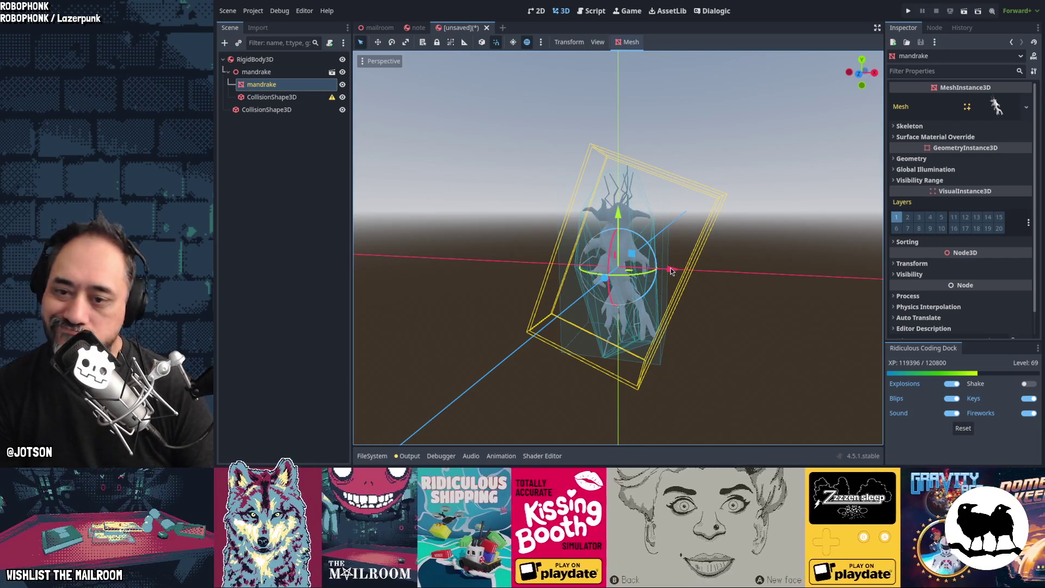
# Delete the old box collision shape and move the convex one directly under RigidBody3D
pyautogui.click(249, 114)
pyautogui.press('Delete')
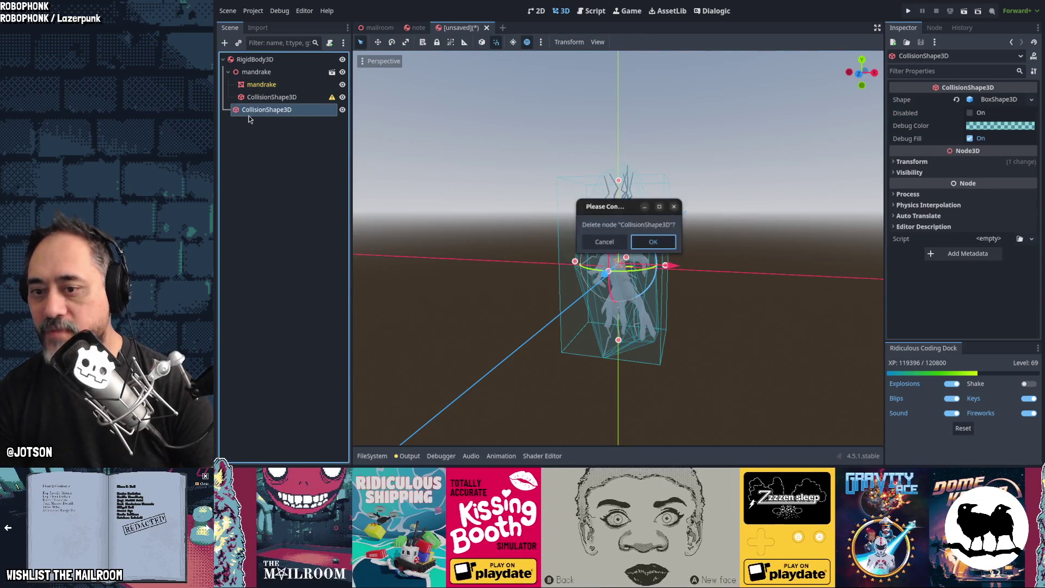
pyautogui.press('Return')
pyautogui.click(271, 99)
pyautogui.moveTo(280, 76); pyautogui.dragTo(279, 70)
pyautogui.moveTo(683, 274)
pyautogui.mouseDown(button='middle')
pyautogui.moveTo(842, 280)
pyautogui.moveTo(566, 267)
pyautogui.moveTo(729, 259)
pyautogui.mouseUp(button='middle')
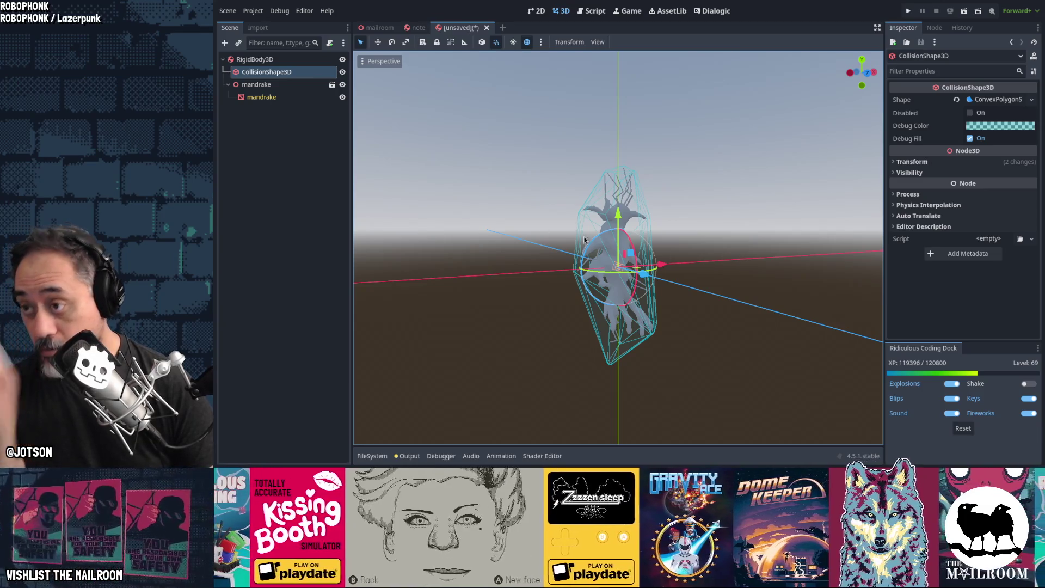
# Rename the root to mandrake and save the scene as props/mandrake.tscn
pyautogui.doubleClick(260, 60)
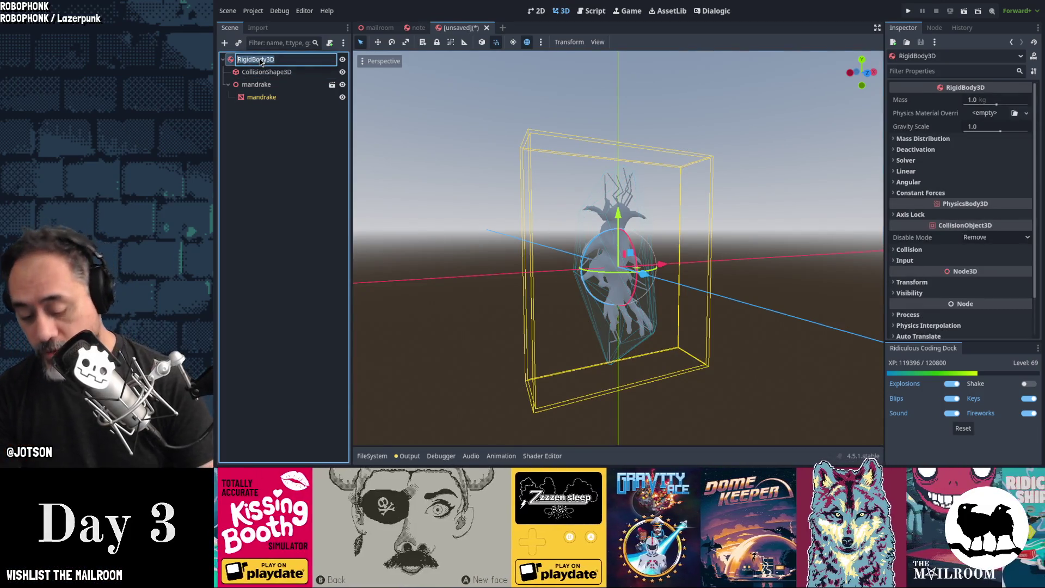
pyautogui.write('mandrake')
pyautogui.press('Return')
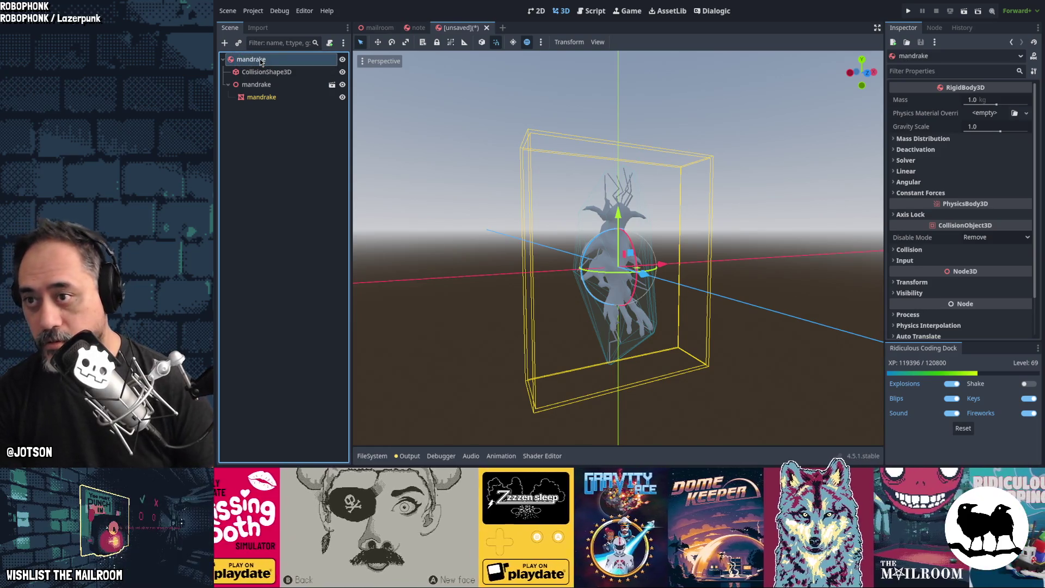
pyautogui.hotkey('ctrl', 's')
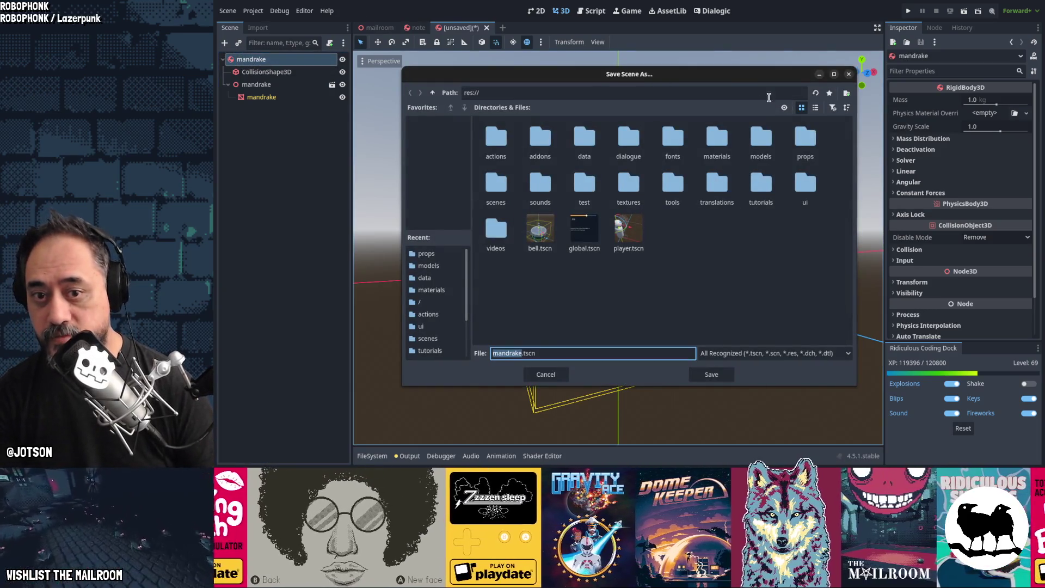
pyautogui.doubleClick(805, 139)
pyautogui.click(690, 374)
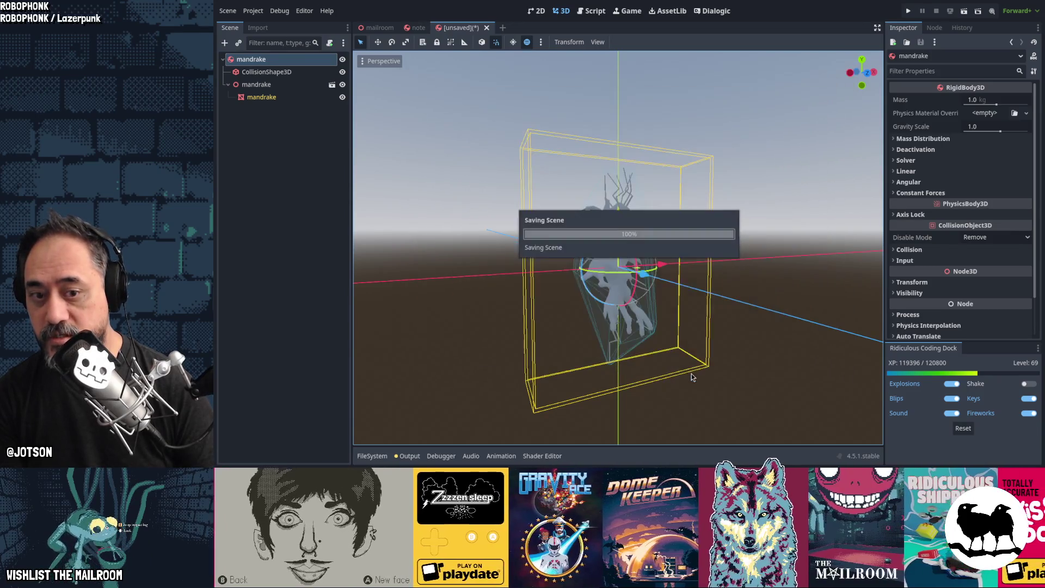
# Set the collision mask to layers 1 and 2 and the mass to 0.1, then save
pyautogui.click(909, 249)
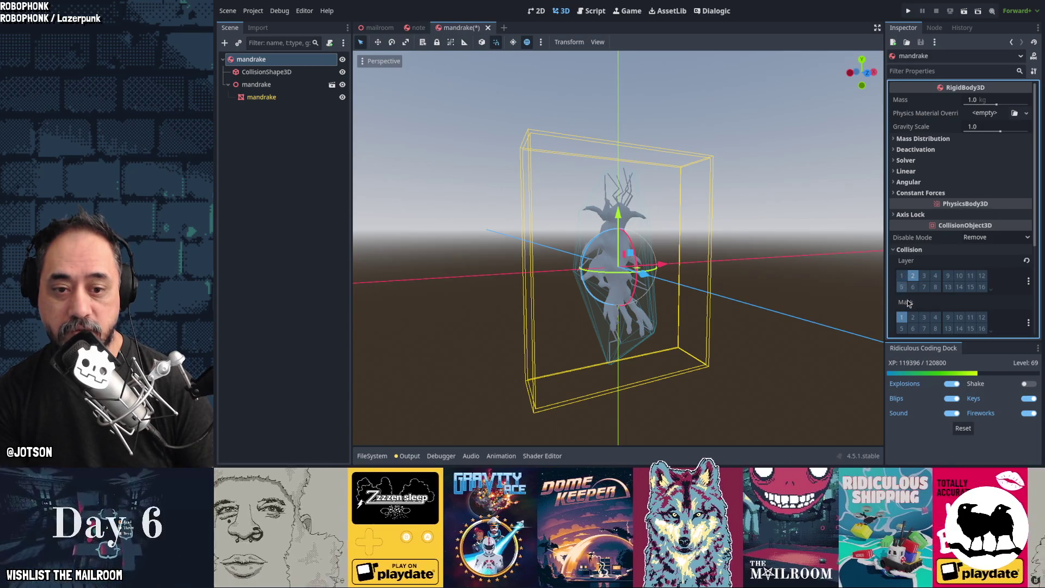
pyautogui.hotkey('ctrl', 's')
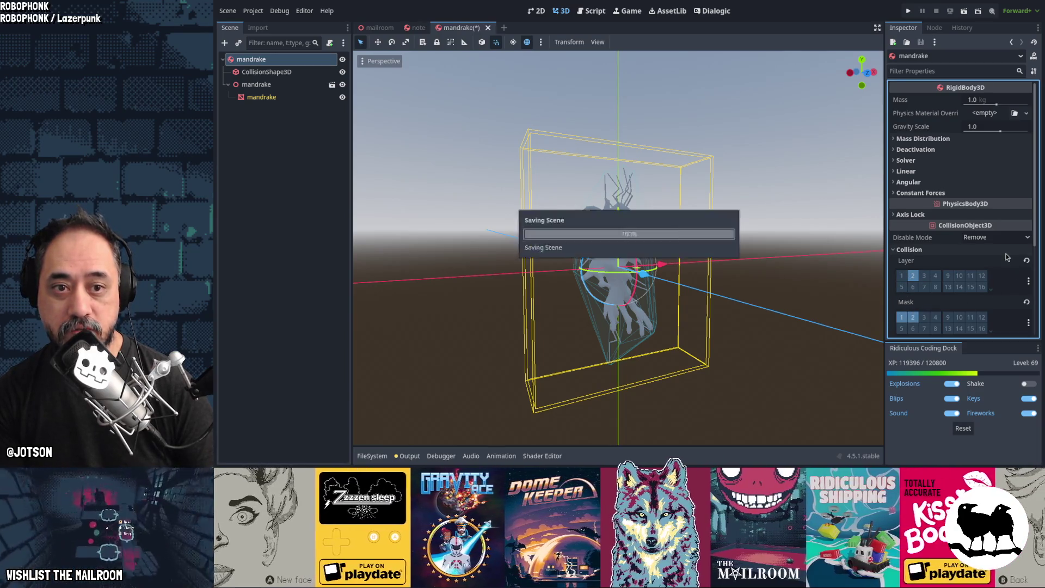
pyautogui.click(987, 100)
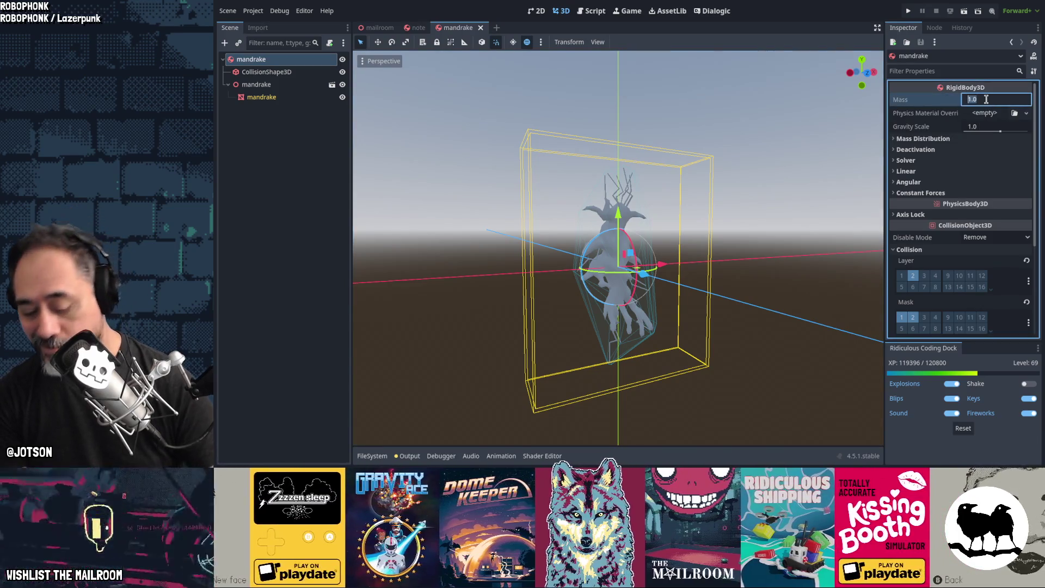
pyautogui.hotkey('ctrl', 's')
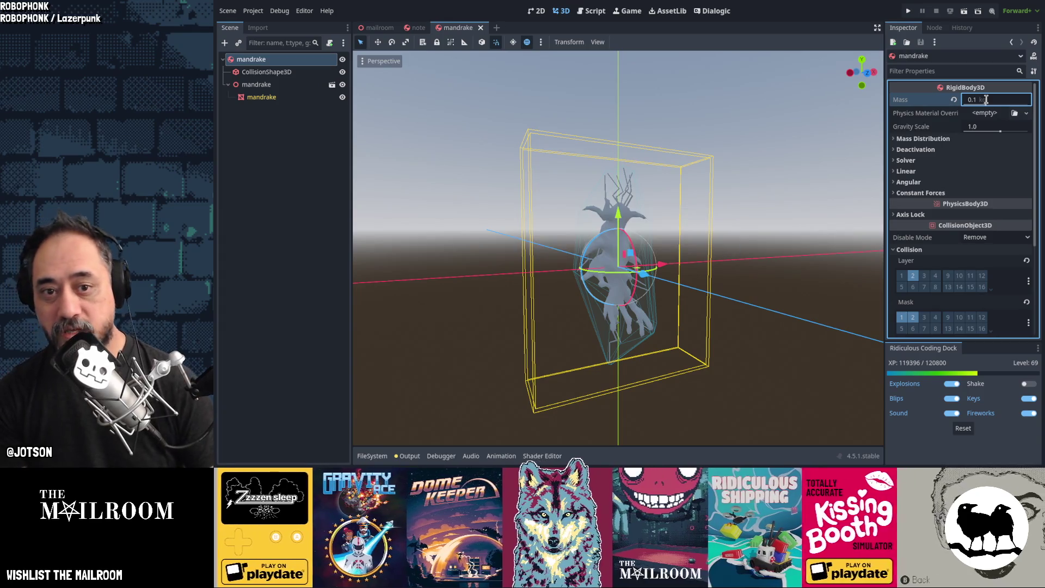
pyautogui.scroll(-3, 975, 136)
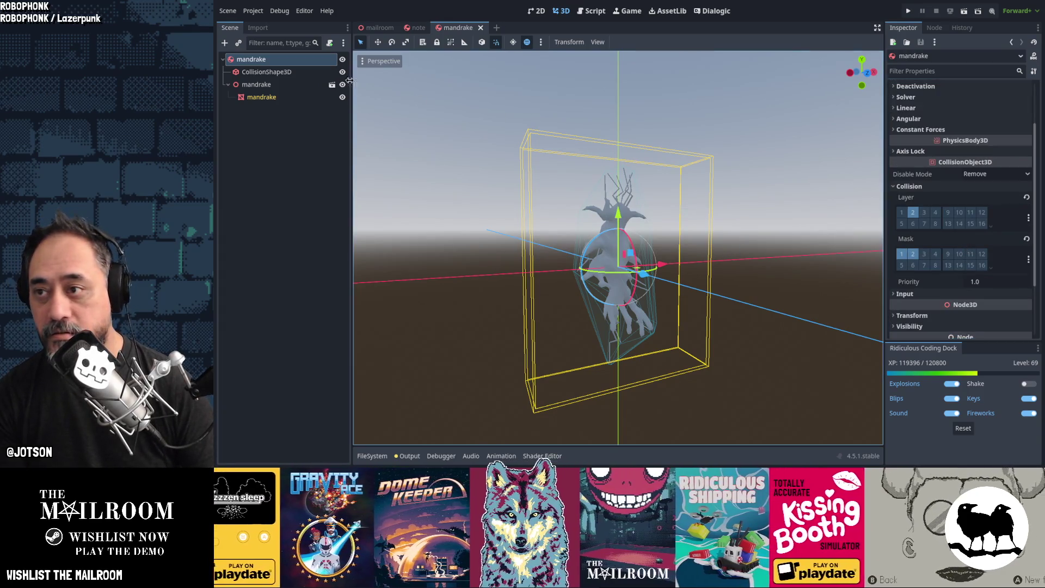
pyautogui.click(327, 49)
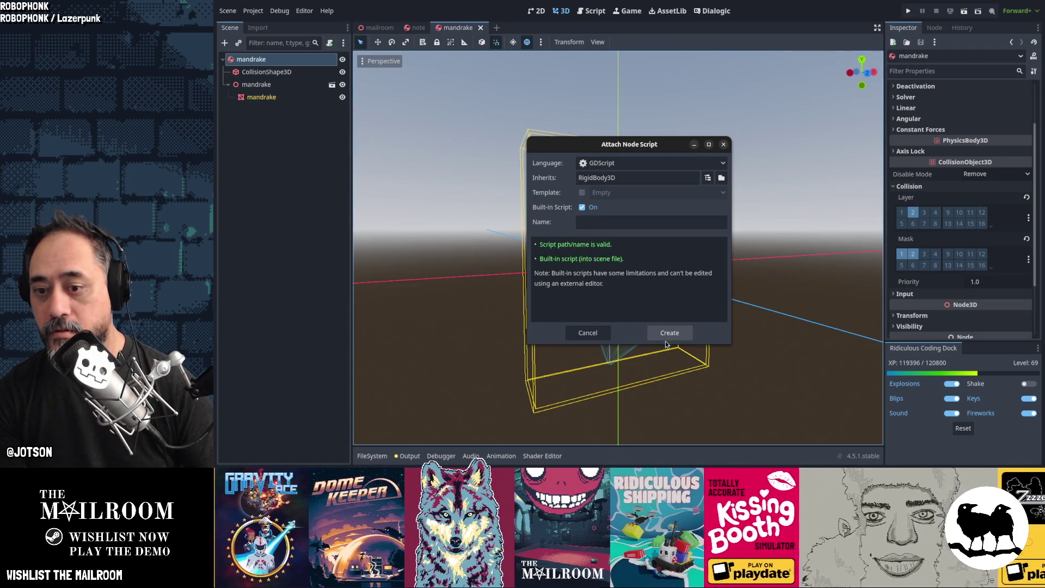
# Create a built-in script whose get_interactions() -> Array[Action] returns [Action.get_grab_action(self)]
pyautogui.press('Return')
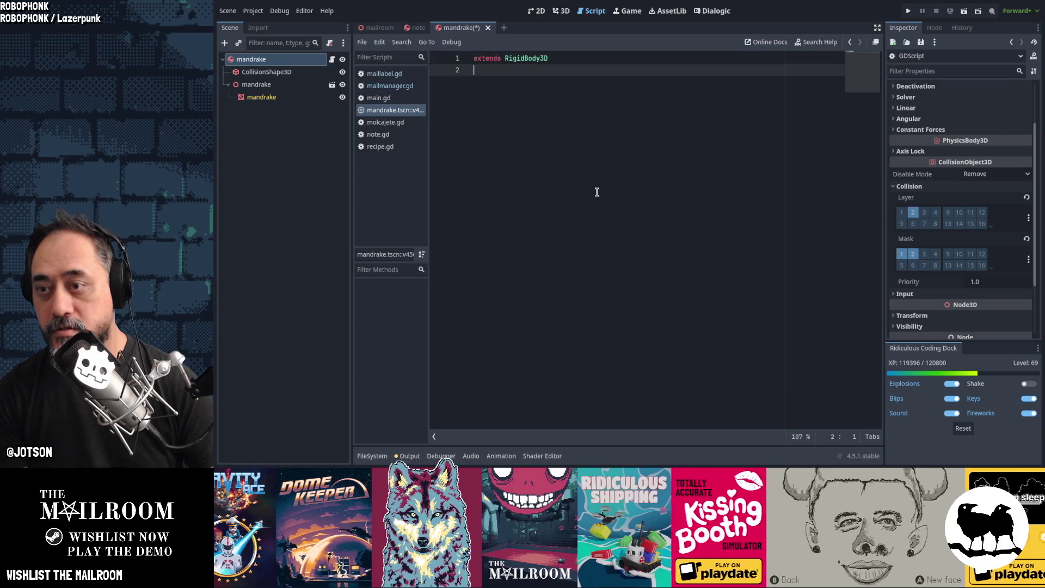
pyautogui.press('Return')
pyautogui.press('Return')
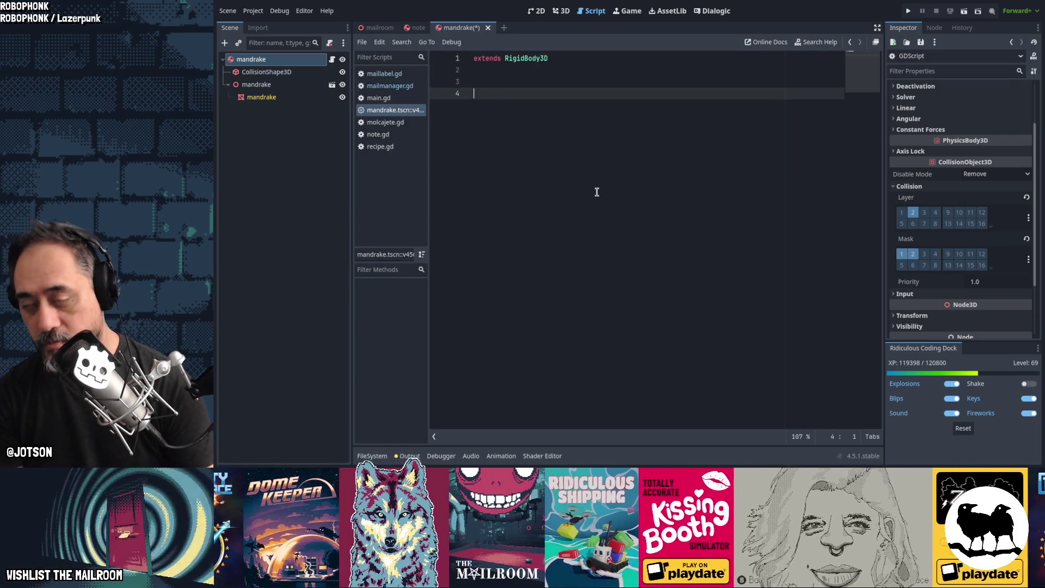
pyautogui.write('func get')
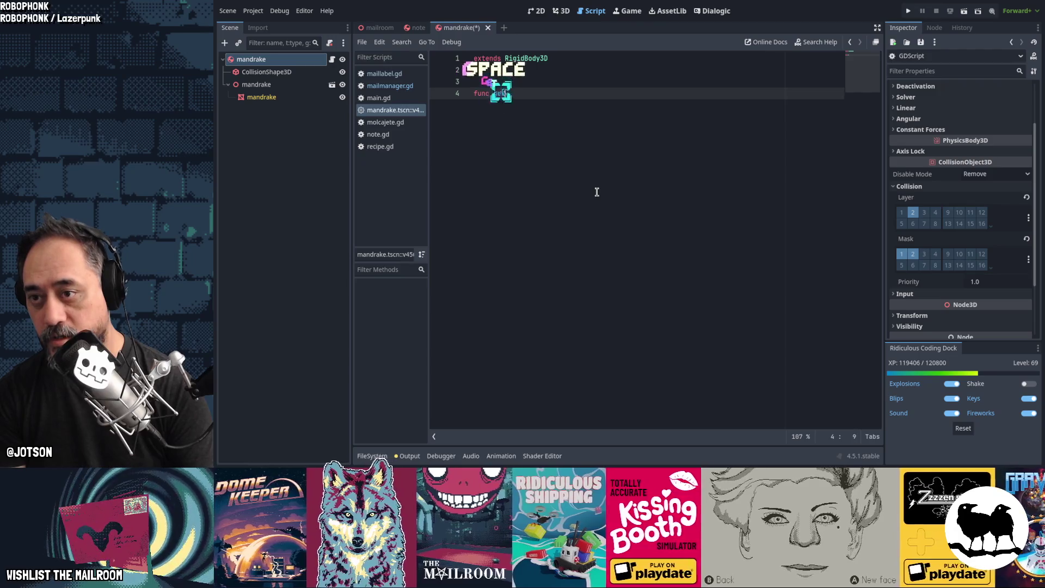
pyautogui.write('_interactions() -> Array[')
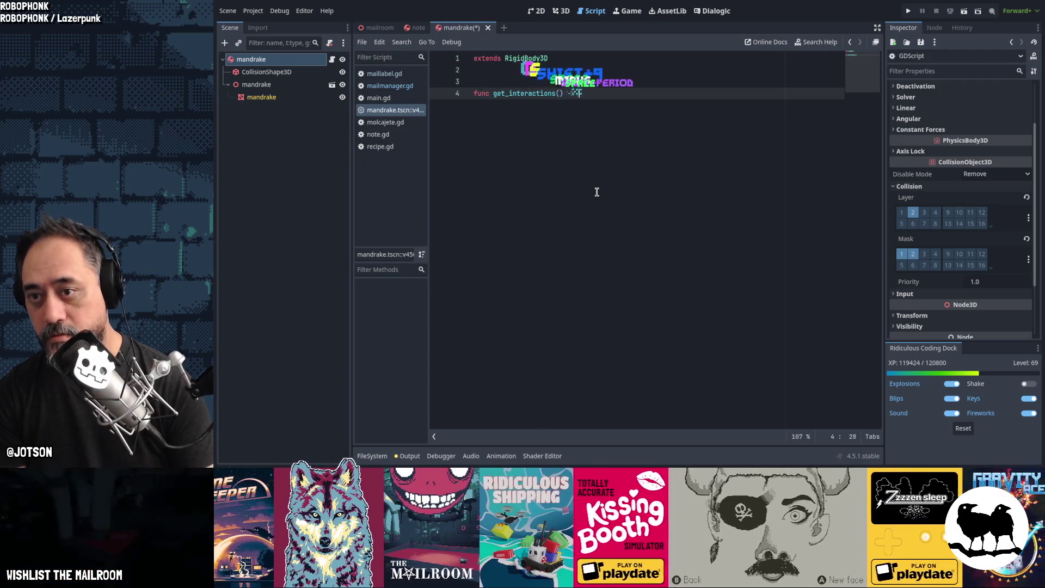
pyautogui.write('Action')
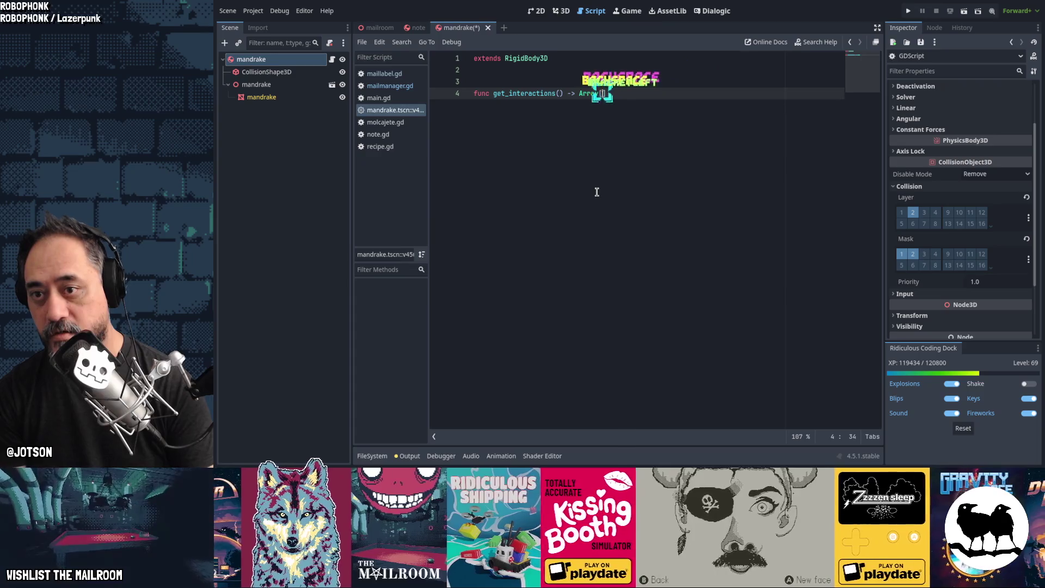
pyautogui.press('Return')
pyautogui.write(':')
pyautogui.press('Return')
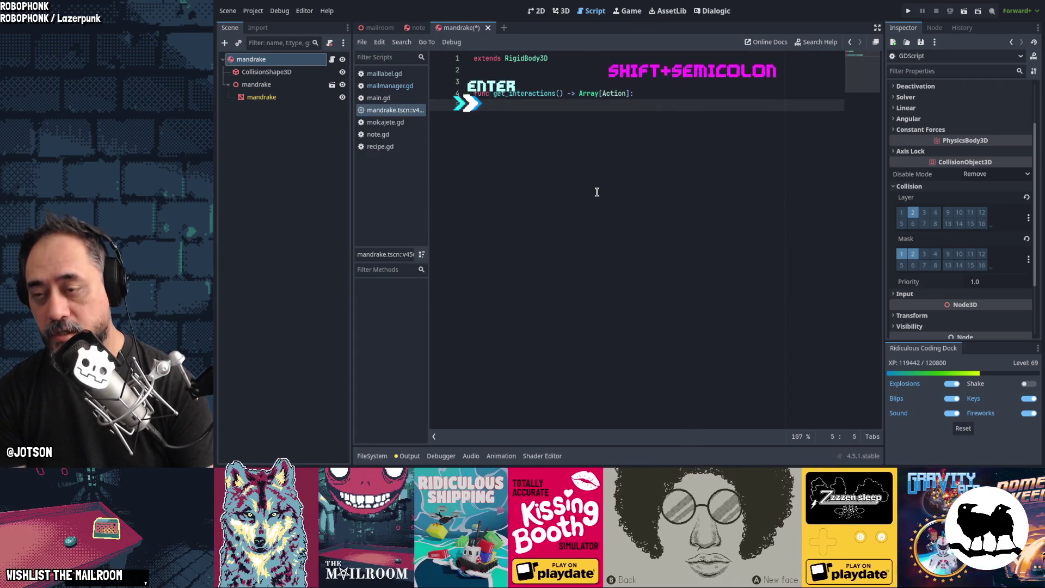
pyautogui.write('return ')
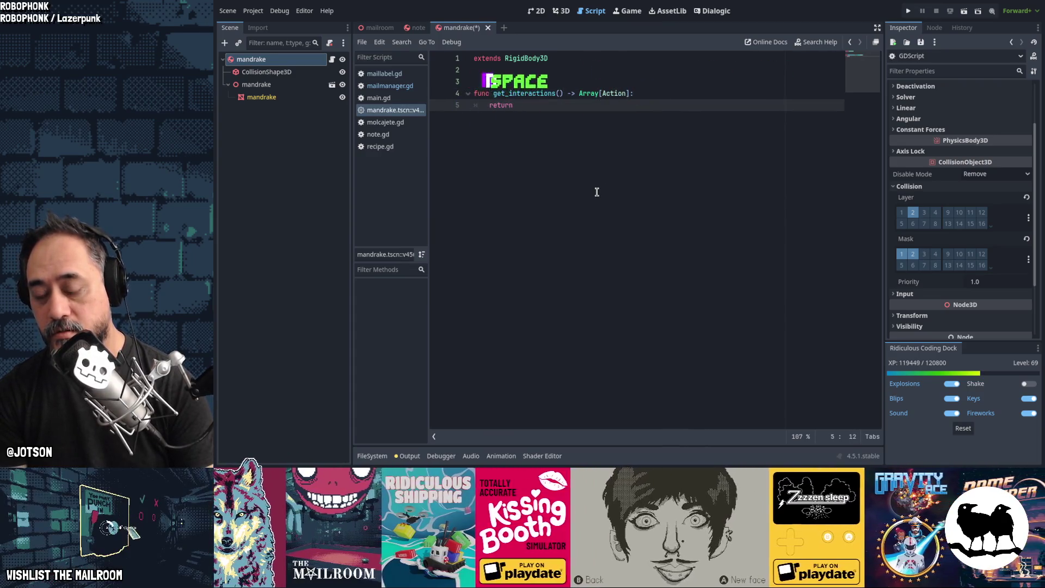
pyautogui.write('[Action.')
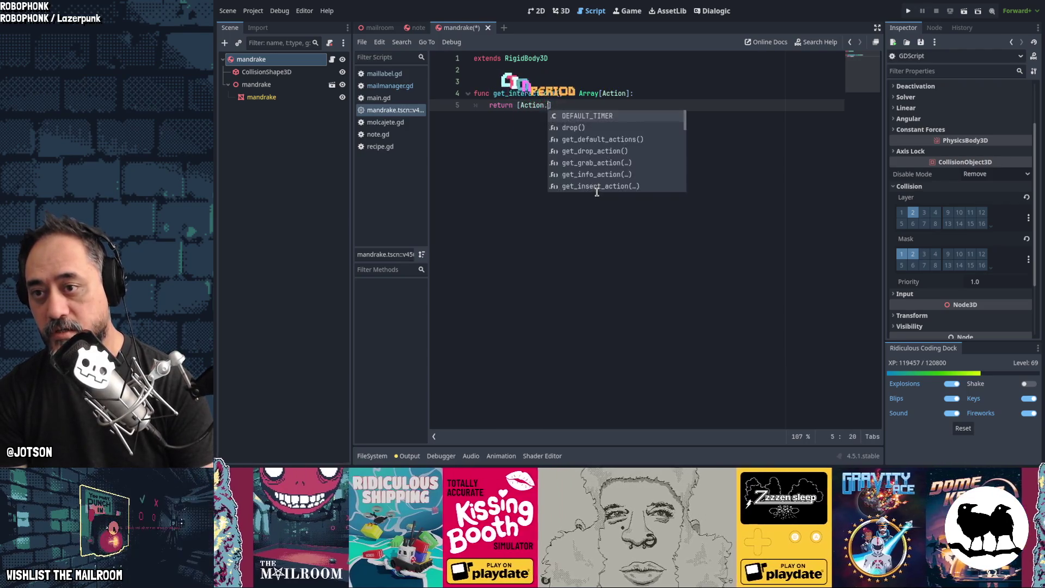
pyautogui.write('get_grab')
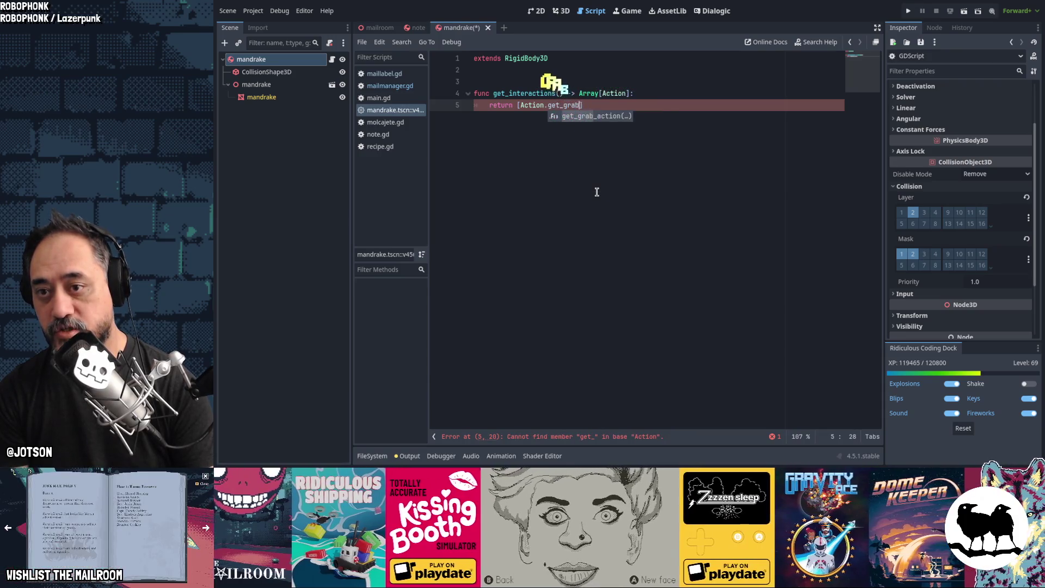
pyautogui.press('Return')
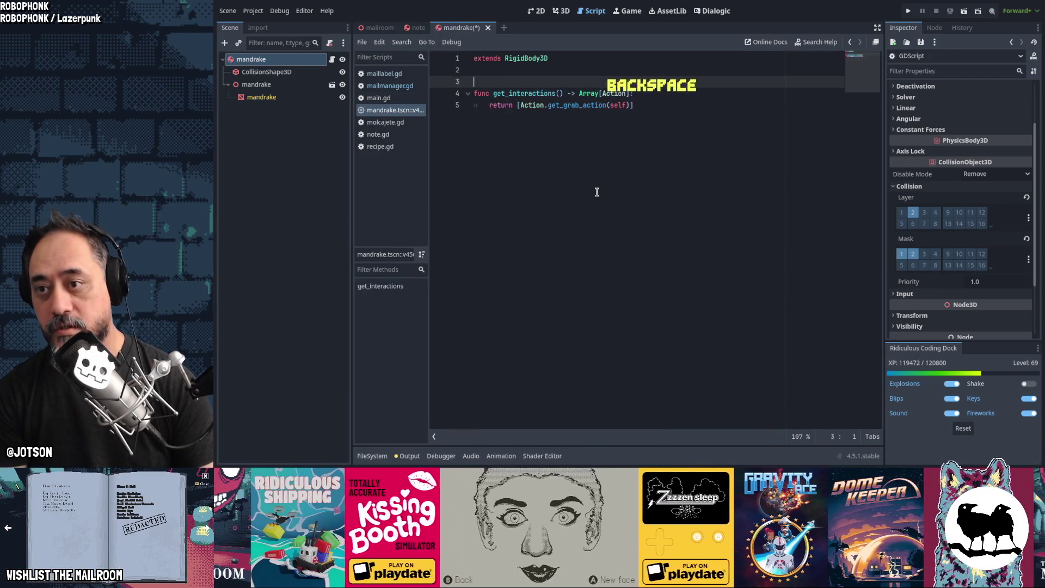
# Add an empty func _ready() -> void above get_interactions
pyautogui.press('Up')
pyautogui.press('Up')
pyautogui.press('Up')
pyautogui.press('Return')
pyautogui.press('Return')
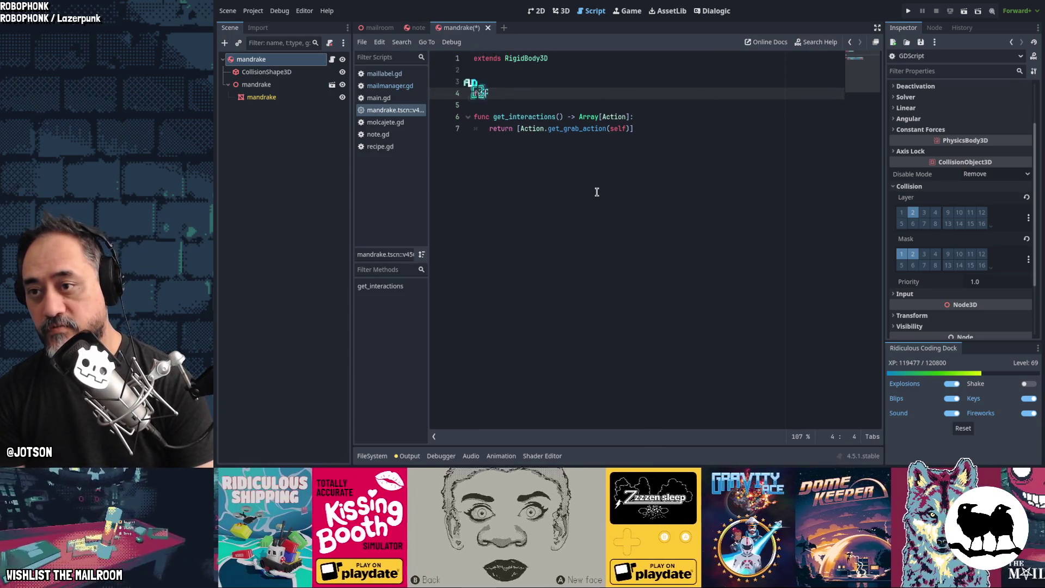
pyautogui.write('func _re')
pyautogui.press('Tab')
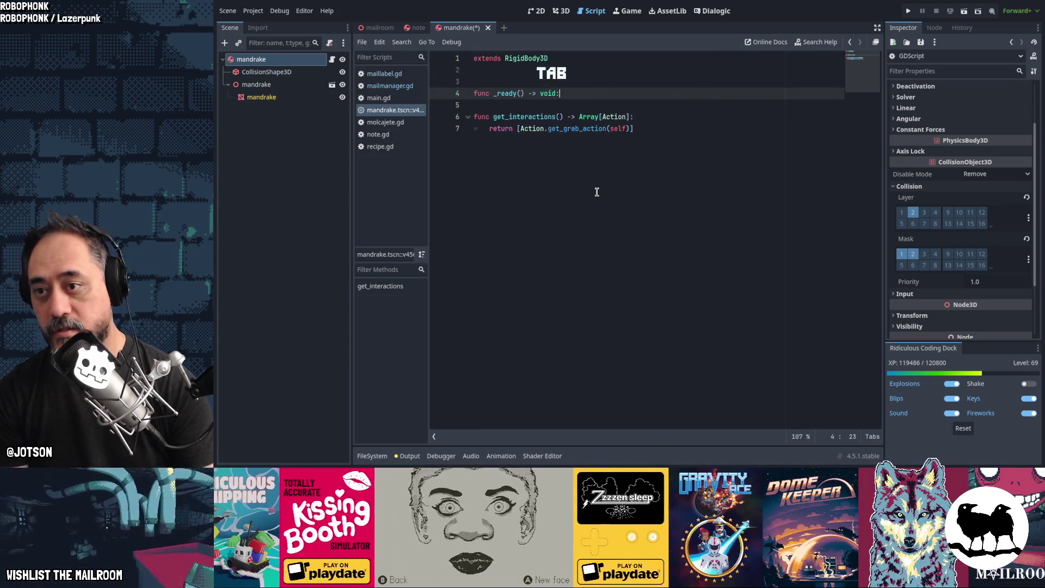
pyautogui.press('Return')
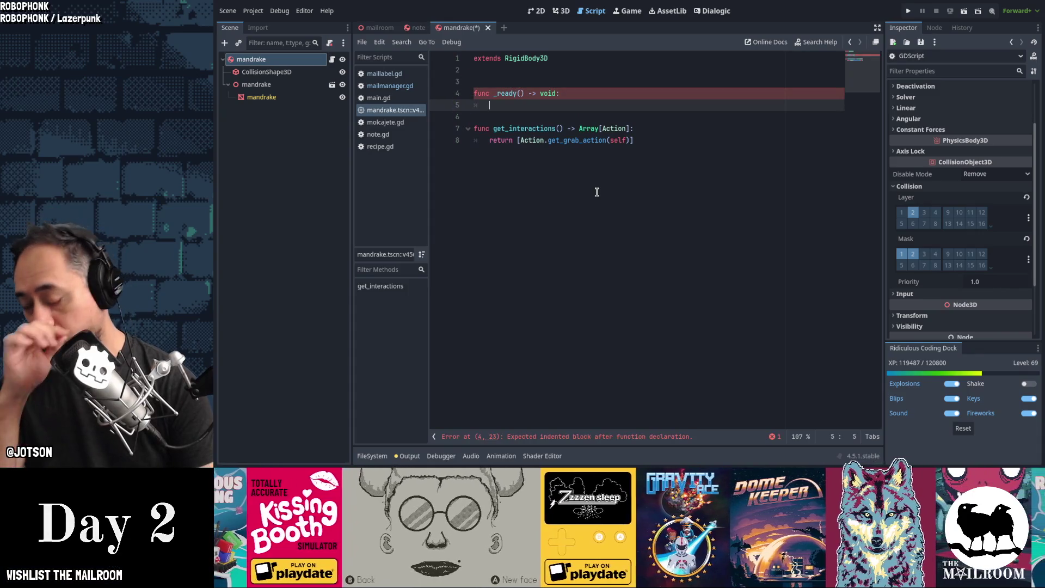
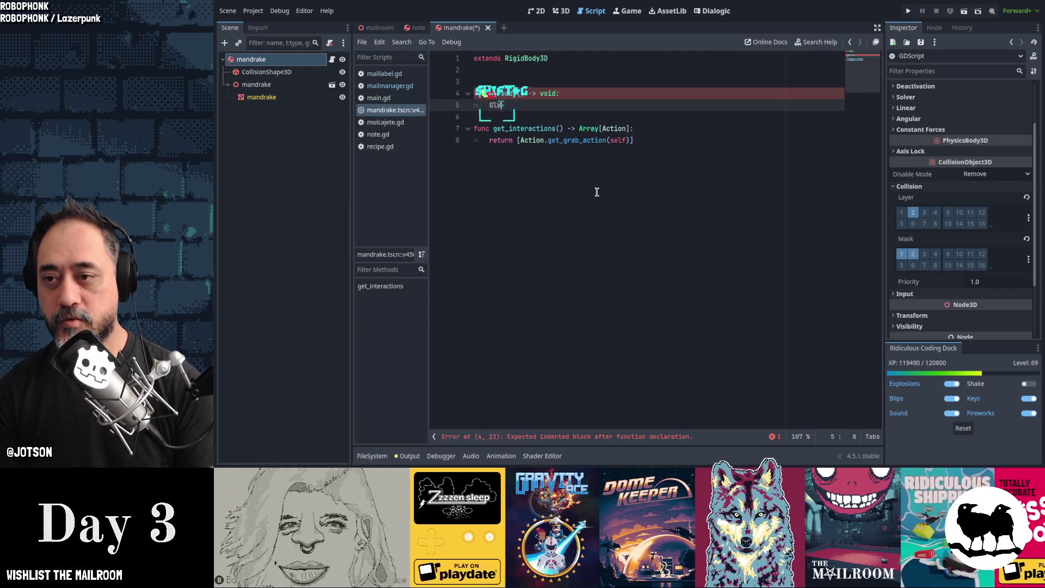
# Add Global.make_materials_unique(self) to the mandrake's _ready function
pyautogui.write('bal.make')
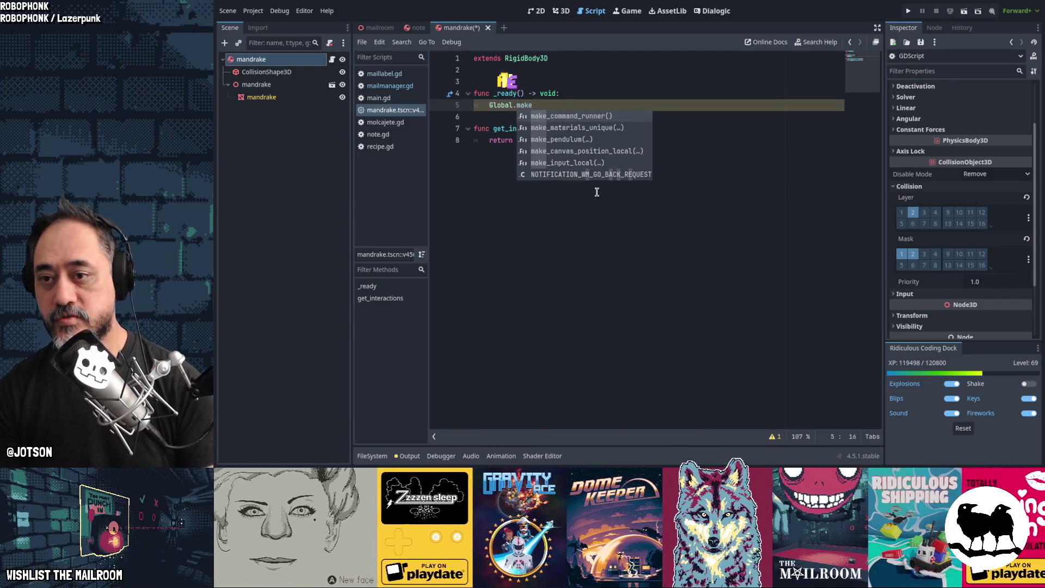
pyautogui.press('Down')
pyautogui.press('Return')
pyautogui.write('elf')
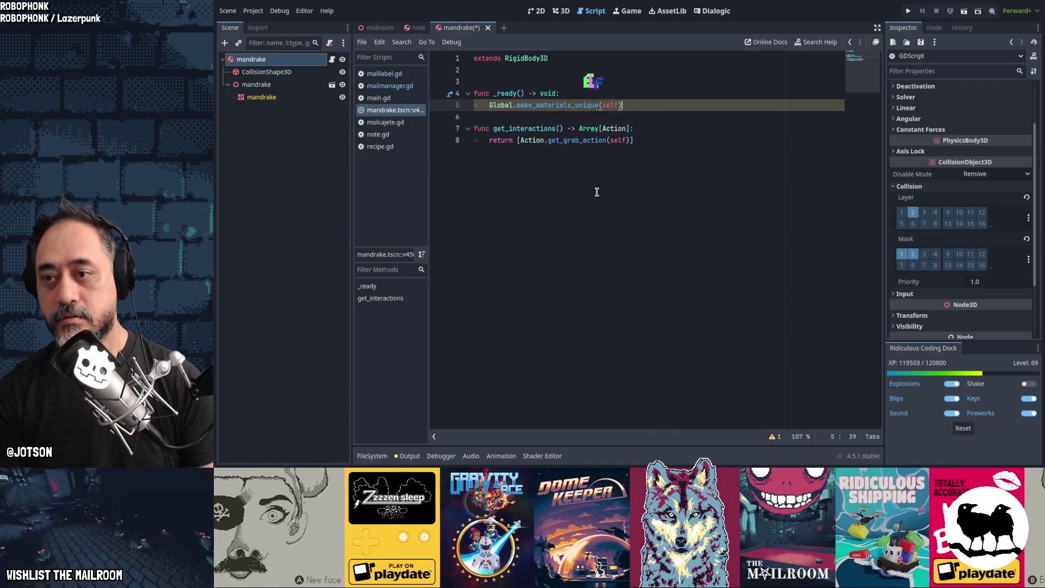
pyautogui.press('Return')
# Declare burnable, insertable and grindable variables, each := true, above _ready
pyautogui.press('Up')
pyautogui.press('Up')
pyautogui.press('Up')
pyautogui.press('End')
pyautogui.press('Return')
pyautogui.press('Return')
pyautogui.press('Return')
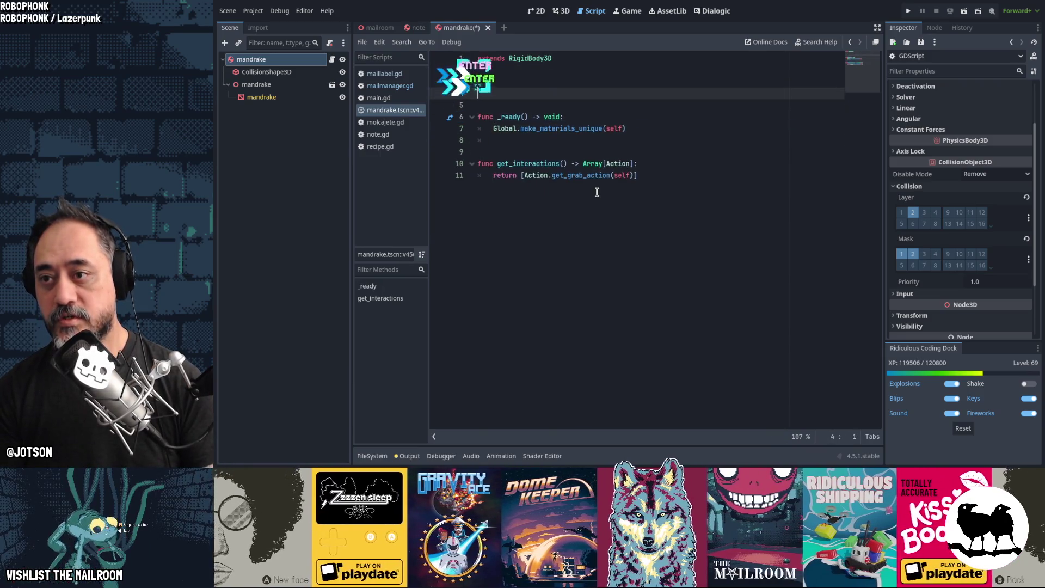
pyautogui.write('var ')
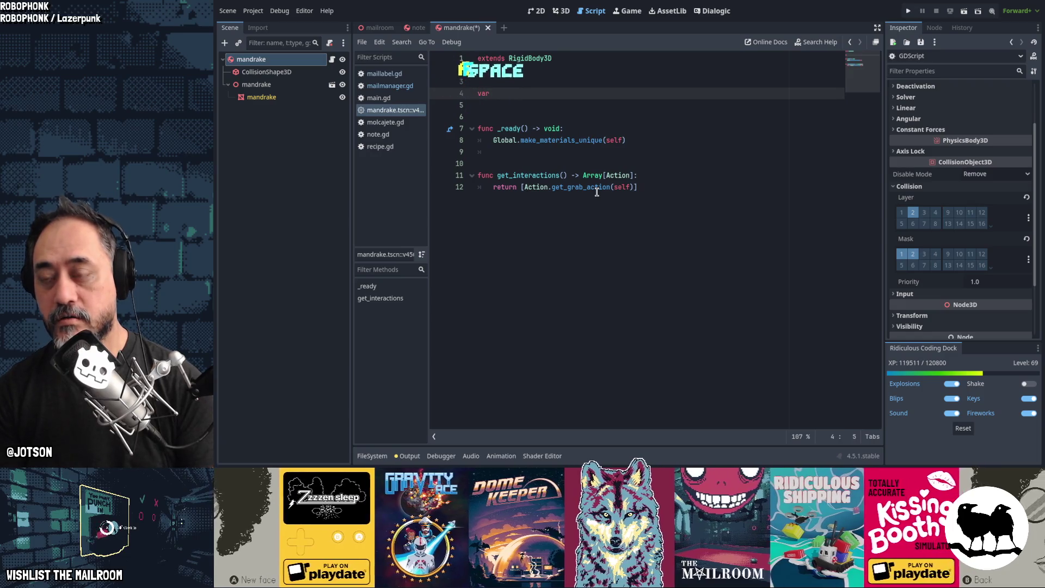
pyautogui.write('burnable := true')
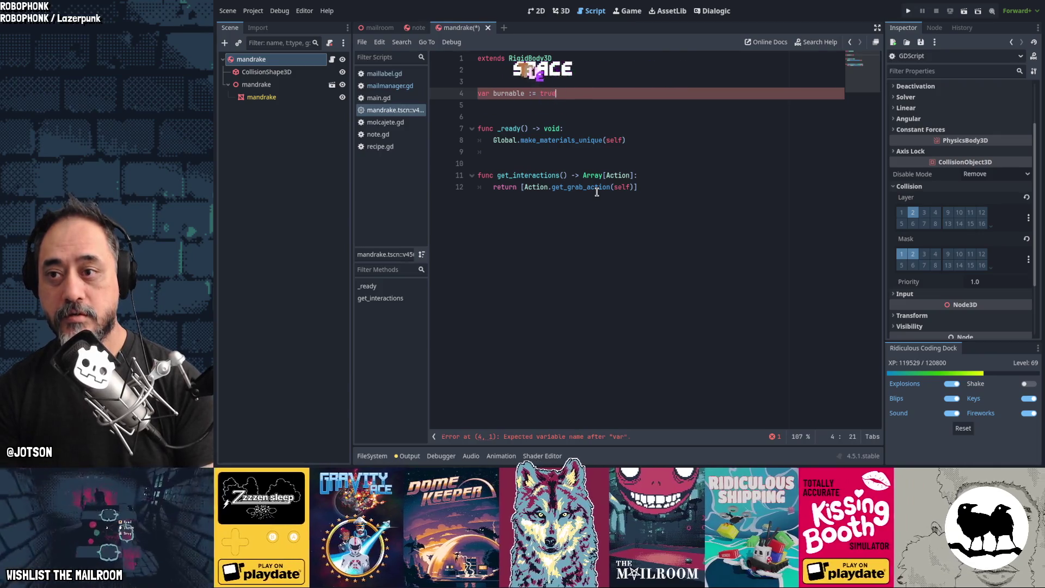
pyautogui.press('Return')
pyautogui.write('var ')
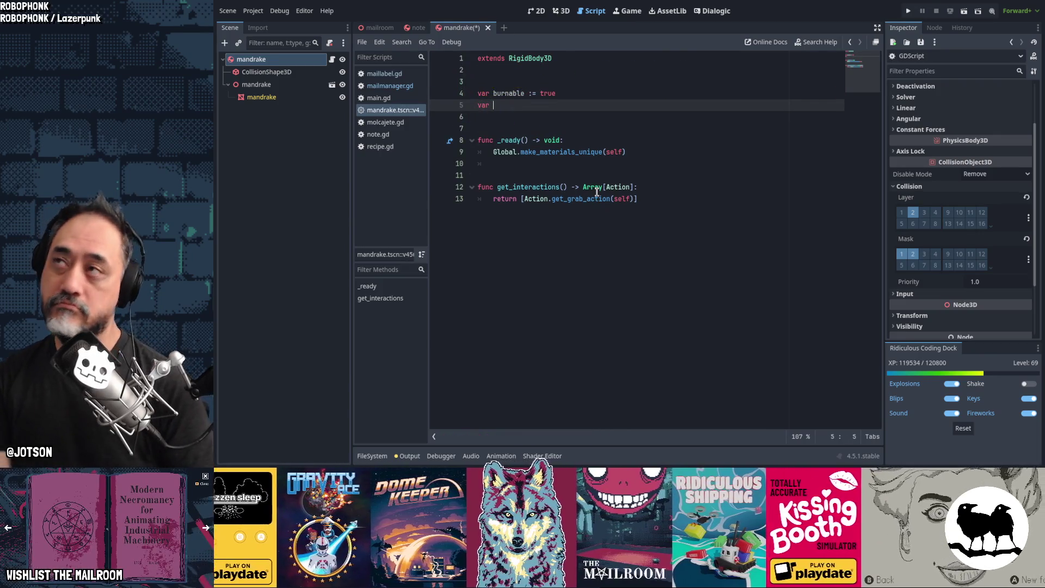
pyautogui.write('insertable := true')
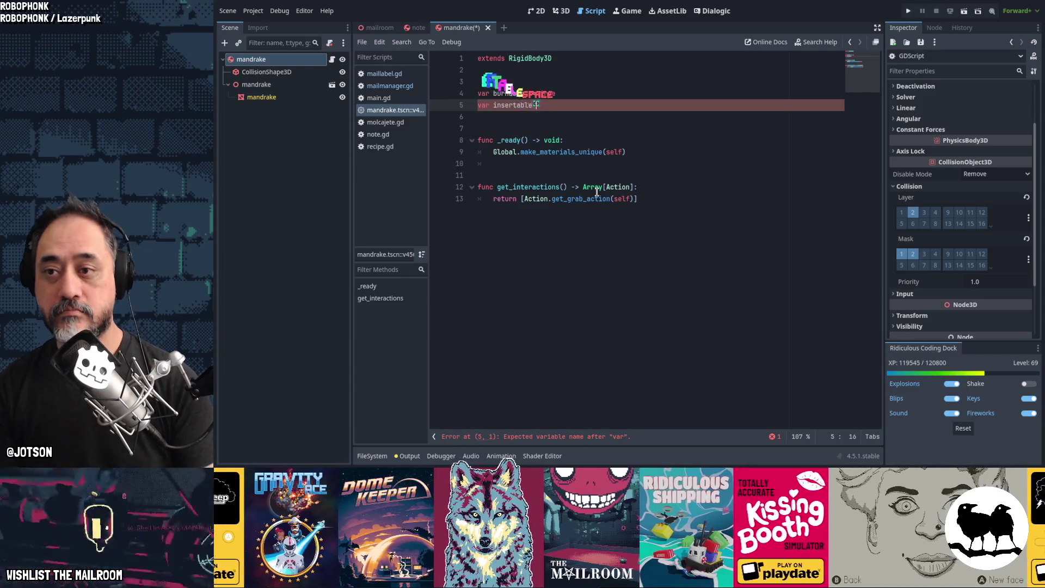
pyautogui.press('Return')
pyautogui.write('var grindable := true')
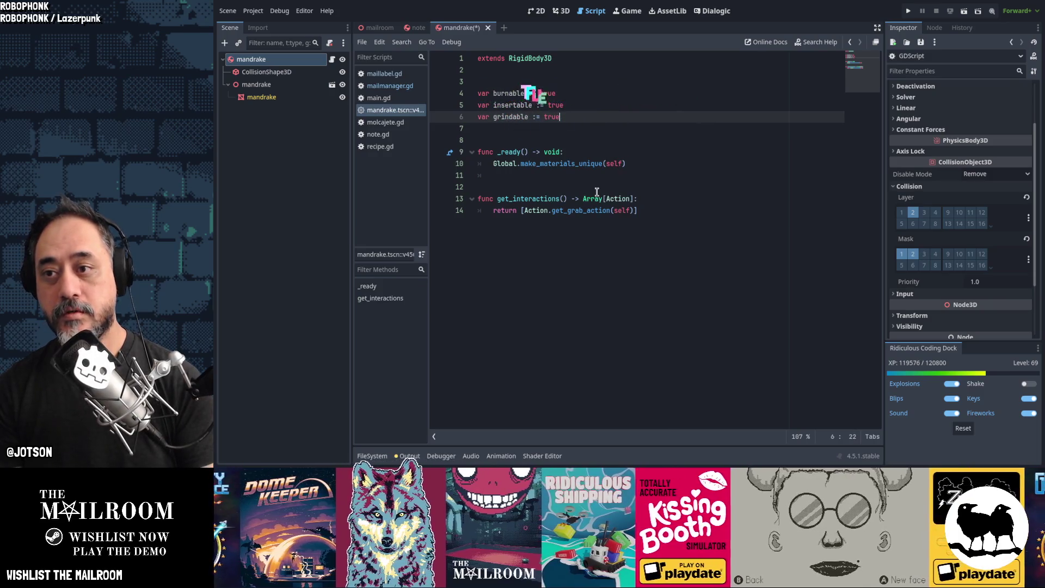
pyautogui.press('Return')
# Add an ingredient_name variable set to the Mandrake ingredient
pyautogui.write('var ingredient_ty')
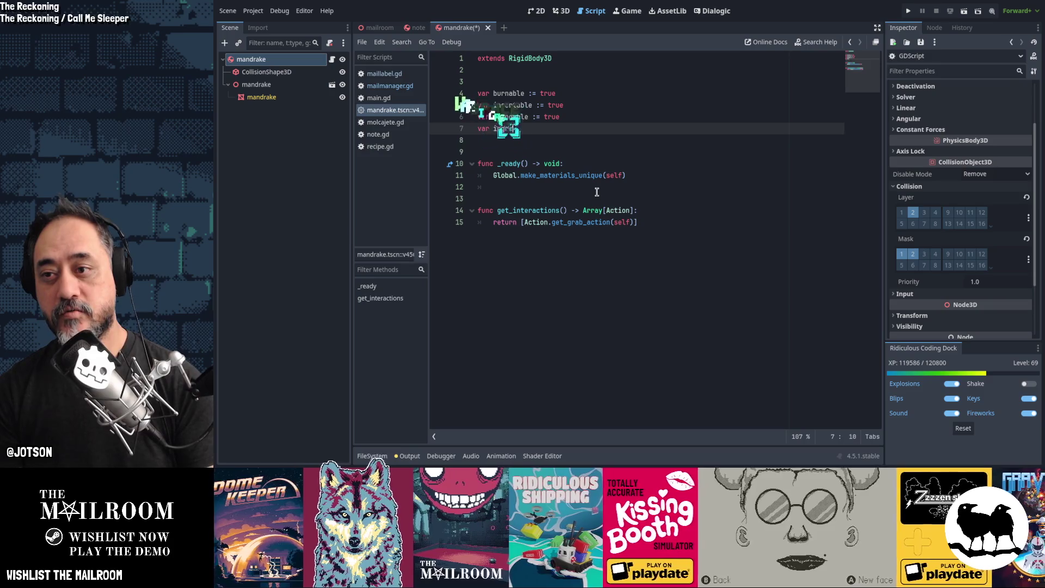
pyautogui.write('me = "Is')
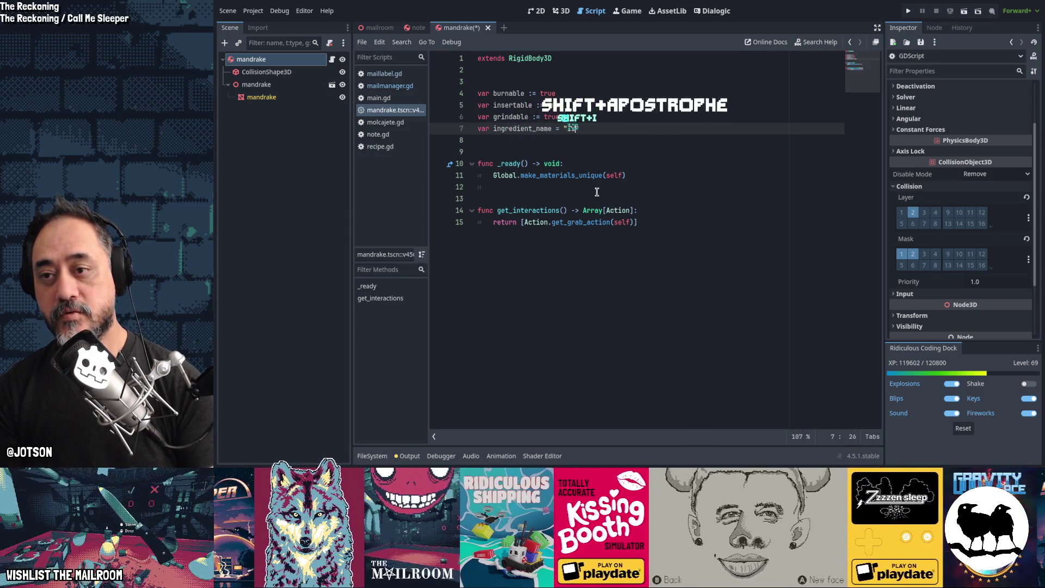
pyautogui.press('BackSpace')
pyautogui.write('gredient Man')
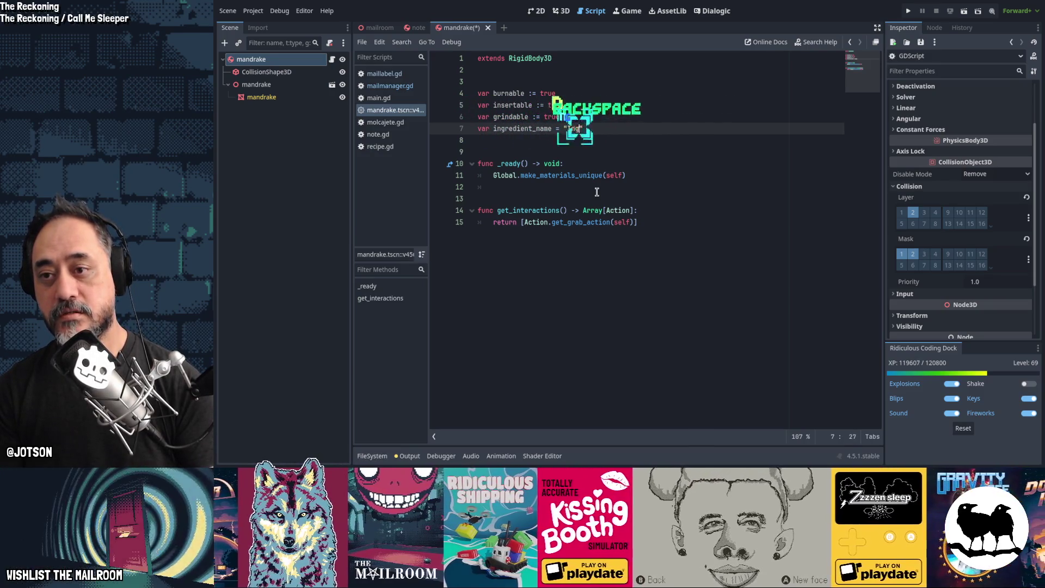
pyautogui.write('drake"')
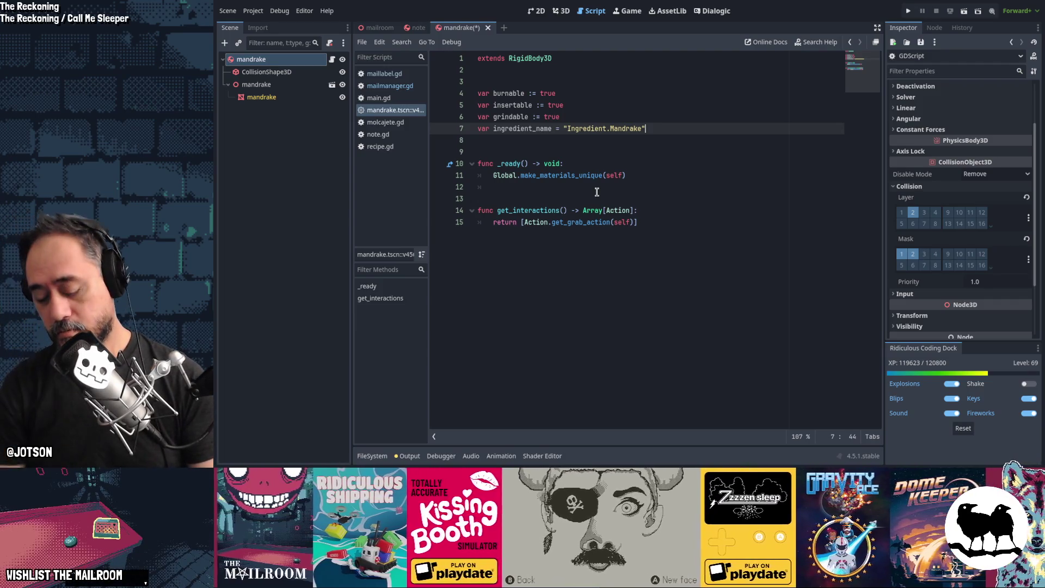
# Start a liquid_amount variable line, and briefly open then cancel a project-wide search
pyautogui.press('Return')
pyautogui.write('var liquid:')
pyautogui.write('_amount =')
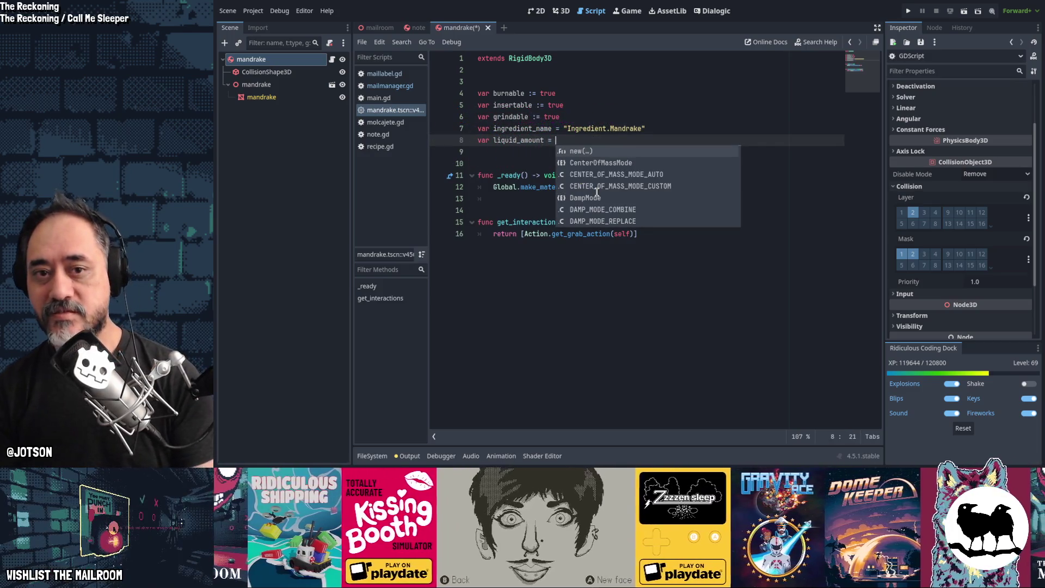
pyautogui.press('Escape')
pyautogui.hotkey('ctrl', 'Left')
pyautogui.hotkey('ctrl', 'Left')
pyautogui.hotkey('ctrl', 'Left')
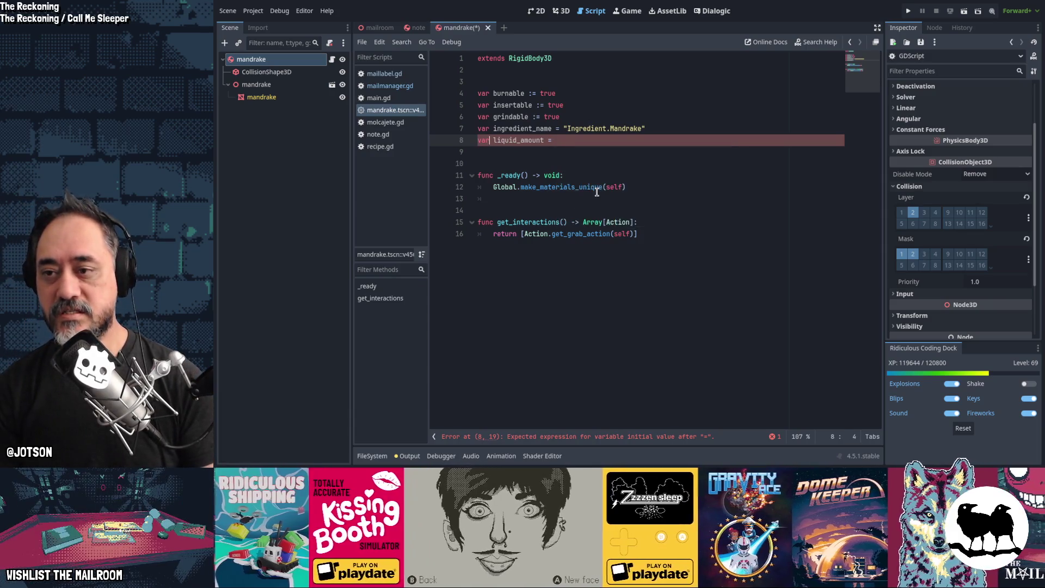
pyautogui.hotkey('ctrl', 'shift', 'f')
pyautogui.press('Escape')
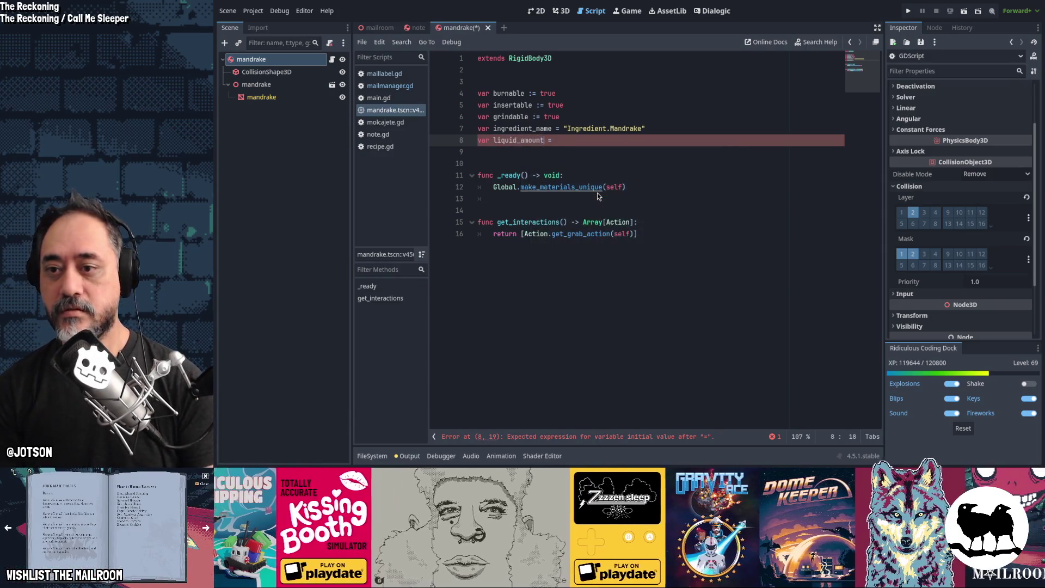
pyautogui.write('p')
pyautogui.press('BackSpace')
# Check frogpart.gd's variables, then set the mandrake's liquid_amount to 250 and save
pyautogui.hotkey('shift', 'alt', 'o')
pyautogui.write('frogpart')
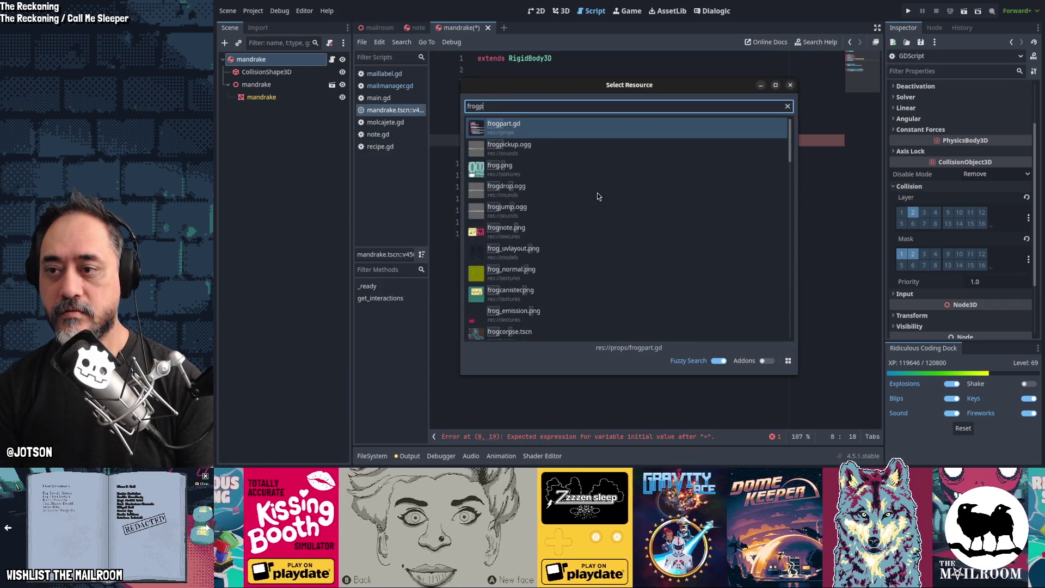
pyautogui.press('Return')
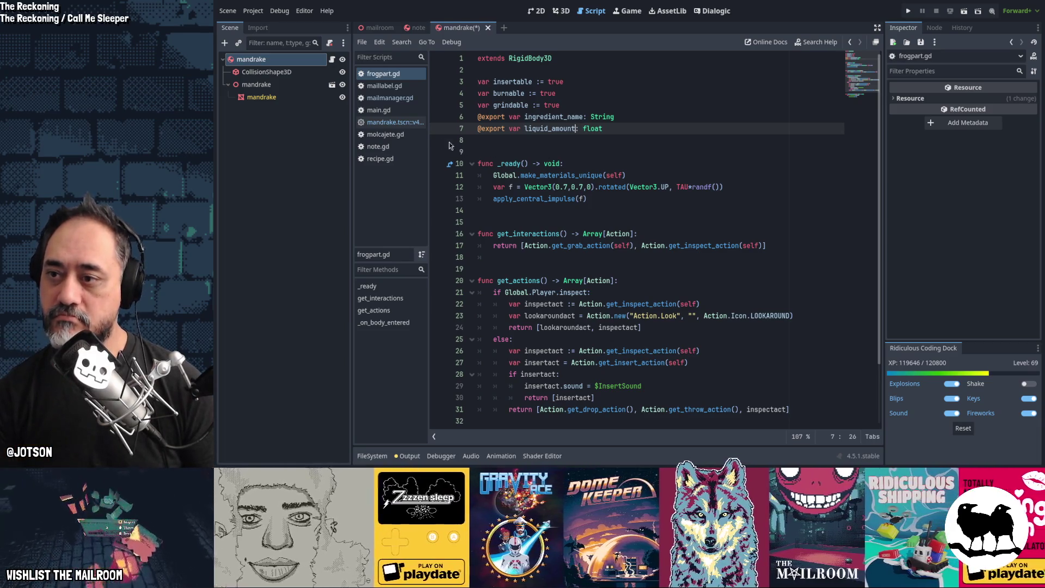
pyautogui.click(405, 123)
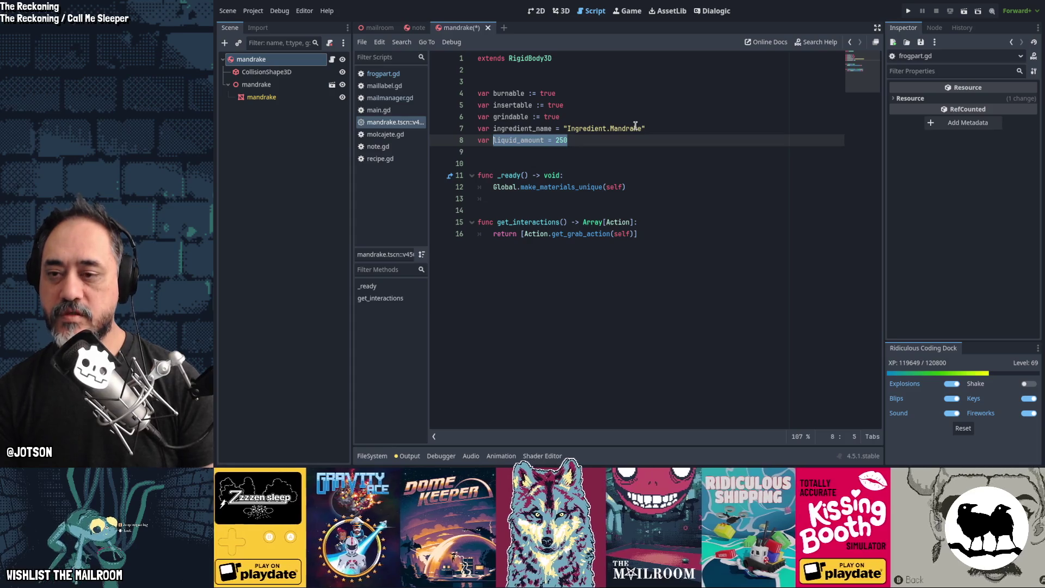
pyautogui.hotkey('ctrl', 'End')
pyautogui.press('Return')
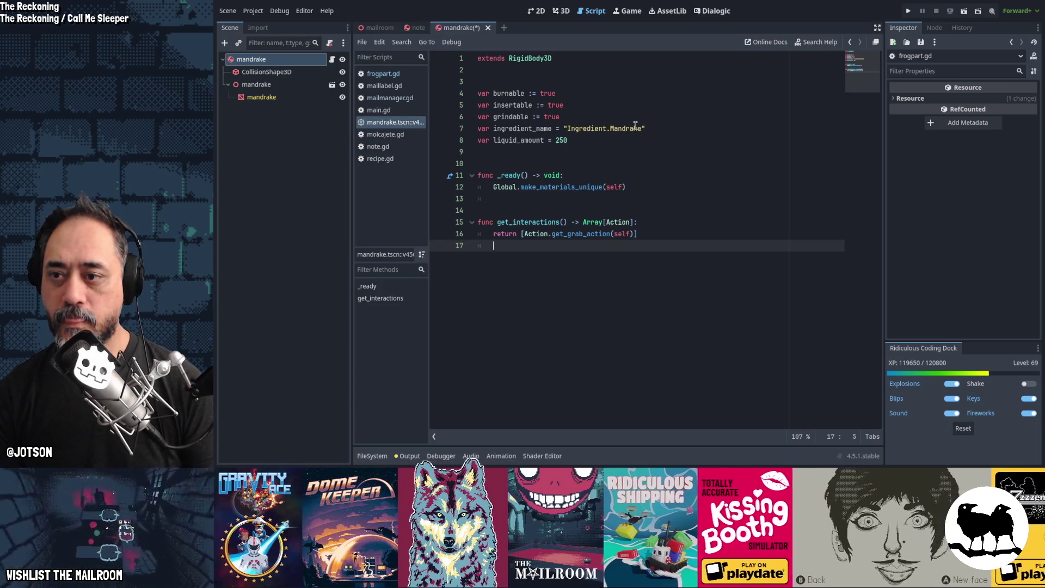
pyautogui.hotkey('ctrl', 's')
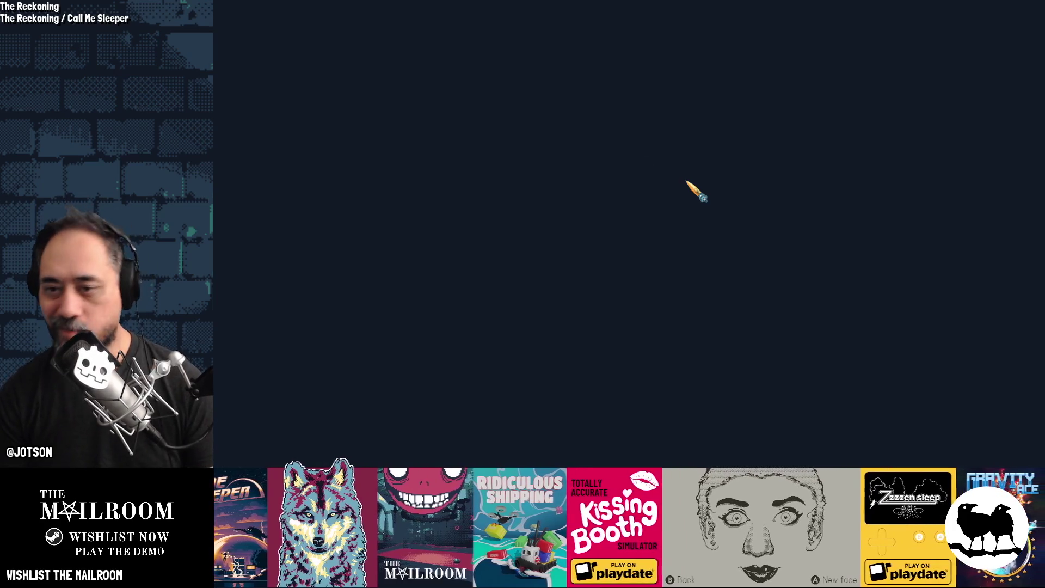
# Start the game and spawn a molcajete from the debug console
pyautogui.press('Return')
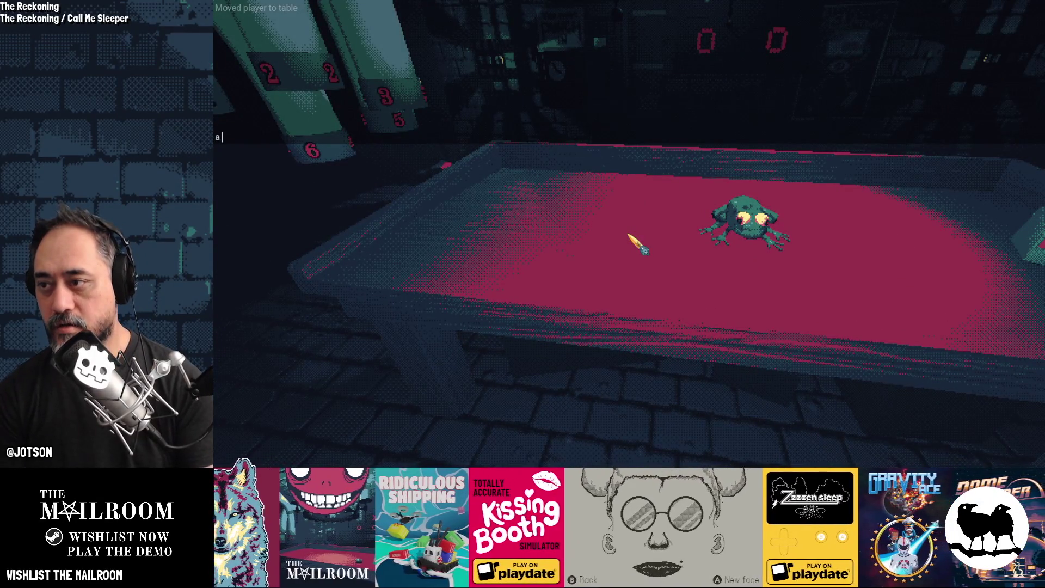
pyautogui.write('mor')
pyautogui.press('BackSpace')
pyautogui.press('BackSpace')
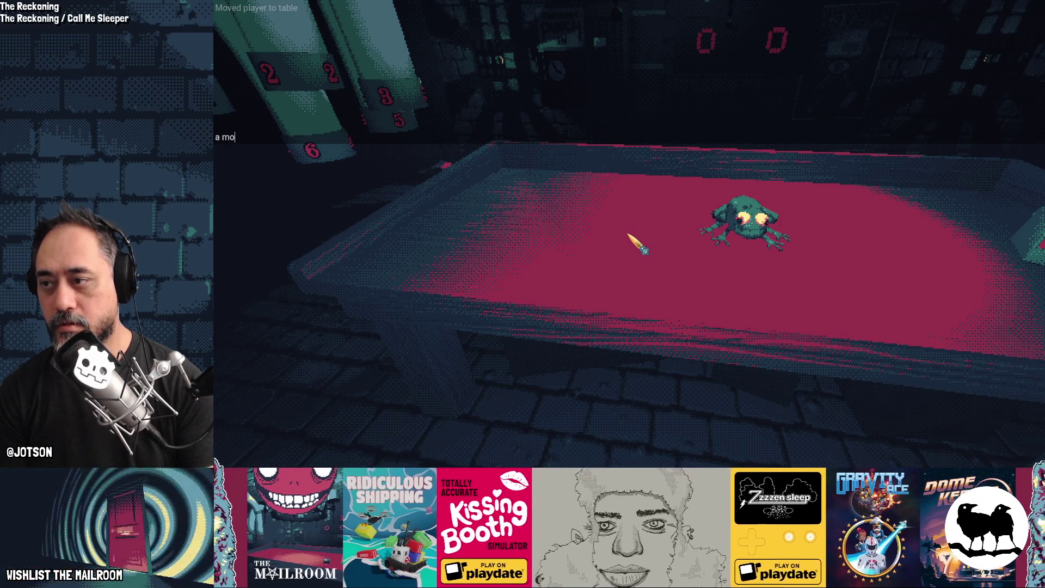
pyautogui.press('Return')
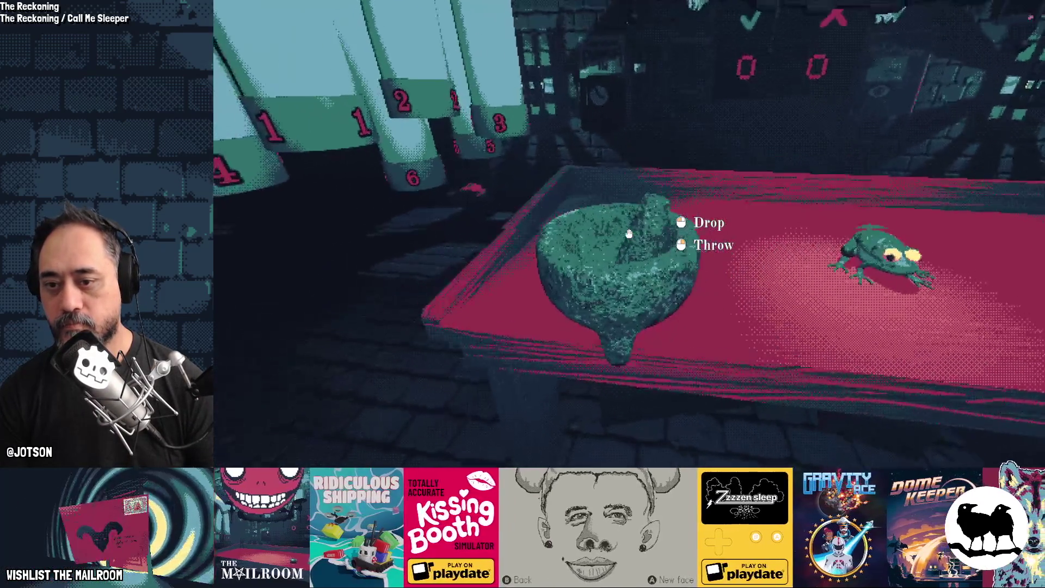
# Use the debug console again, pick up the mandrake from the table, then stop the game
pyautogui.press('`')
pyautogui.write('a mand')
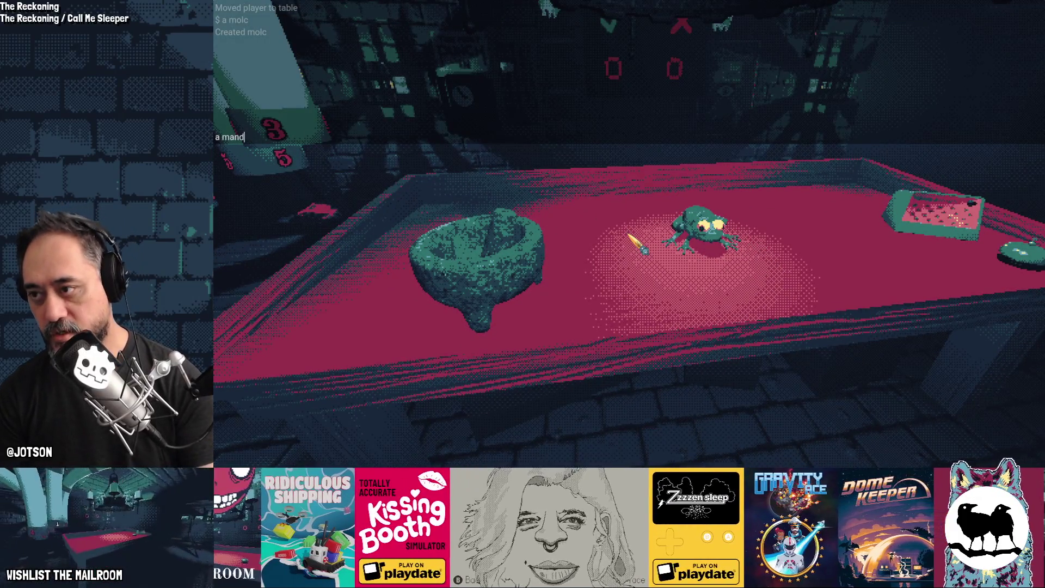
pyautogui.press('`')
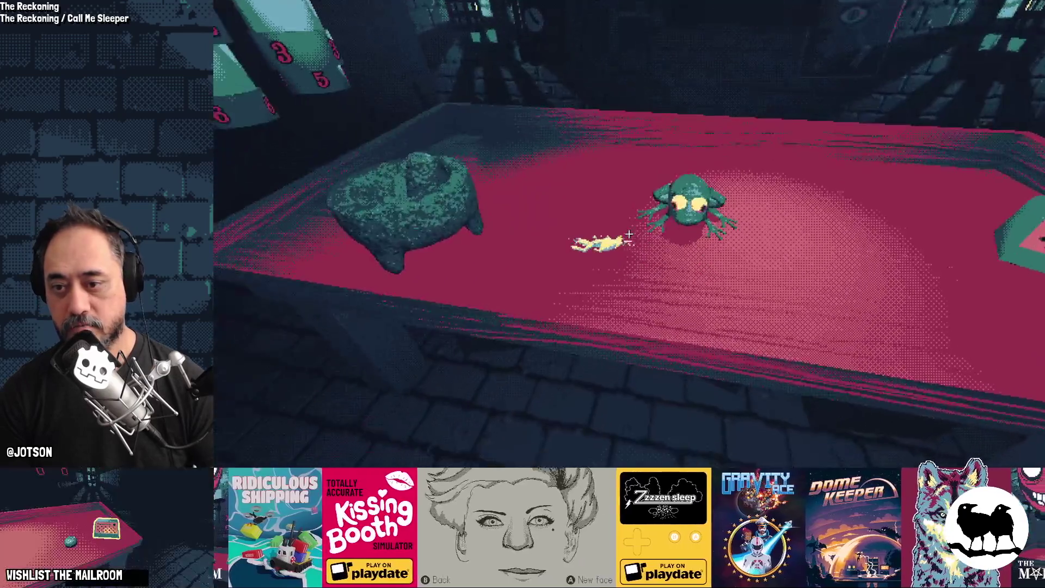
pyautogui.click(629, 234)
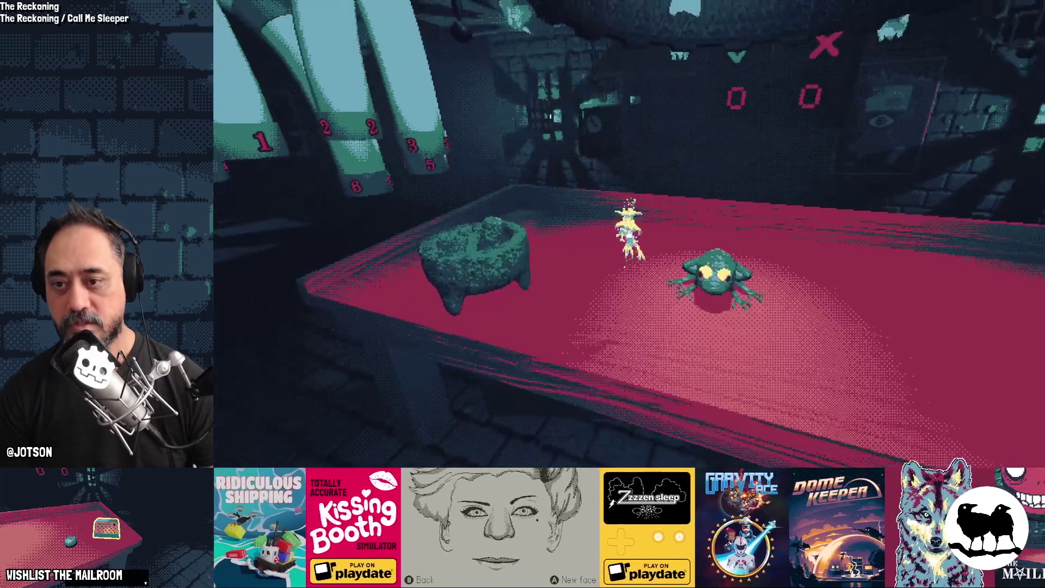
pyautogui.press('d')
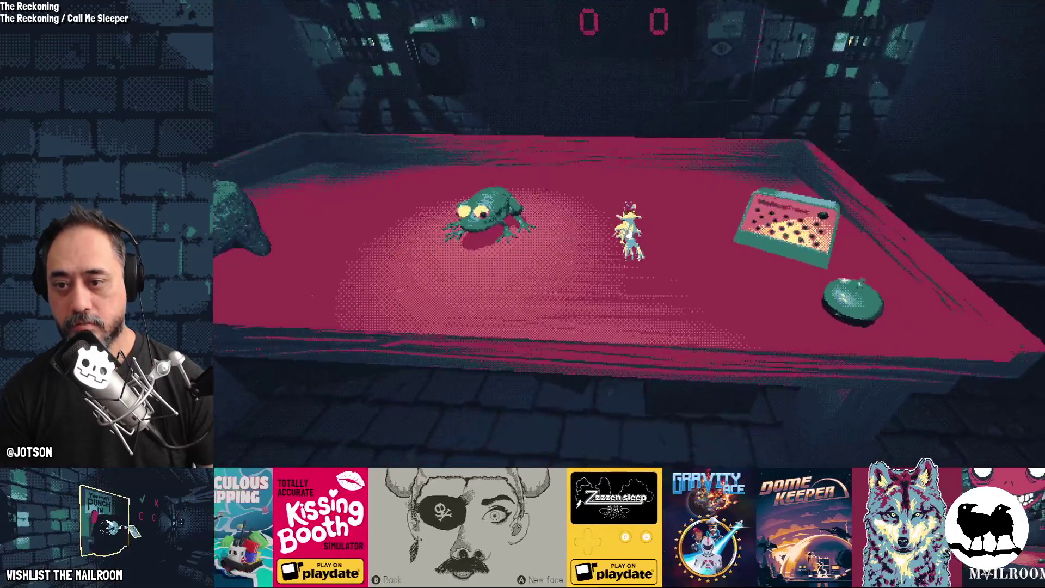
pyautogui.press('F8')
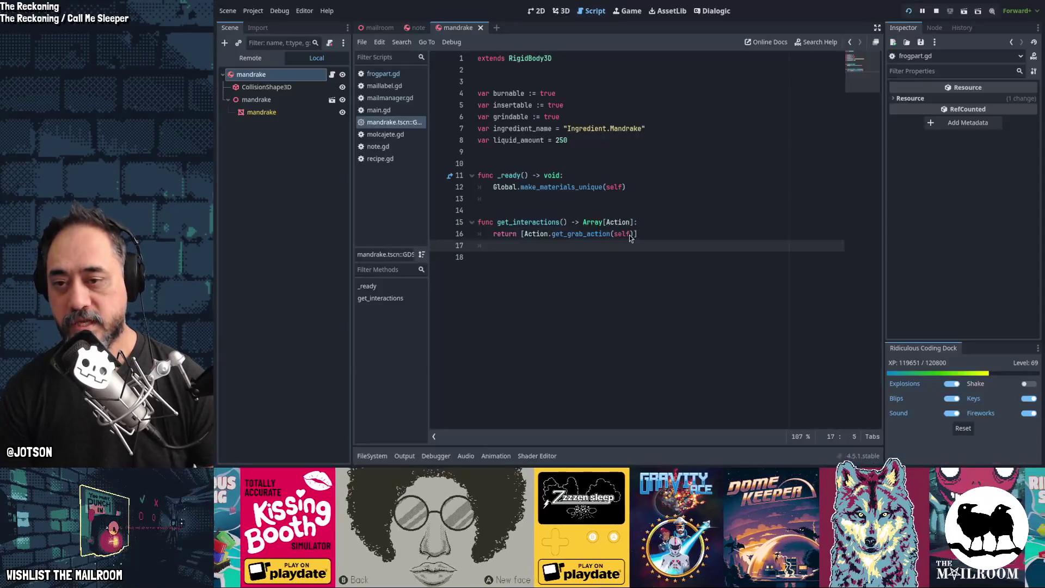
# Write a get_action() -> Array[Action] function returning Action.get_default_actions()
pyautogui.press('Return')
pyautogui.press('Return')
pyautogui.press('BackSpace')
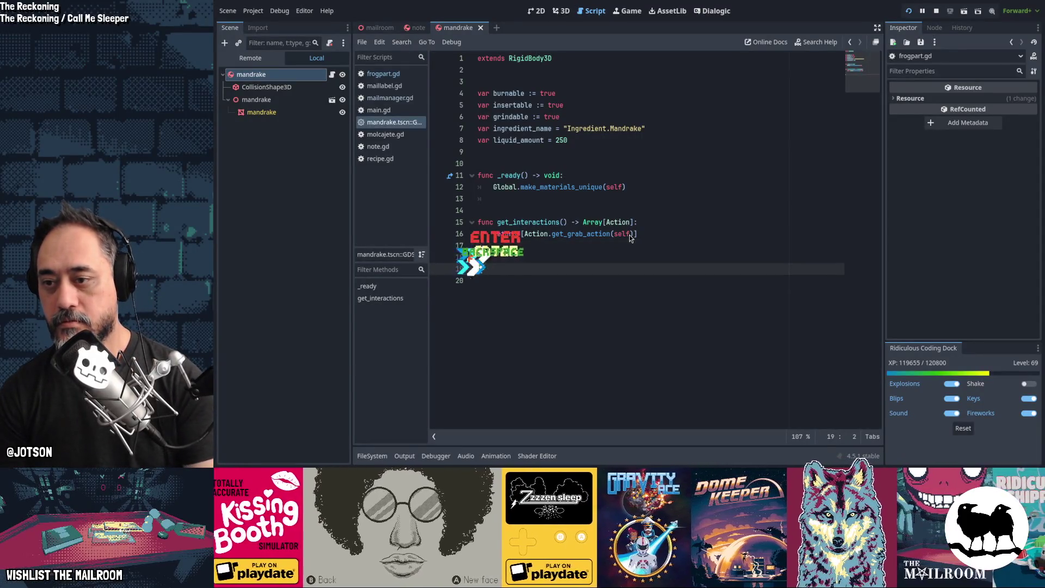
pyautogui.write('tions() -> A')
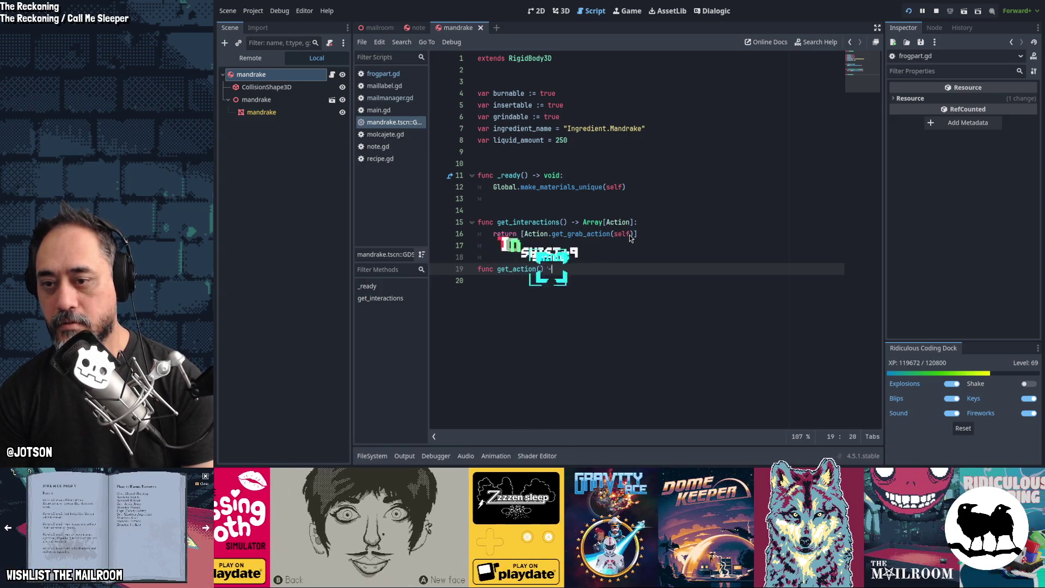
pyautogui.write('rray')
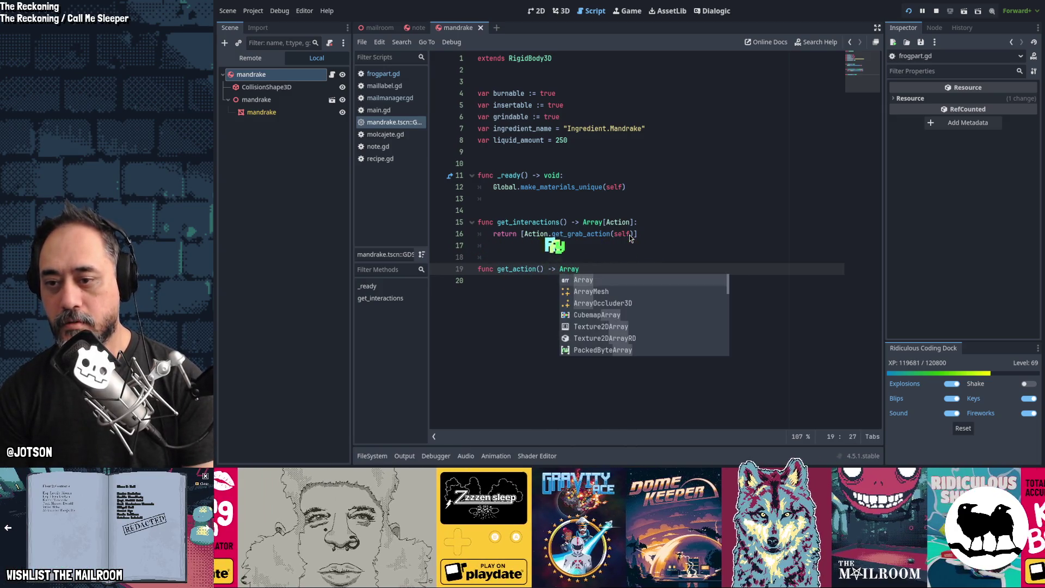
pyautogui.write('[Action]:')
pyautogui.press('Return')
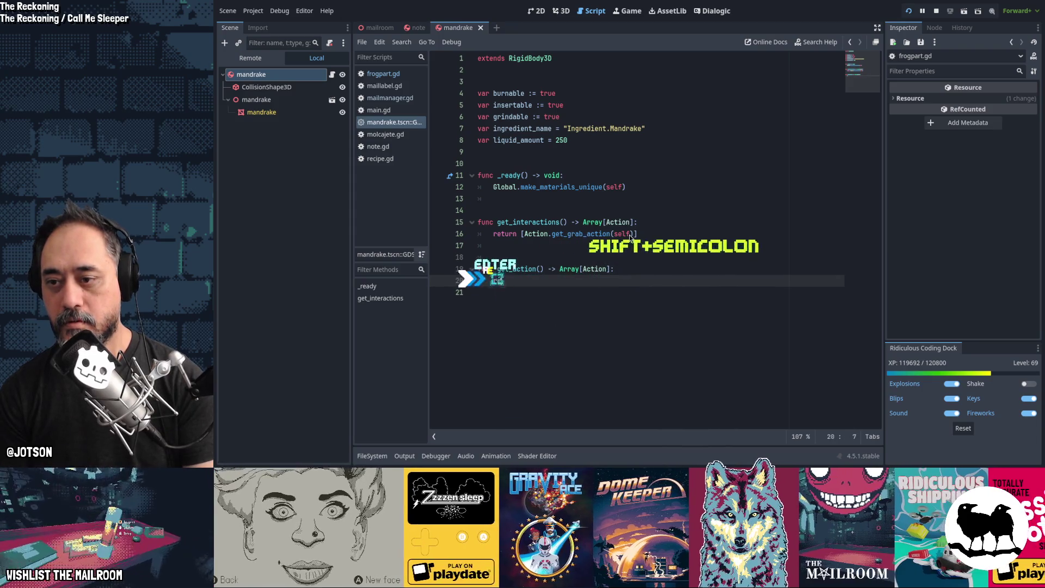
pyautogui.write('return [')
pyautogui.write('Action.')
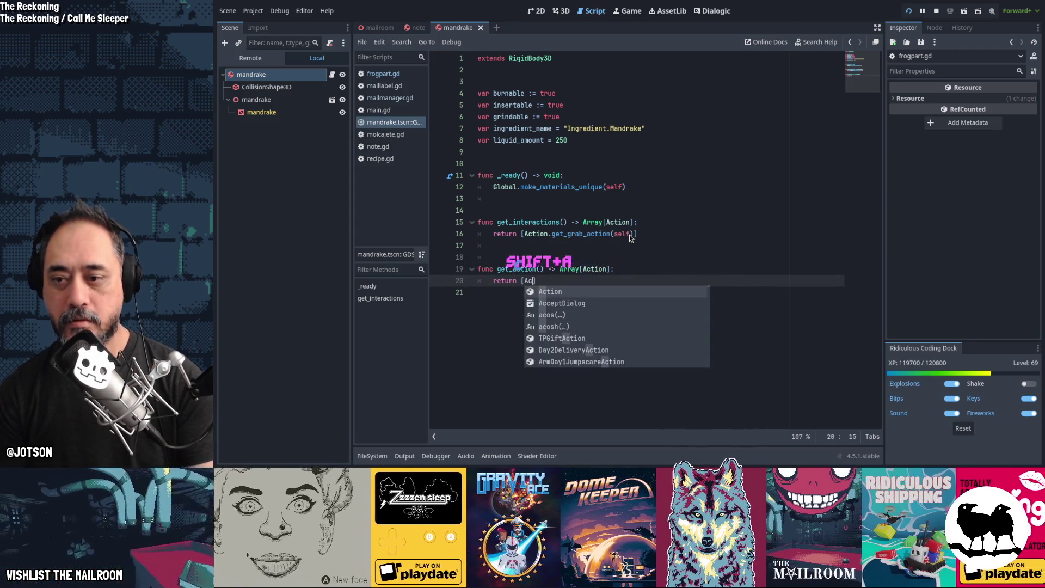
pyautogui.press('BackSpace')
pyautogui.press('BackSpace')
pyautogui.press('BackSpace')
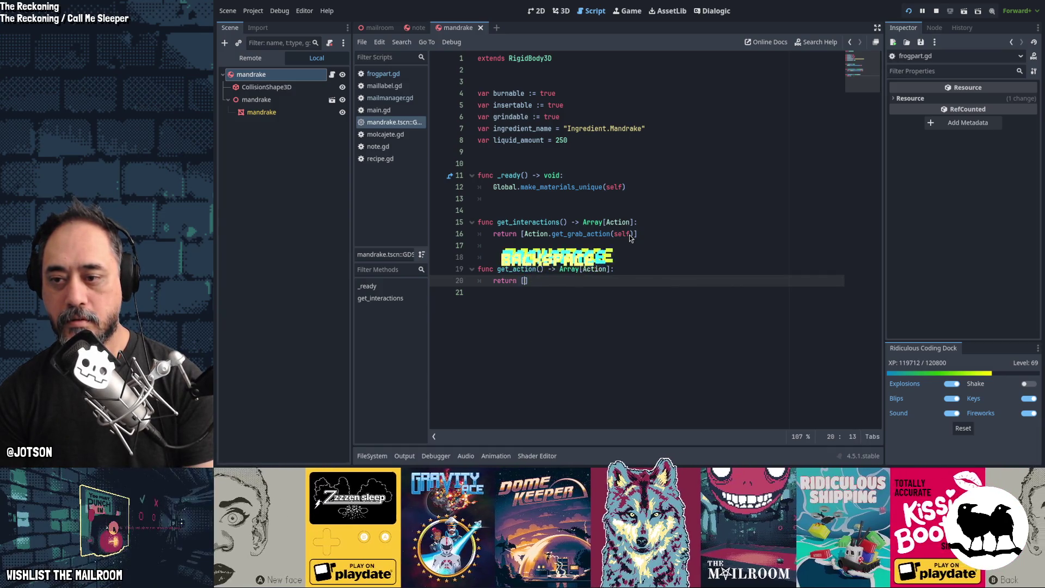
pyautogui.write('Action.get_default_actions(')
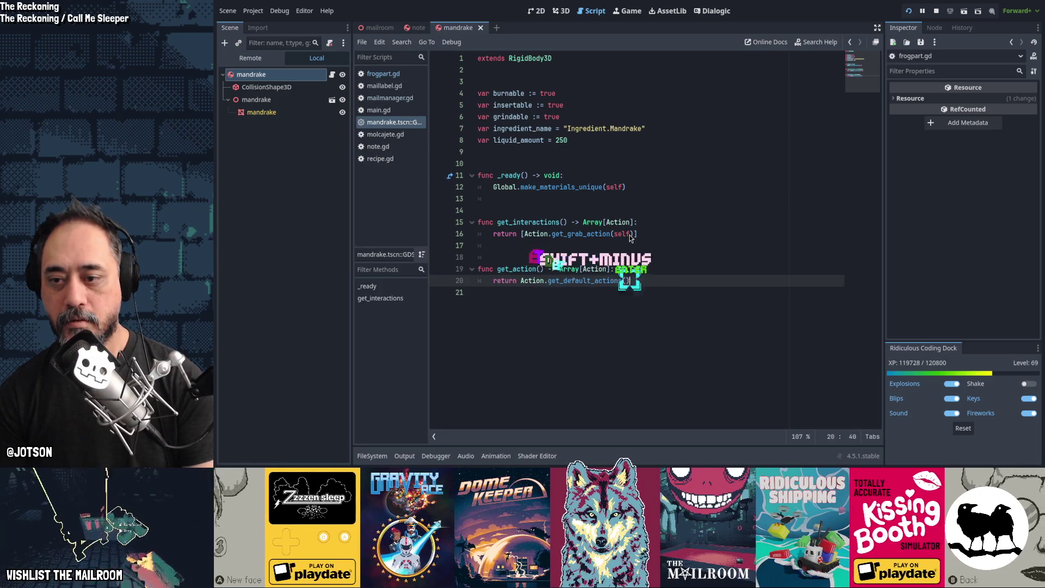
pyautogui.press('Return')
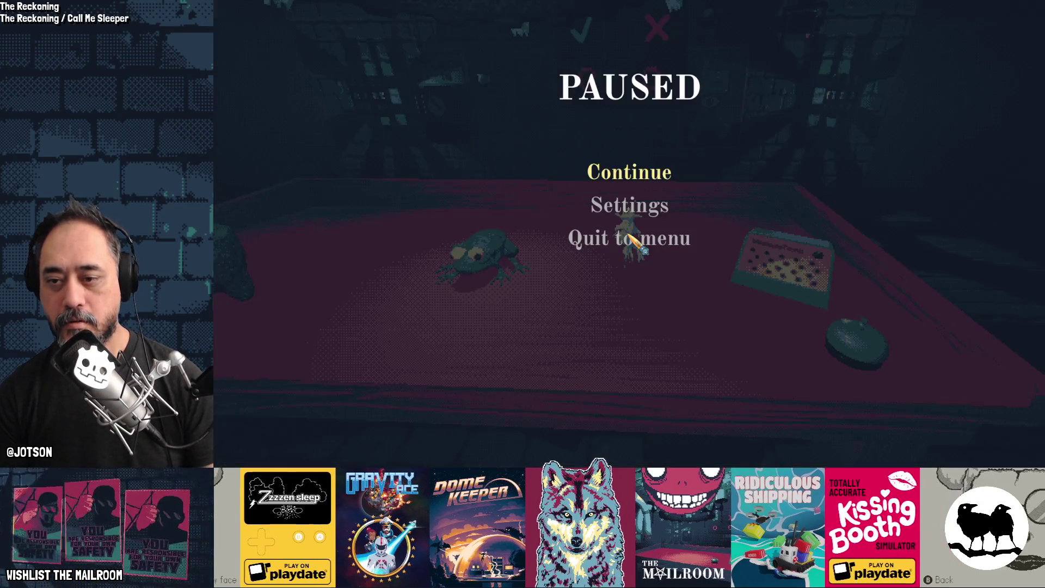
# Close the running game and inspect get_default_actions' definition in action.gd
pyautogui.press('Escape')
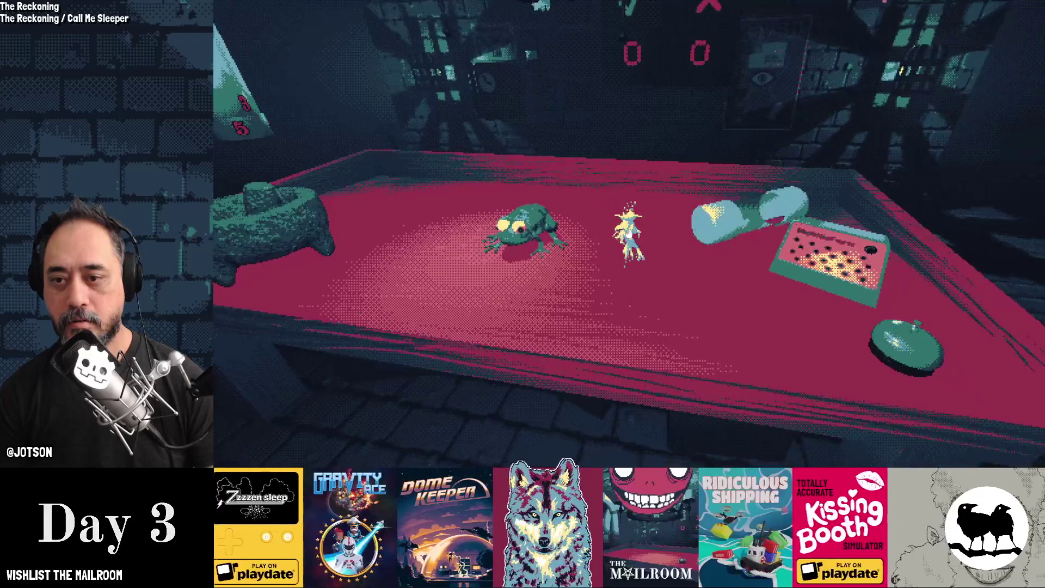
pyautogui.press('F8')
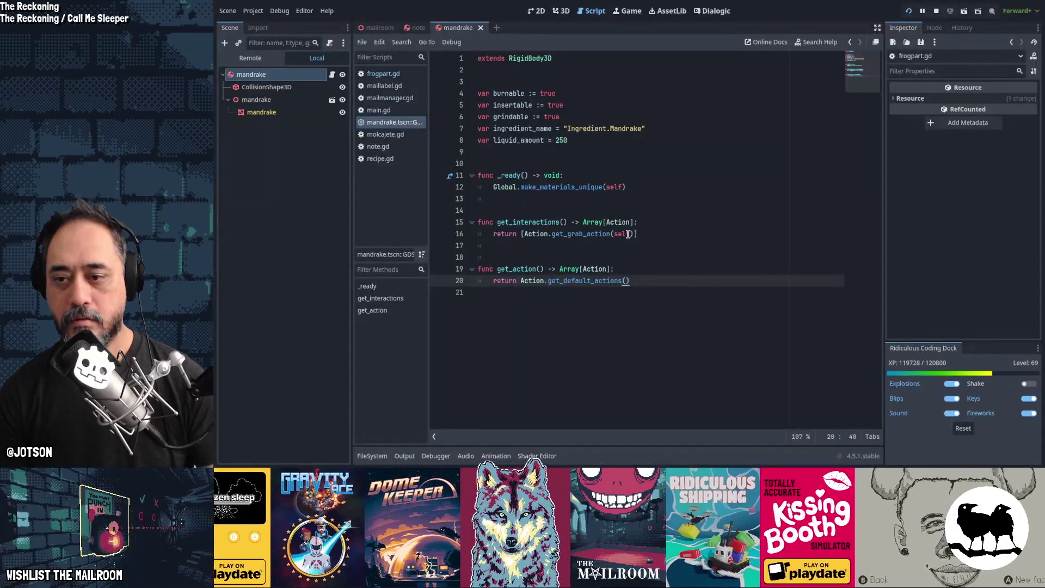
pyautogui.hotkey('shift', 'Home')
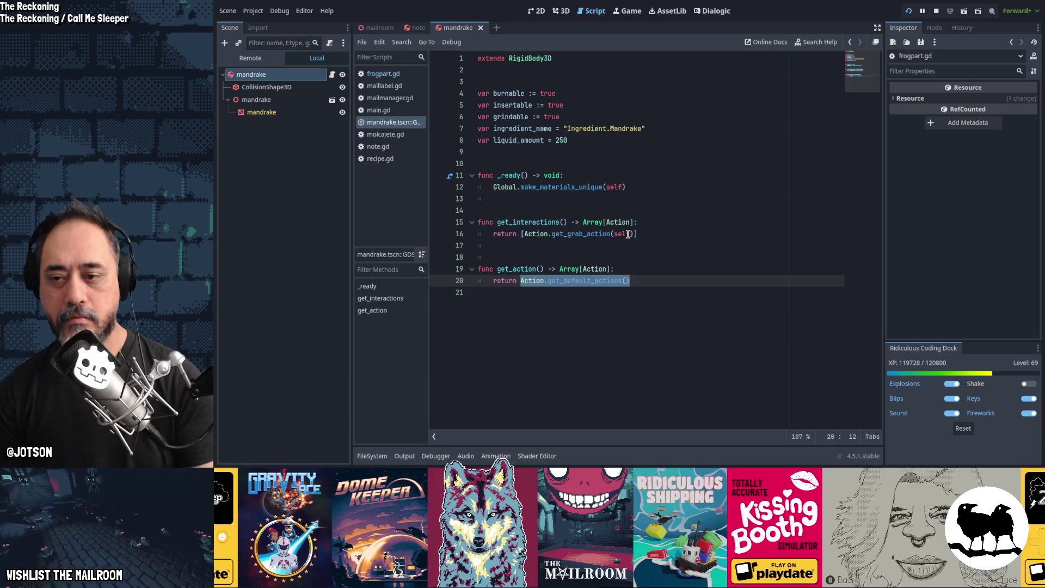
pyautogui.click(583, 283)
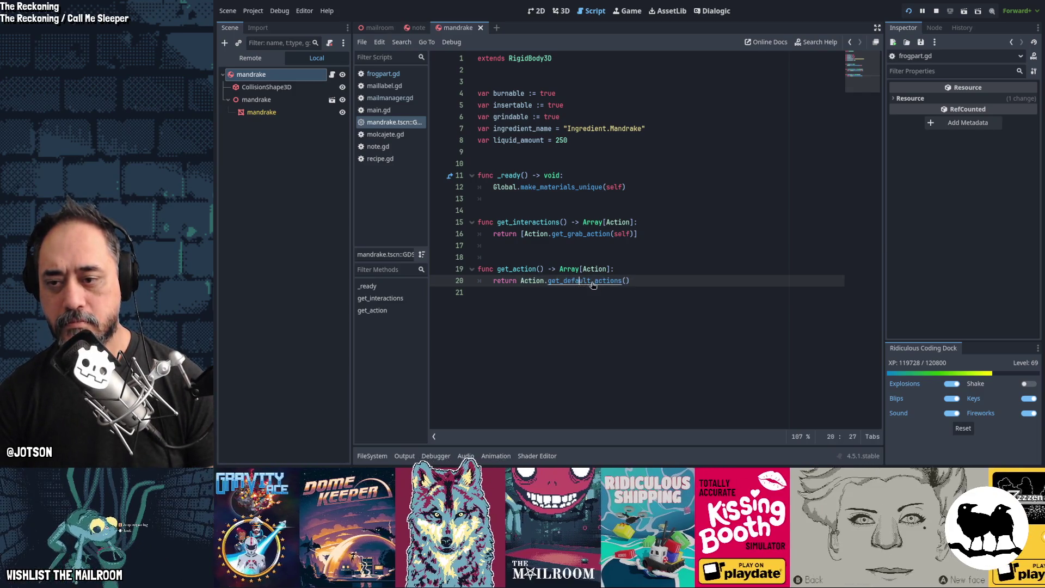
pyautogui.keyDown('ctrl'); pyautogui.click(593, 282); pyautogui.keyUp('ctrl')
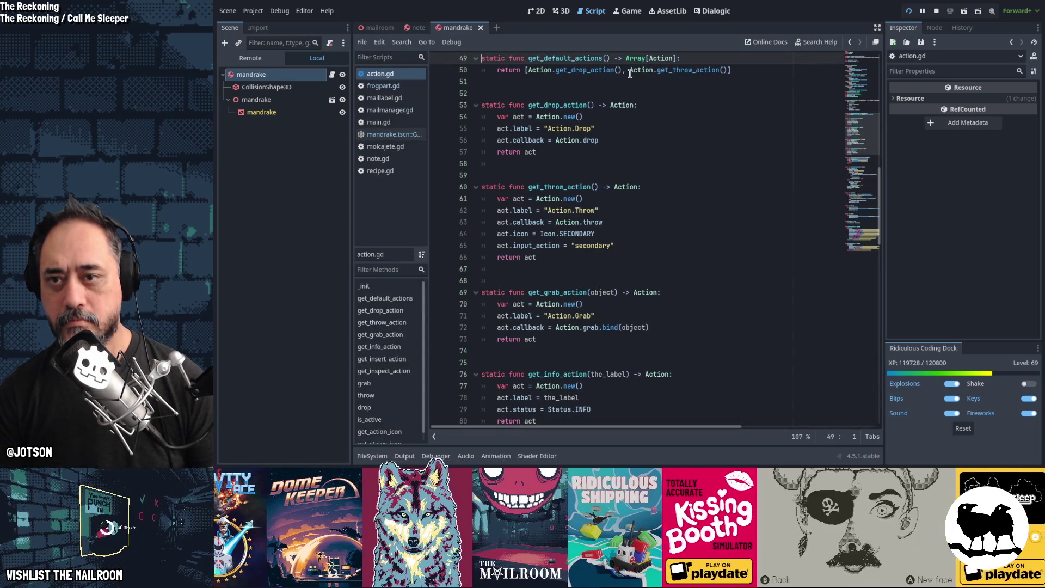
pyautogui.hotkey('ctrl', 'Home')
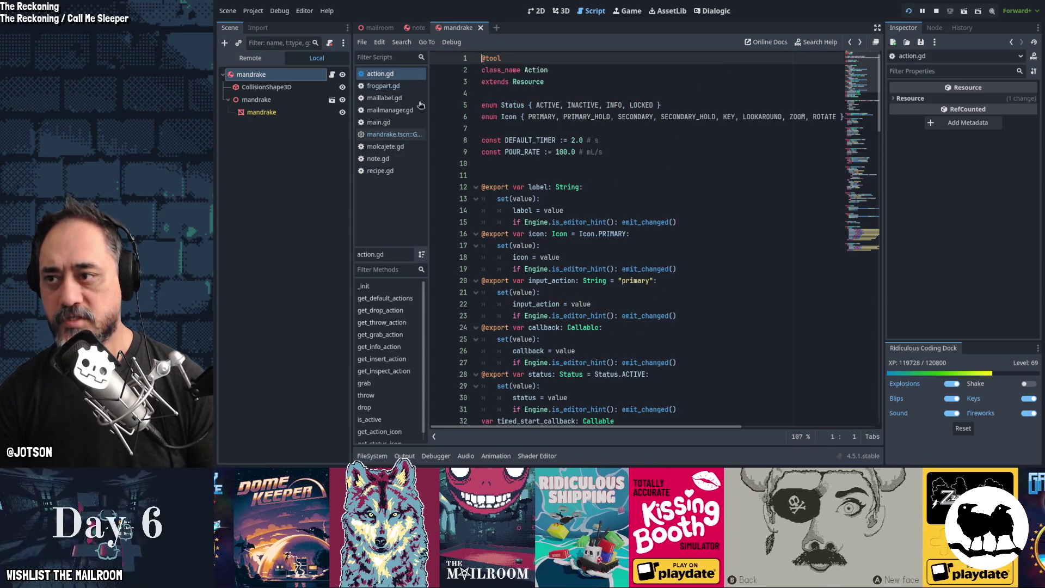
# Return to the mandrake script and launch the game to test it
pyautogui.click(394, 134)
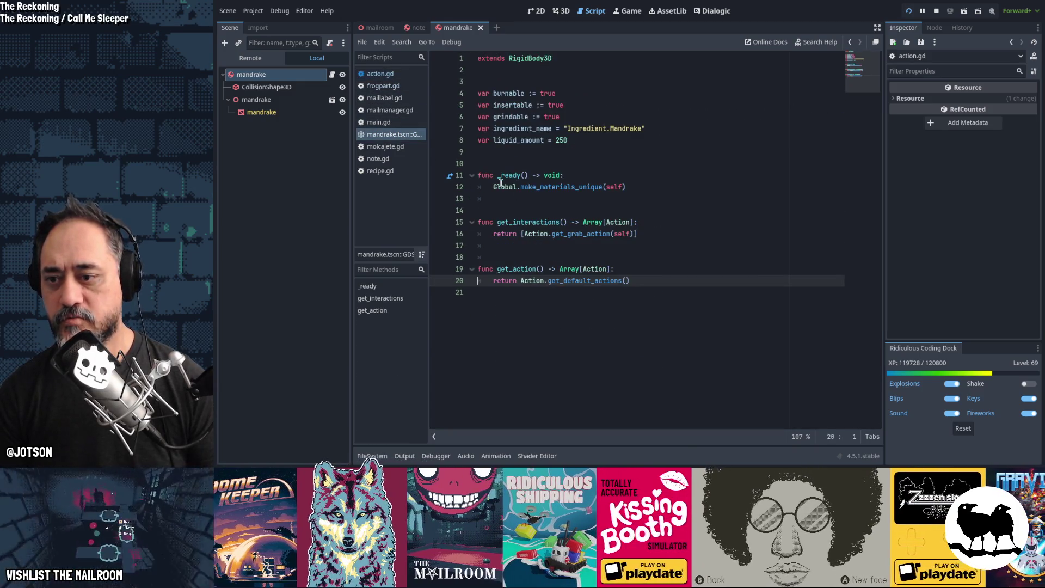
pyautogui.click(538, 266)
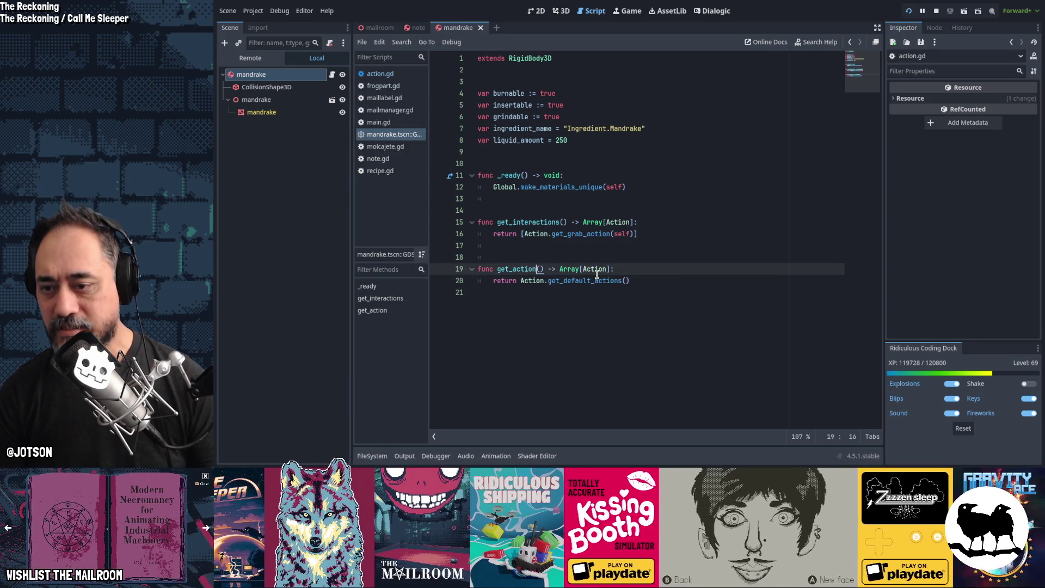
pyautogui.write('s')
pyautogui.hotkey('alt', 'Tab')
pyautogui.press('Escape')
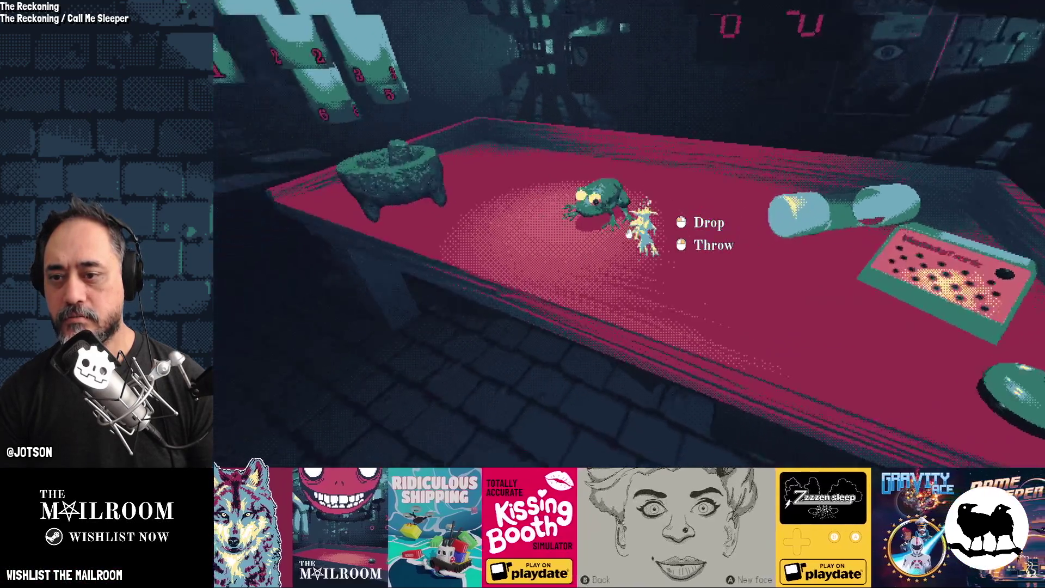
# Drop the held mandrake onto the frog, pick it back up, and drop it on the table
pyautogui.click(629, 233)
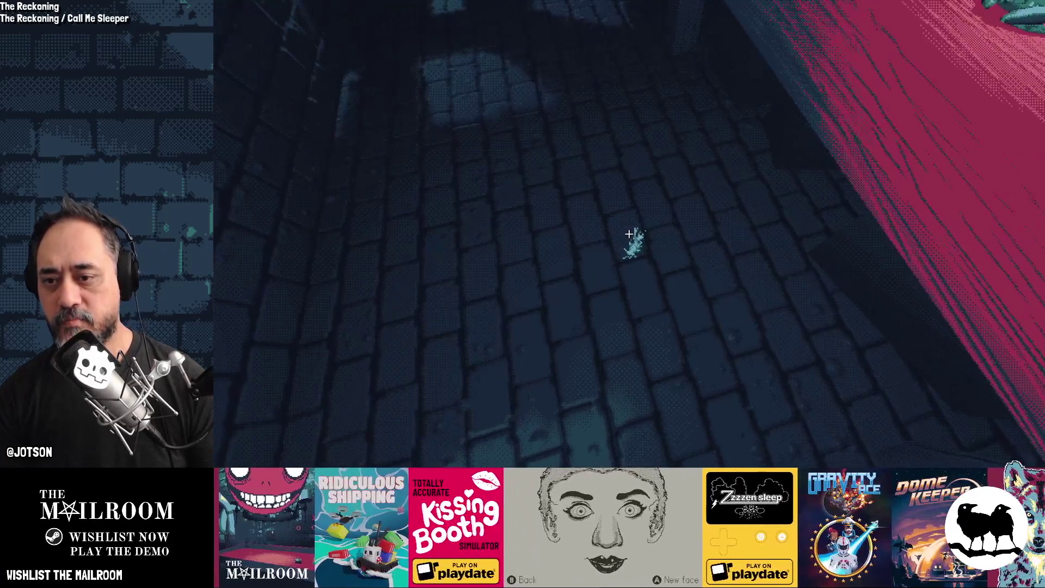
pyautogui.click(629, 233)
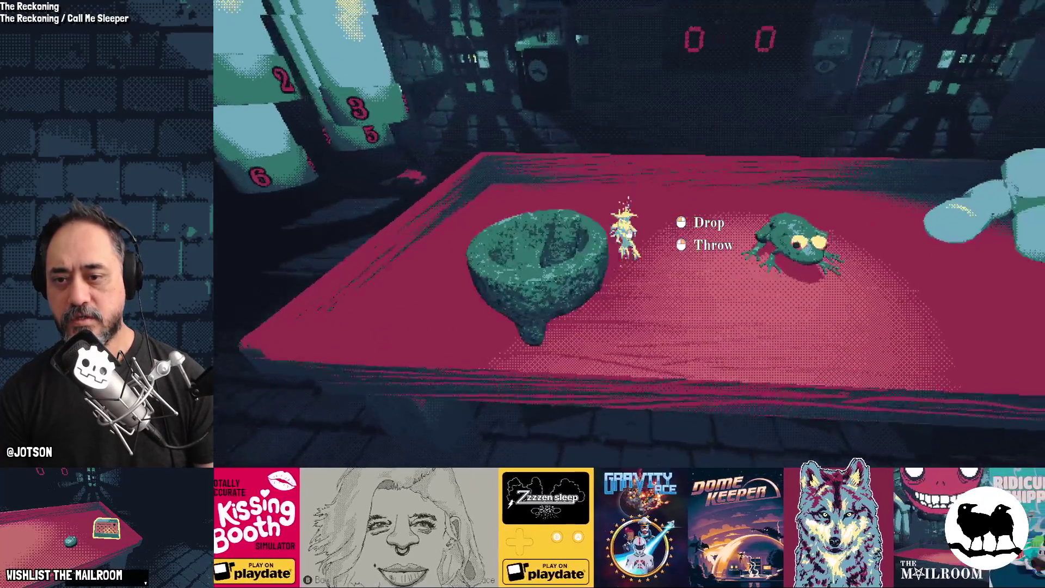
pyautogui.click(628, 234)
pyautogui.hotkey('alt', 'Tab')
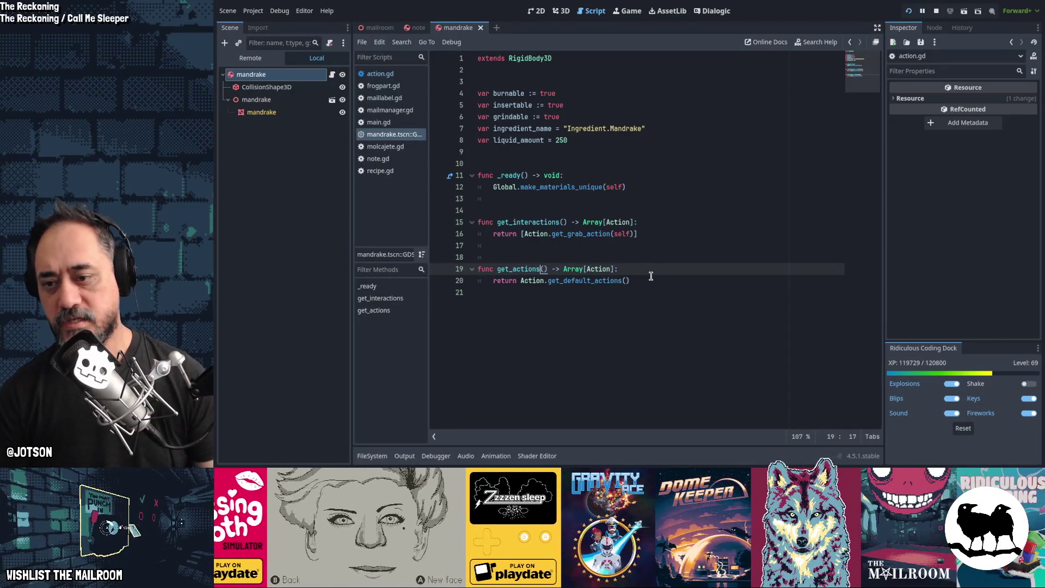
pyautogui.click(650, 276)
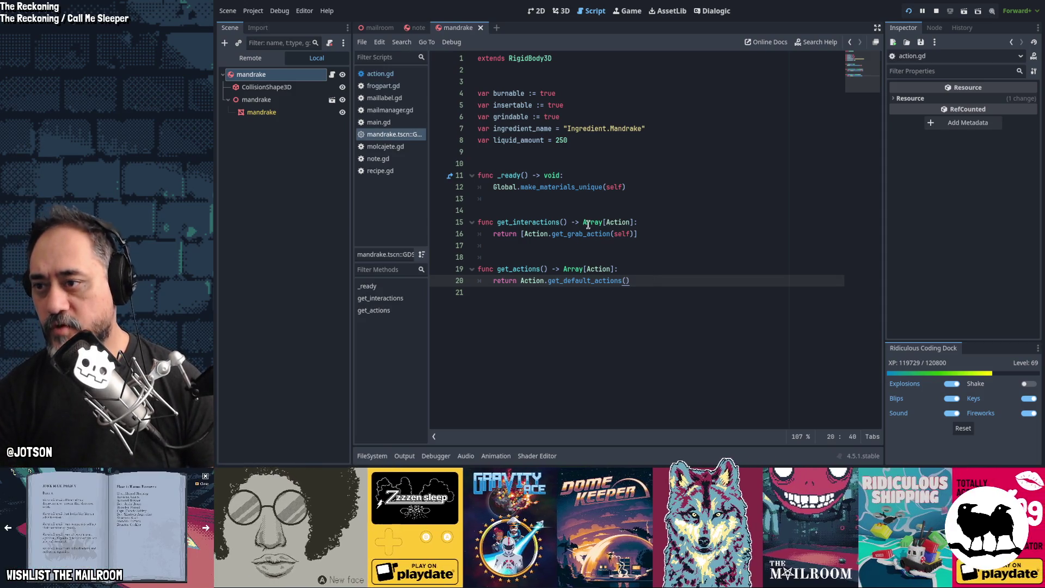
pyautogui.click(383, 86)
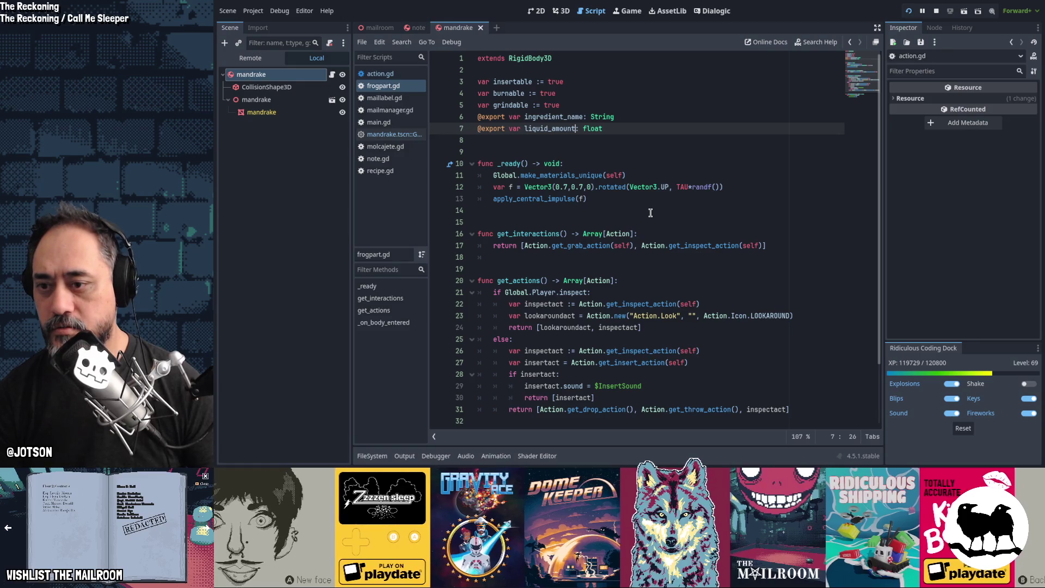
pyautogui.scroll(-2, 650, 212)
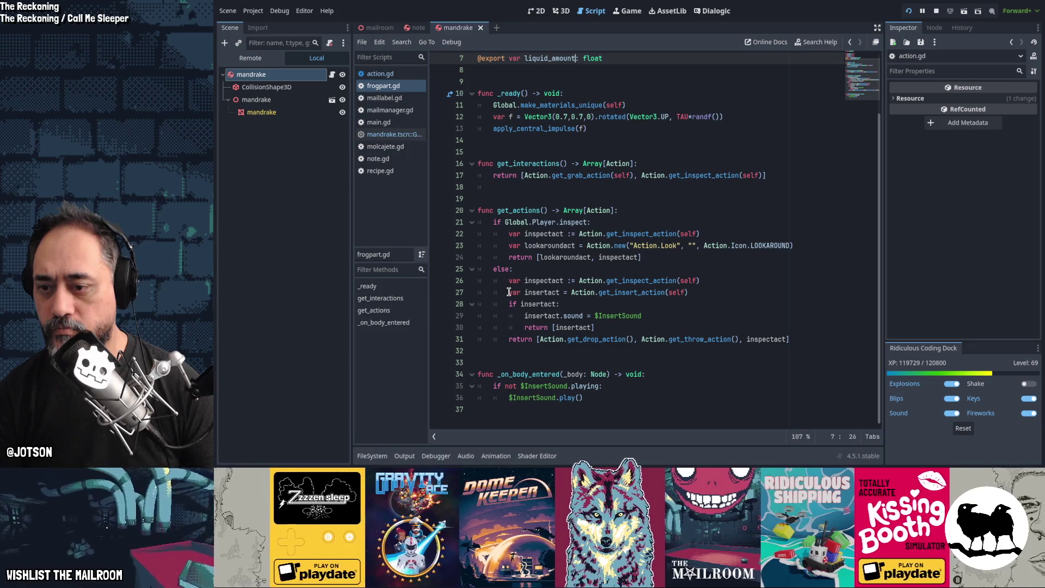
pyautogui.moveTo(509, 292); pyautogui.dragTo(610, 327)
pyautogui.hotkey('ctrl', 'c')
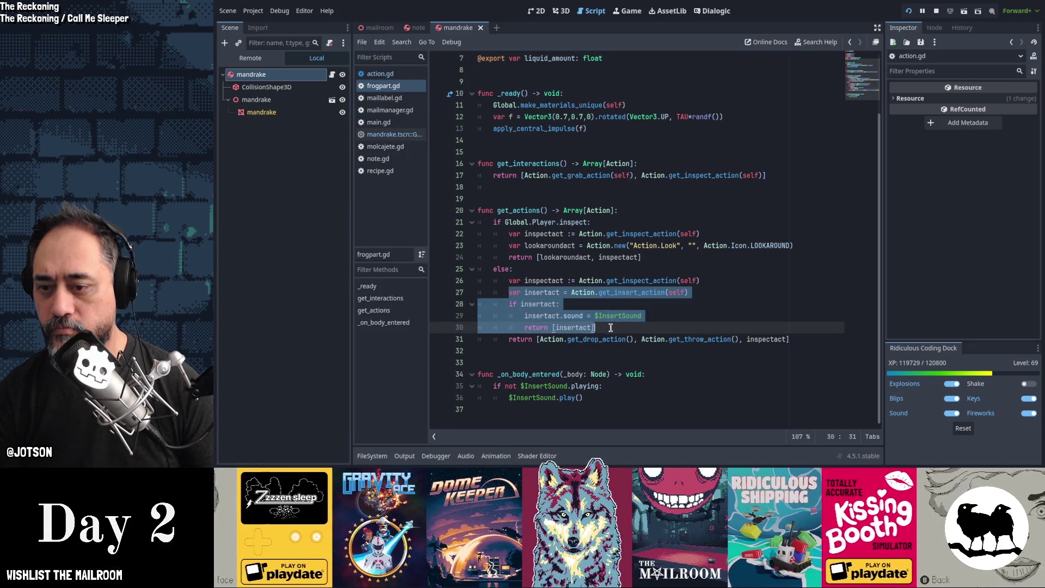
pyautogui.click(392, 134)
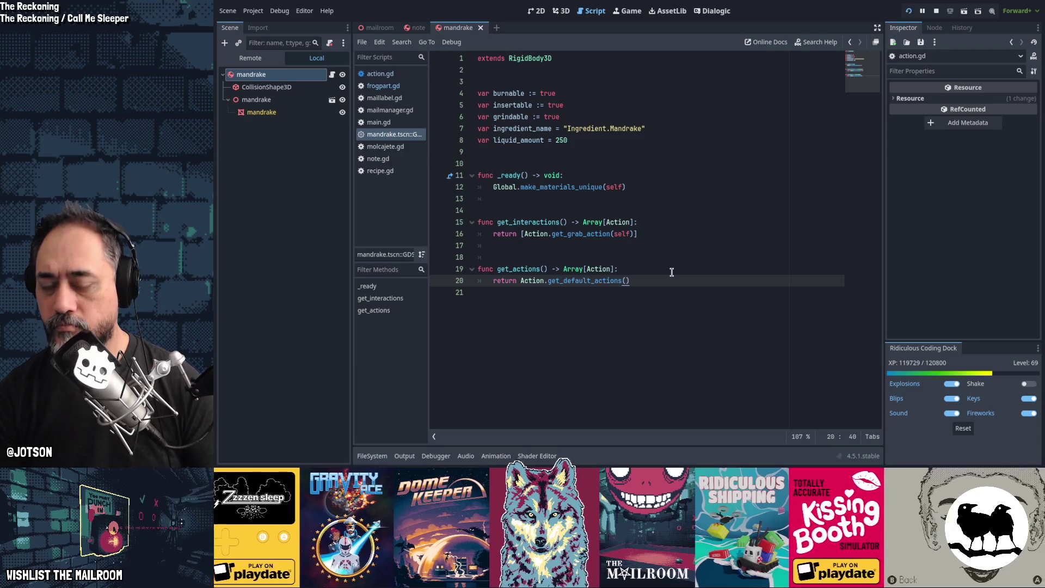
pyautogui.click(672, 272)
# Paste the insert-action lines into get_actions and comment out the insertact.sound line
pyautogui.press('Return')
pyautogui.hotkey('ctrl', 'v')
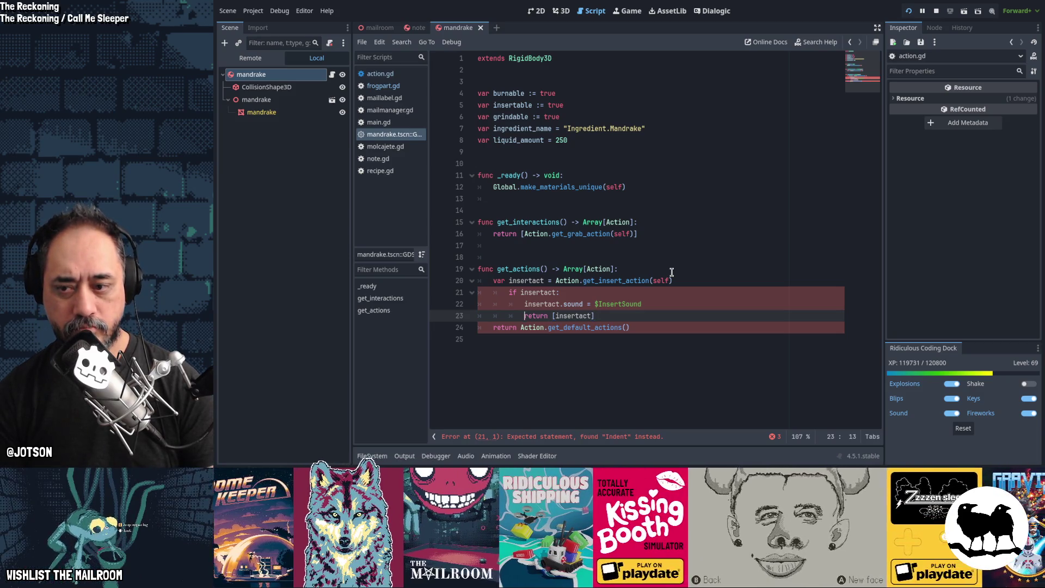
pyautogui.press('Up')
pyautogui.press('Up')
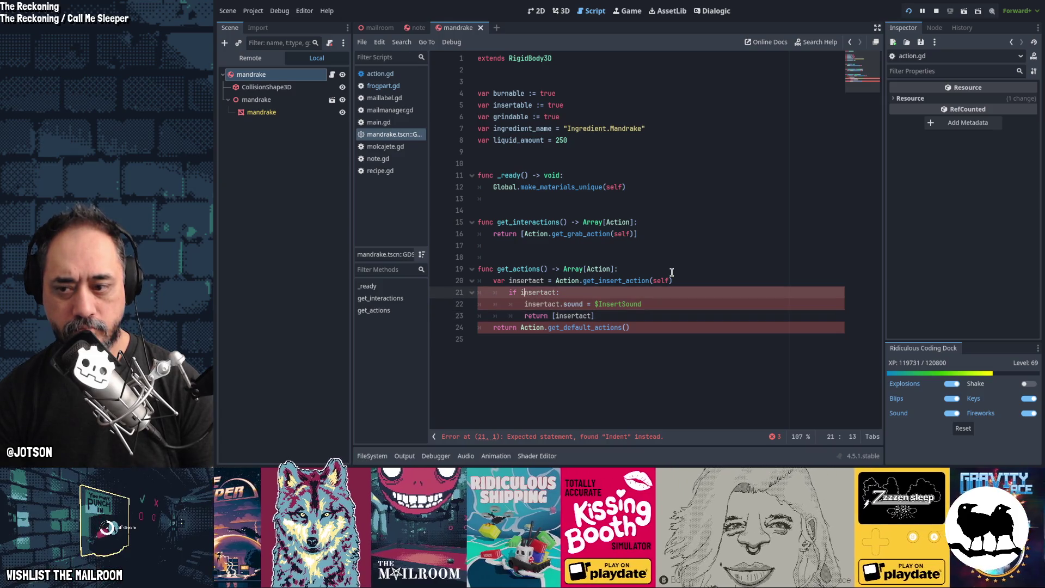
pyautogui.press('Down')
pyautogui.hotkey('ctrl', 'k')
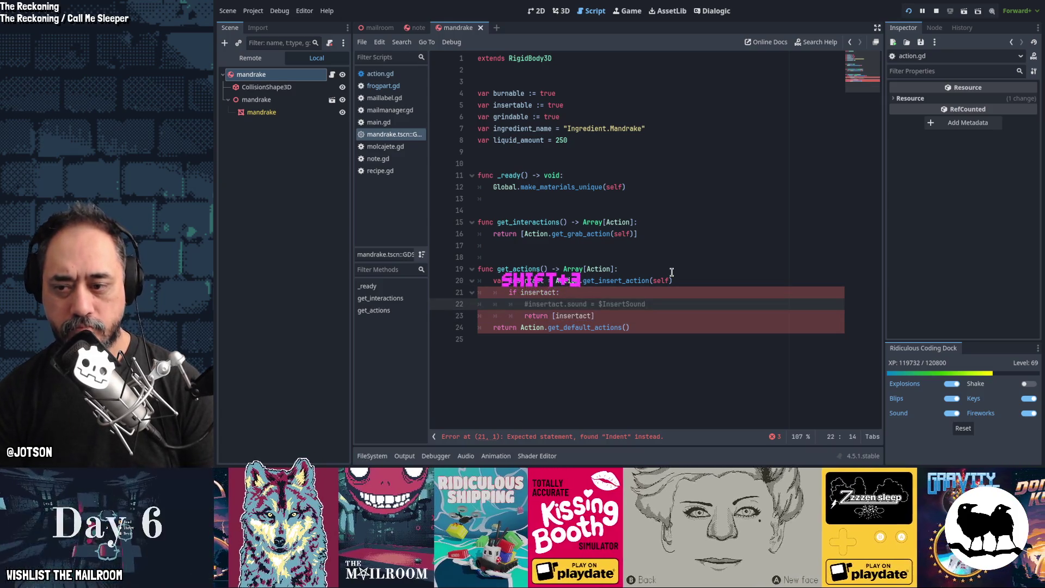
pyautogui.press('Down')
# Fix the pasted block's indentation so it parses, then run the game
pyautogui.press('Left')
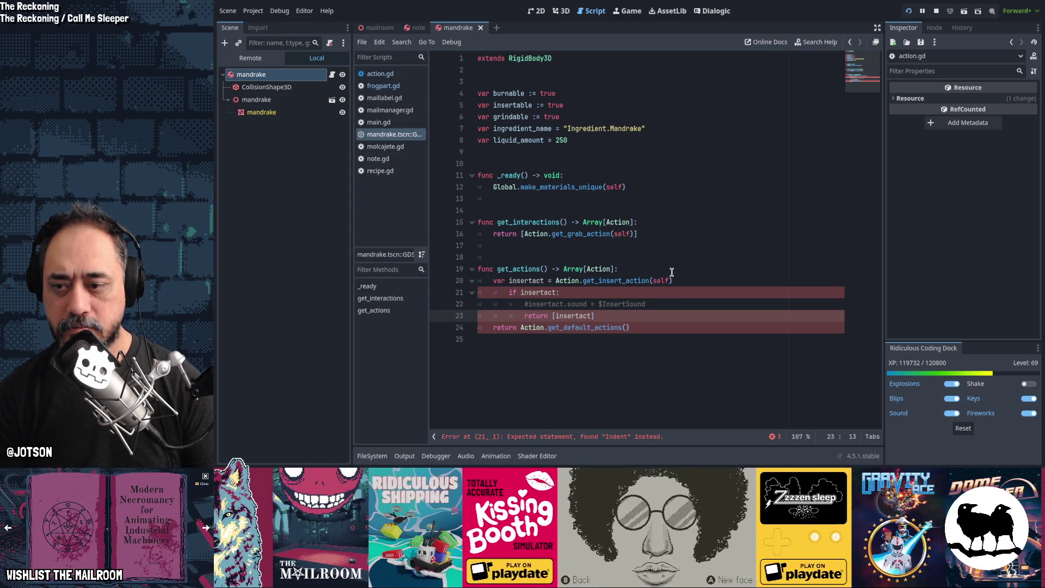
pyautogui.press('Up')
pyautogui.press('Up')
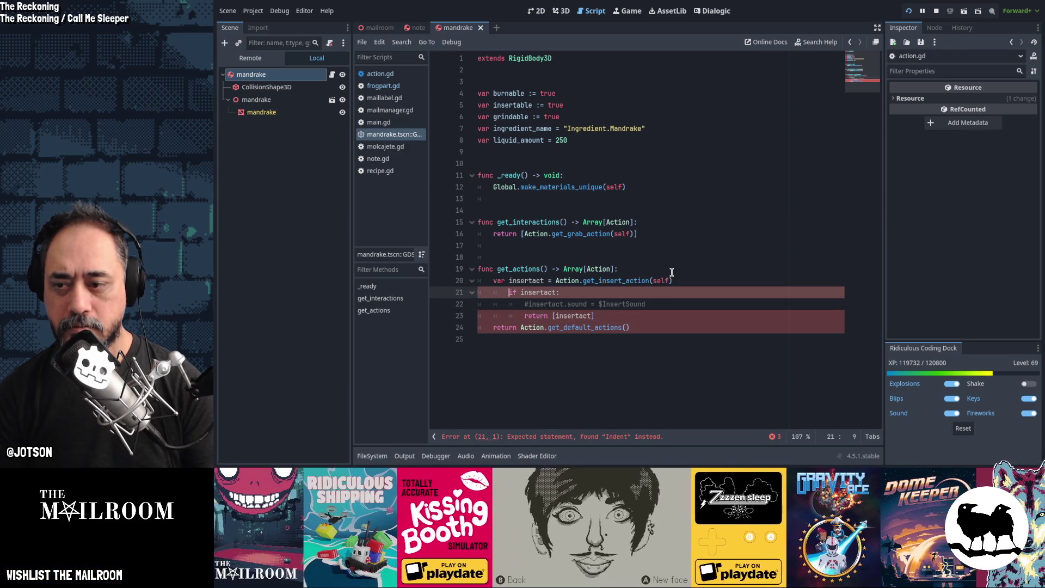
pyautogui.press('Tab')
pyautogui.hotkey('shift', 'Tab')
pyautogui.press('Down')
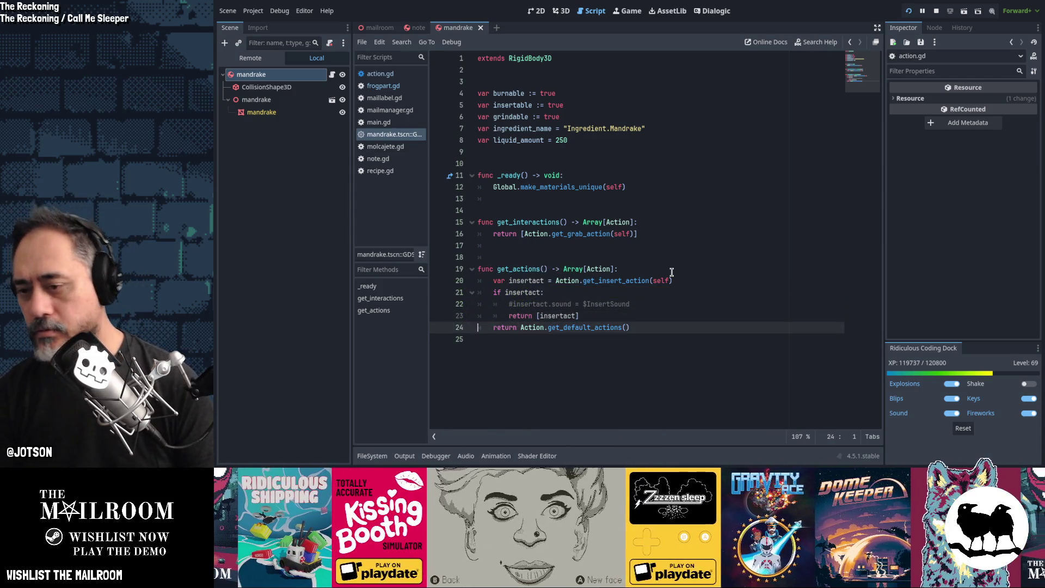
pyautogui.press('F5')
# Resume the game, put the mandrake in the mortar and grind it, then grab and drop it
pyautogui.click(643, 181)
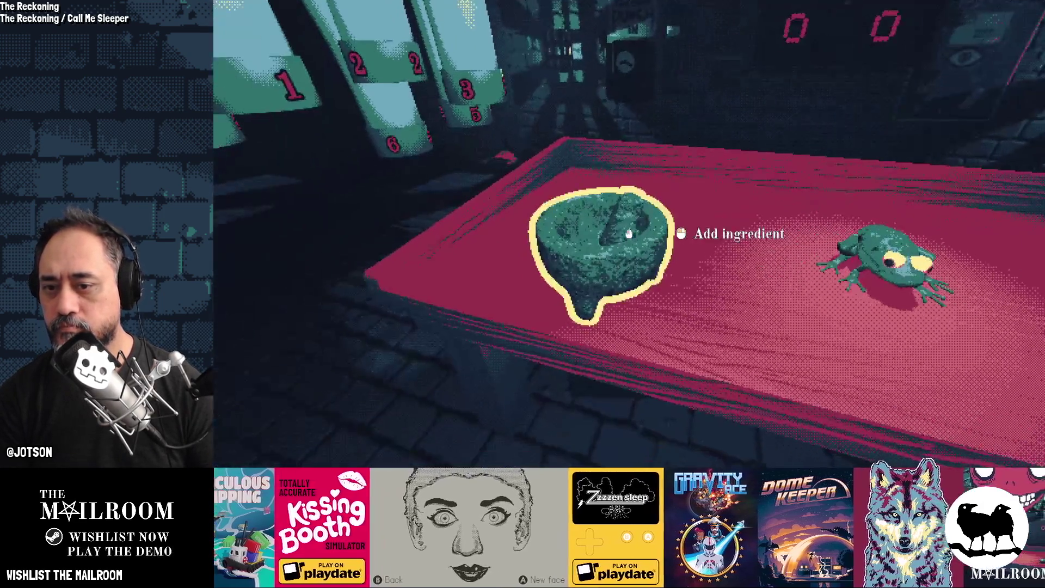
pyautogui.click(629, 233)
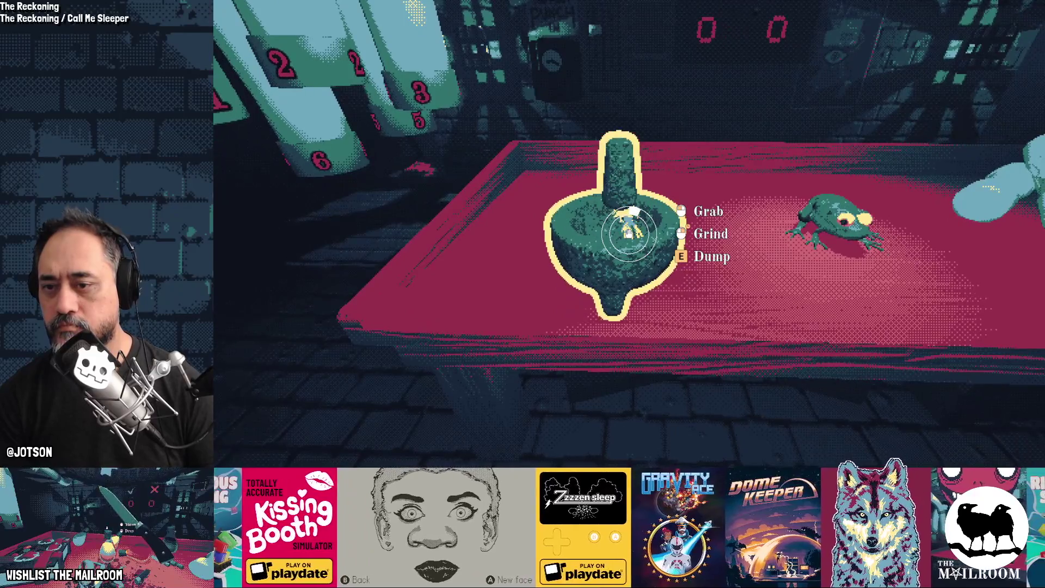
pyautogui.moveTo(629, 233); pyautogui.dragTo(629, 233, button='right')
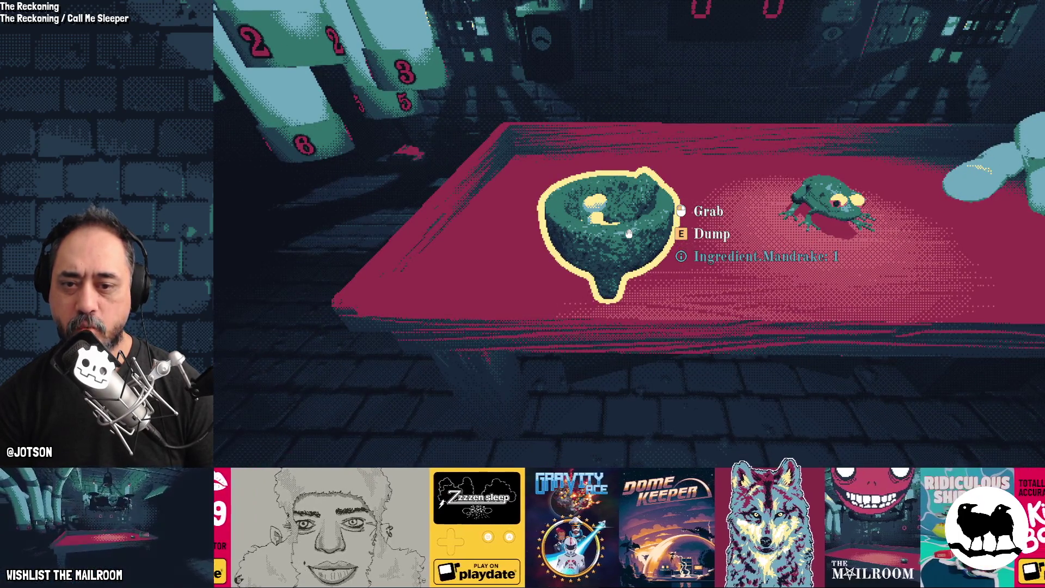
pyautogui.press('`')
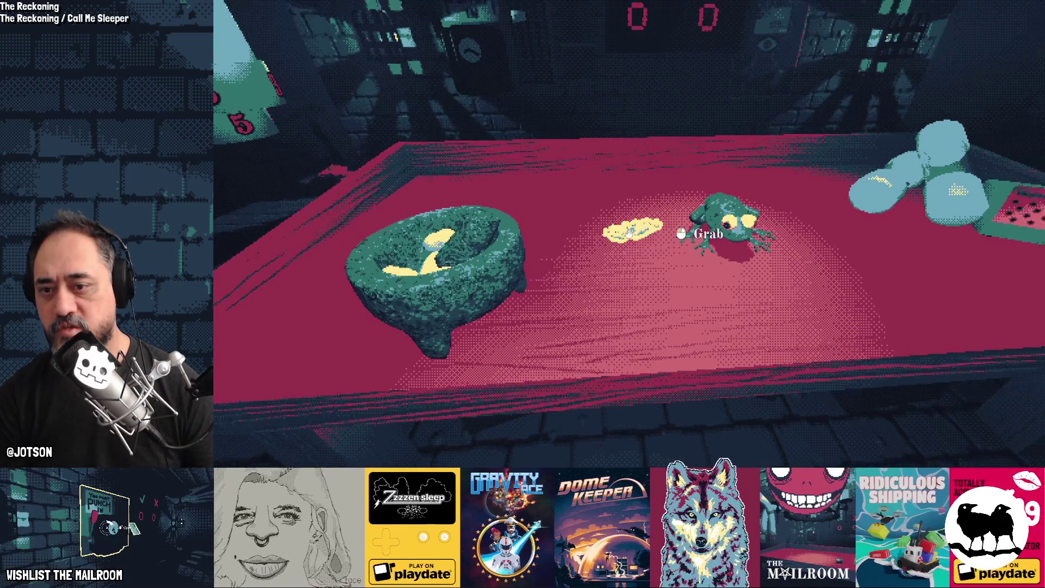
pyautogui.click(629, 234)
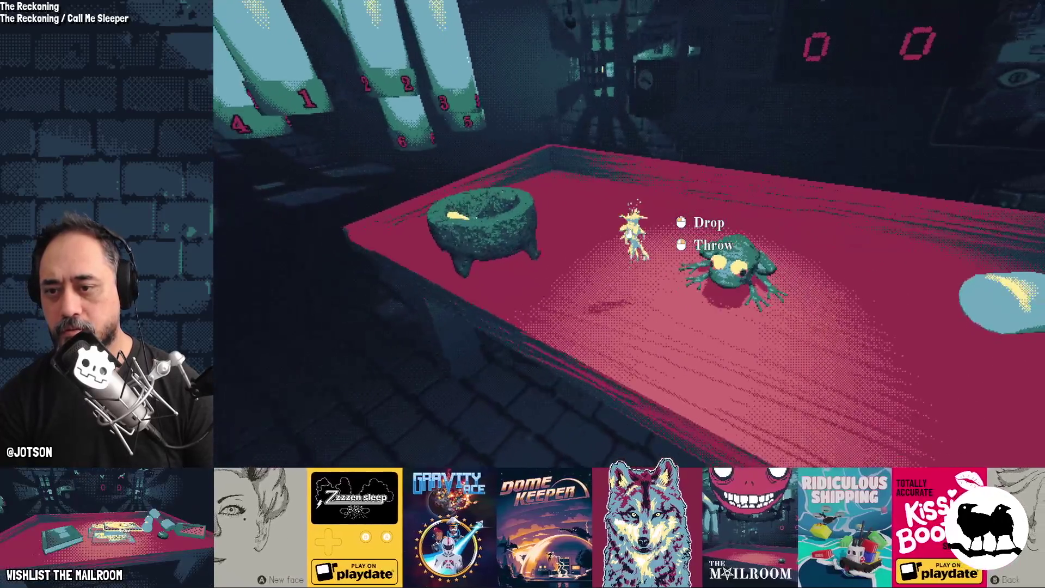
pyautogui.click(629, 233)
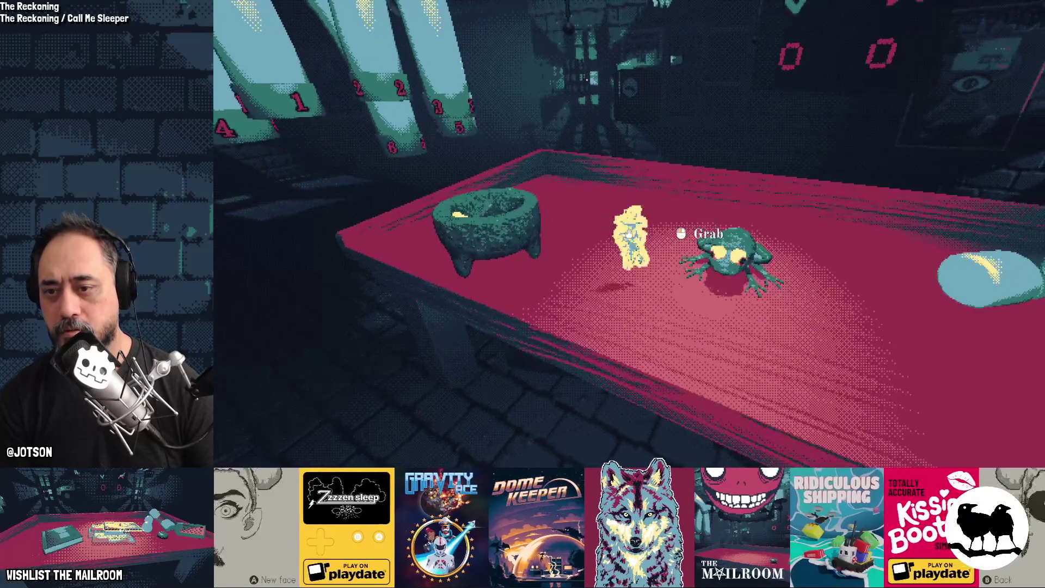
pyautogui.hotkey('alt', 'Tab')
pyautogui.hotkey('alt', 'Tab')
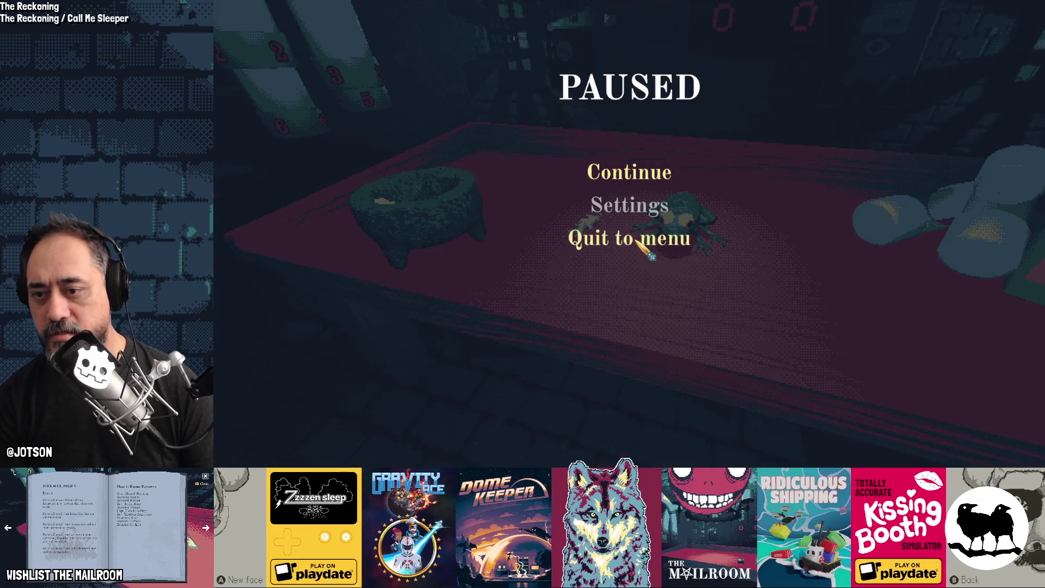
# Resume again, re-grab and drop the mandrake, then close the game and switch to Blender
pyautogui.click(630, 170)
pyautogui.click(629, 234)
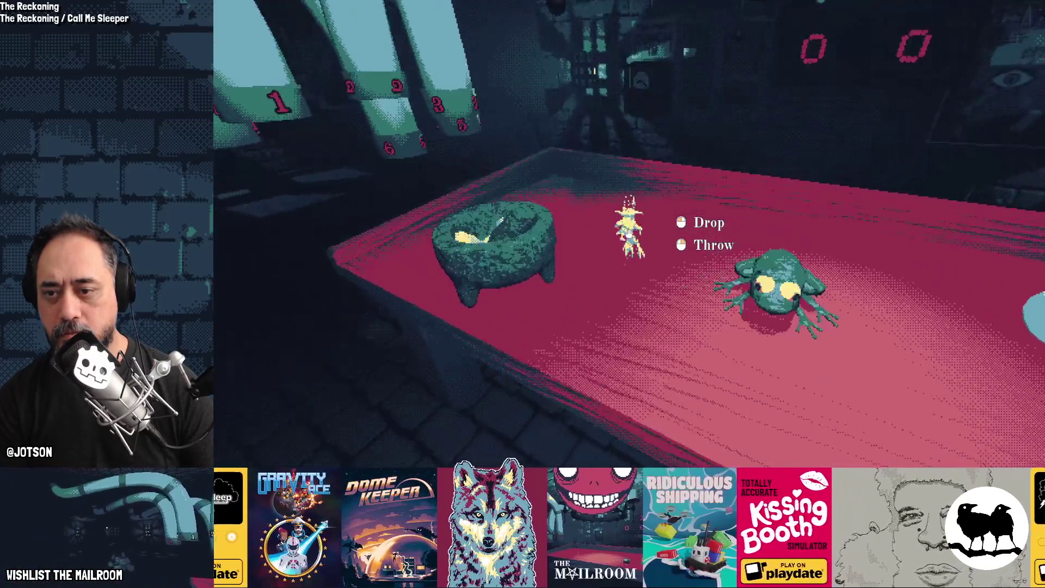
pyautogui.click(630, 233)
pyautogui.press('F8')
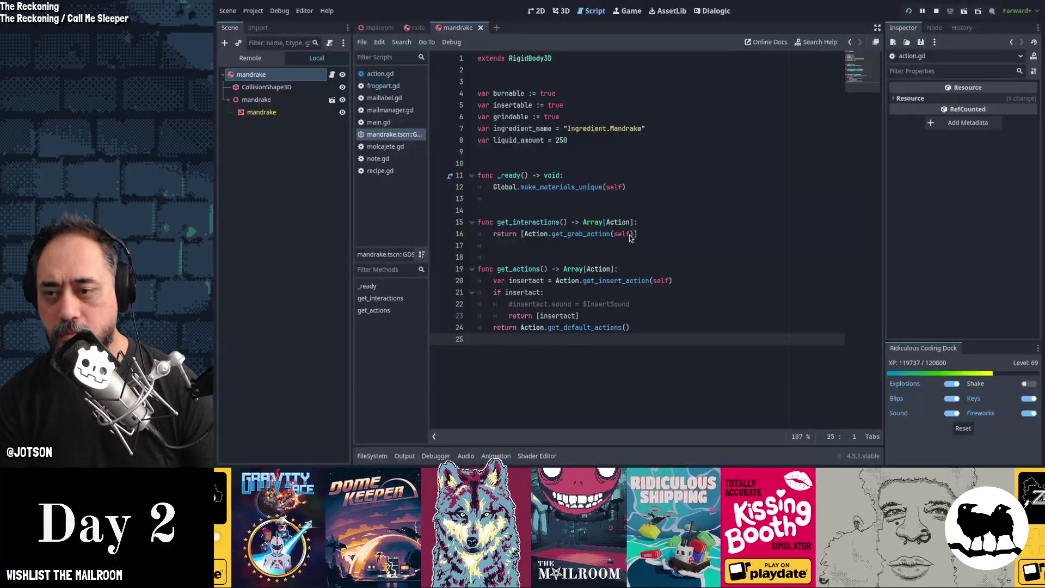
pyautogui.hotkey('alt', 'Tab')
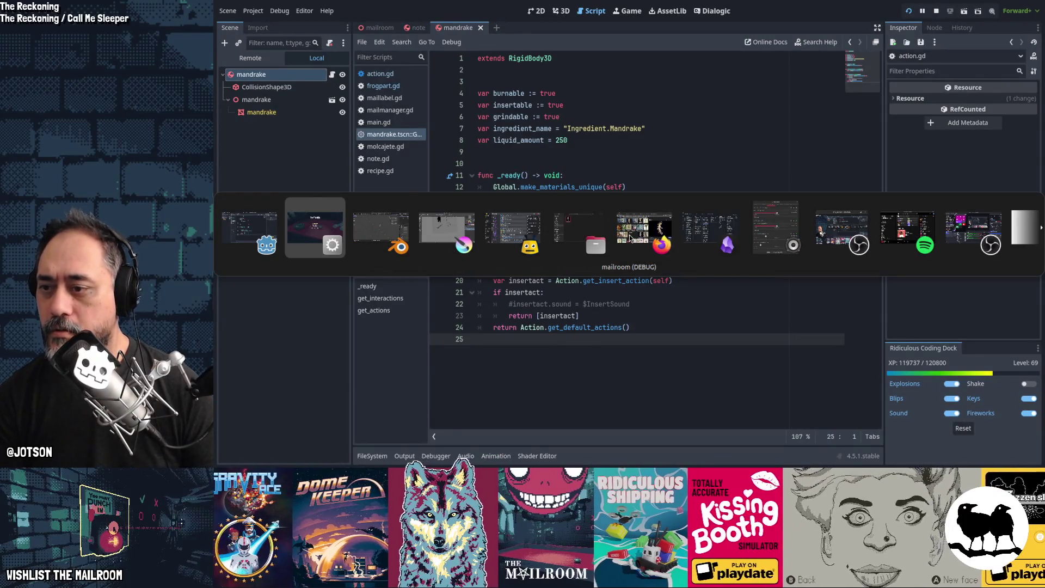
pyautogui.press('Tab')
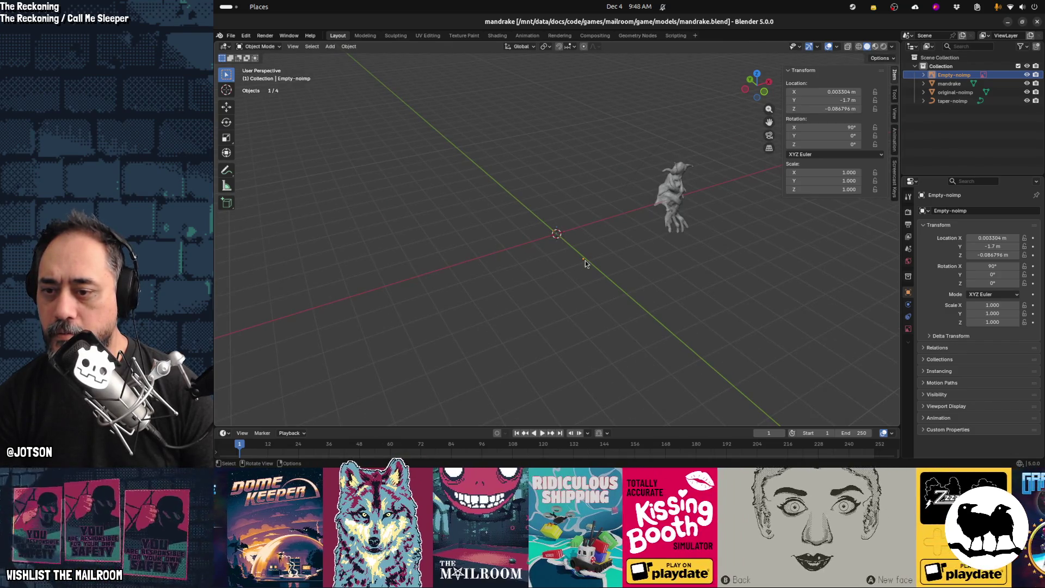
# Scale the selected mandrake up by 1.470 and apply its scale
pyautogui.hotkey('ctrl', 'z')
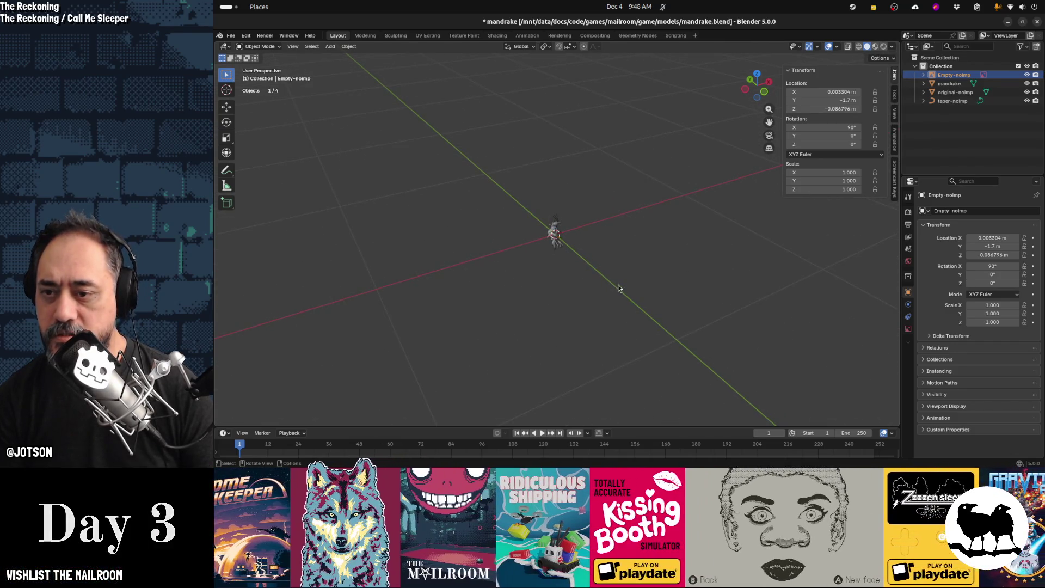
pyautogui.hotkey('ctrl', 'shift', 'z')
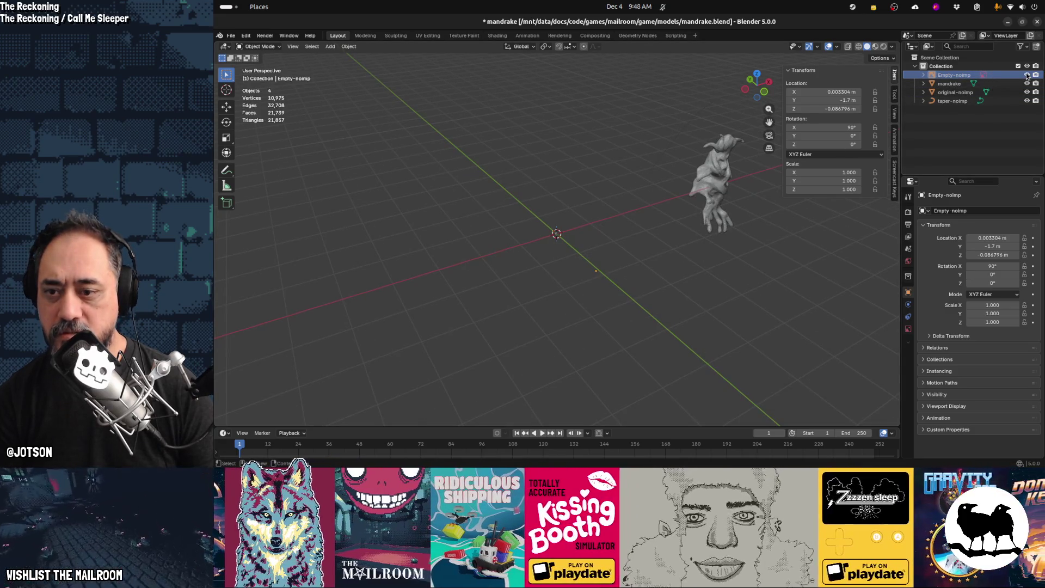
pyautogui.moveTo(620, 256)
pyautogui.mouseDown(button='middle')
pyautogui.moveTo(678, 262)
pyautogui.moveTo(593, 250)
pyautogui.moveTo(615, 261)
pyautogui.mouseUp(button='middle')
pyautogui.scroll(3, 619, 259)
pyautogui.click(561, 243)
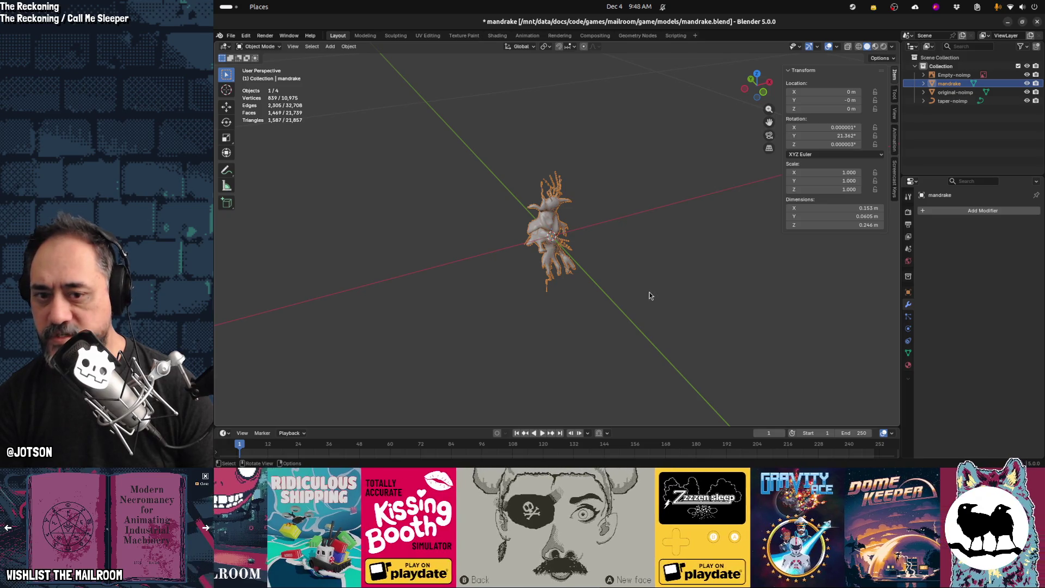
pyautogui.press('s')
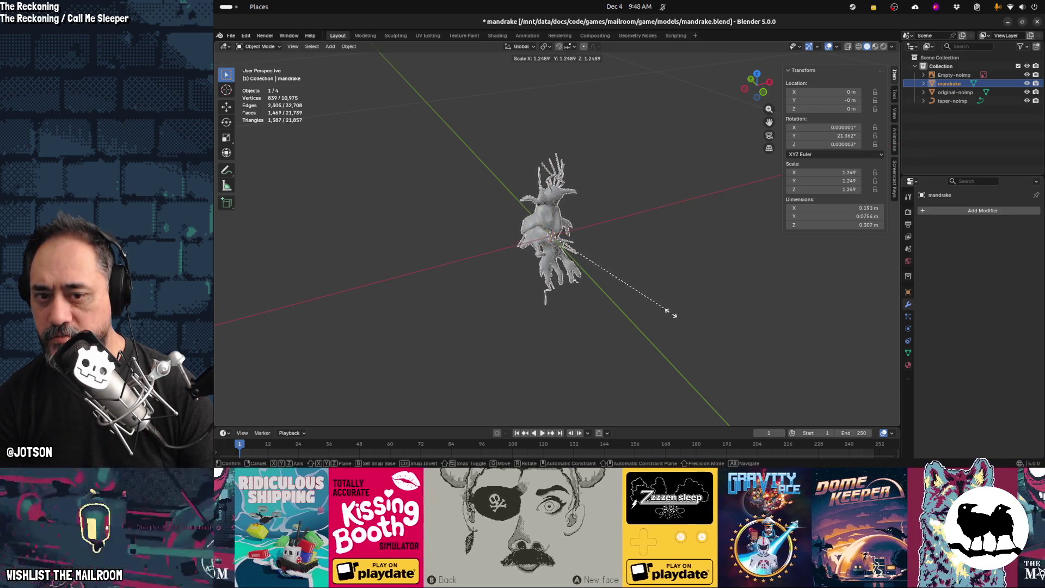
pyautogui.click(686, 333)
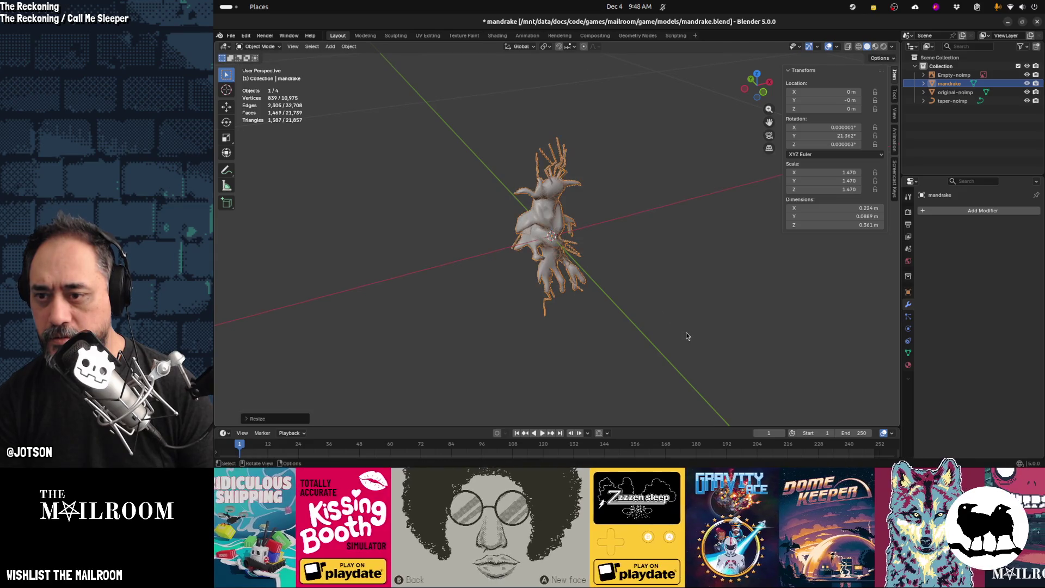
pyautogui.hotkey('ctrl', 'a')
pyautogui.click(686, 332)
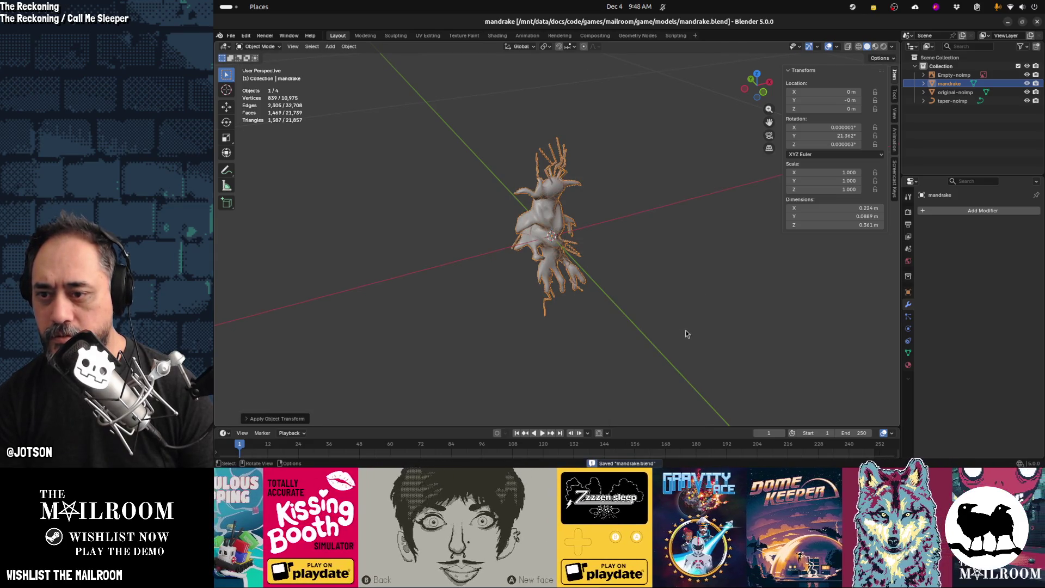
pyautogui.hotkey('alt', 'Tab')
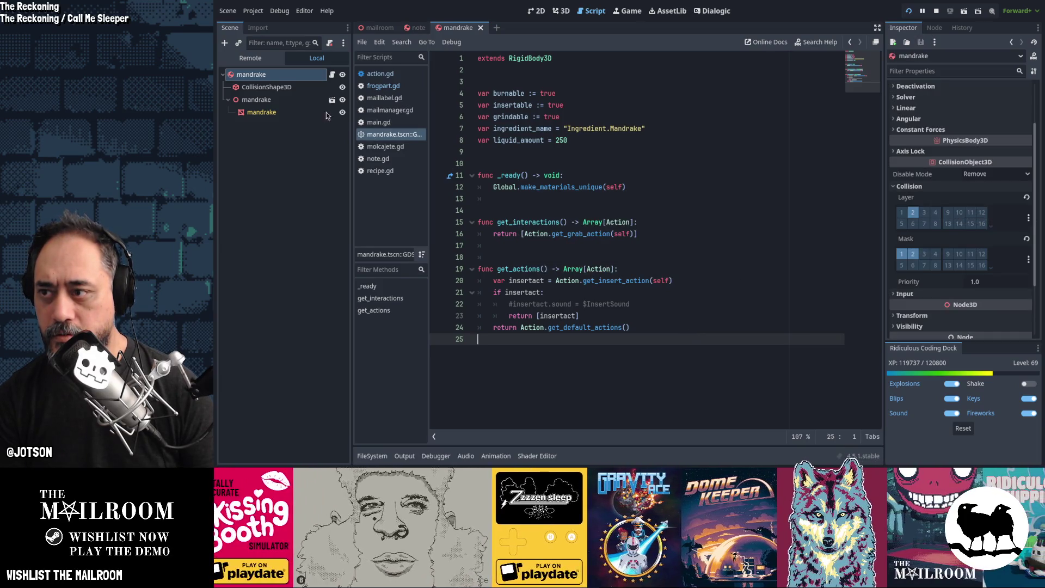
# Delete the old CollisionShape3D and generate a Sibling, Simplified Convex collision shape from the mesh
pyautogui.click(296, 89)
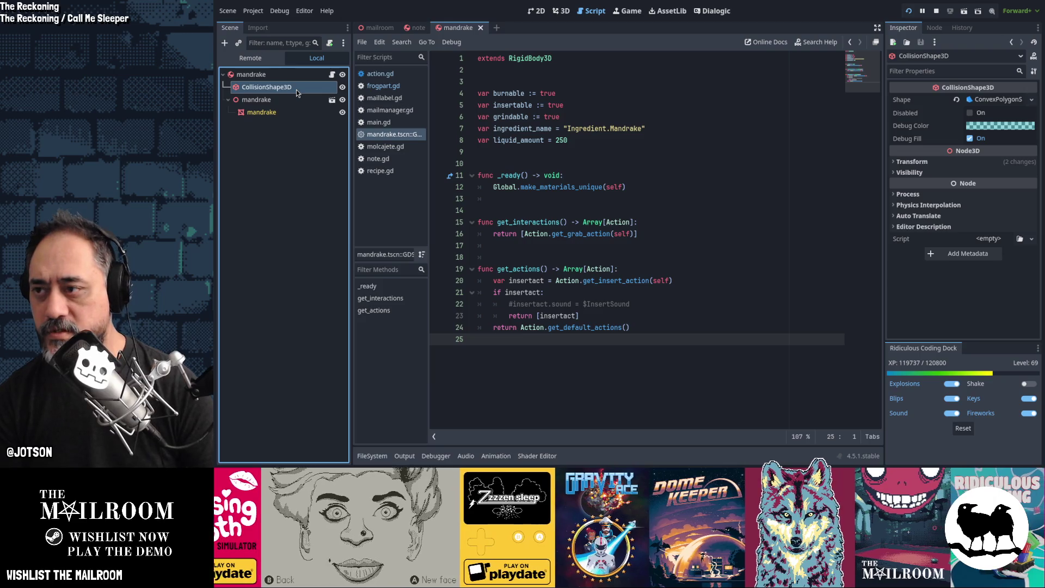
pyautogui.press('Delete')
pyautogui.click(297, 101)
pyautogui.click(561, 11)
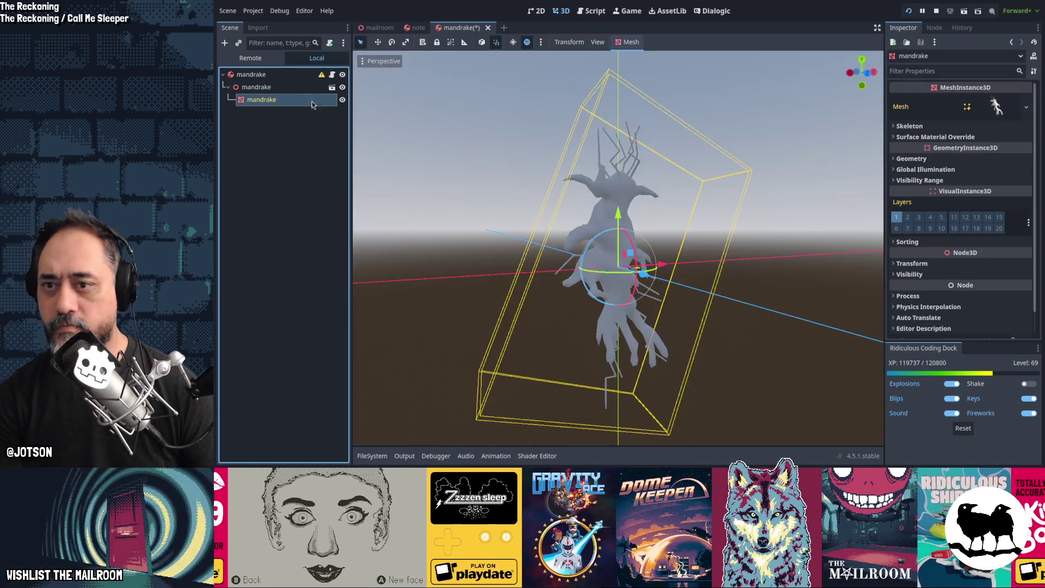
pyautogui.click(618, 43)
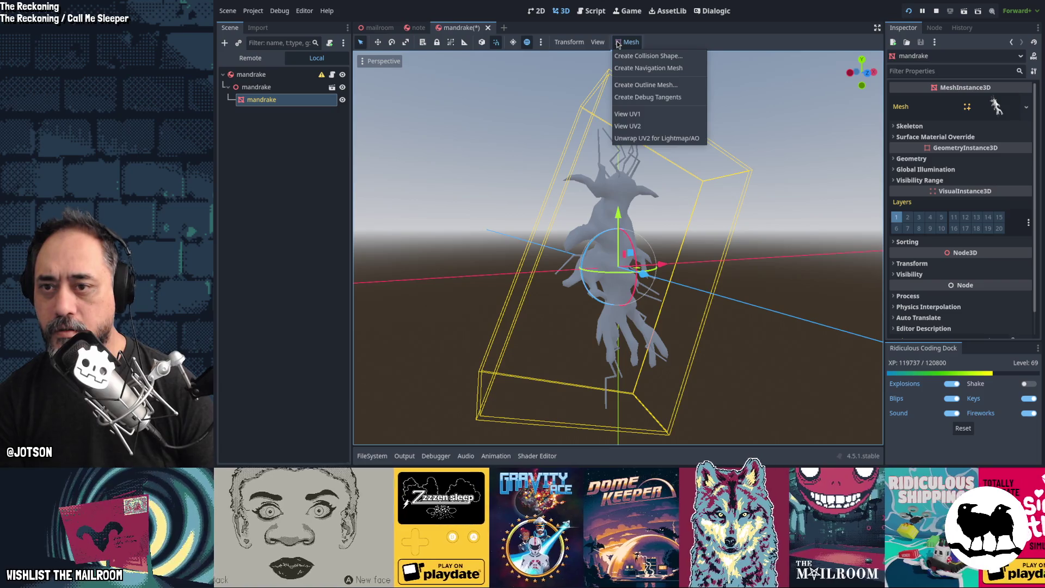
pyautogui.click(622, 56)
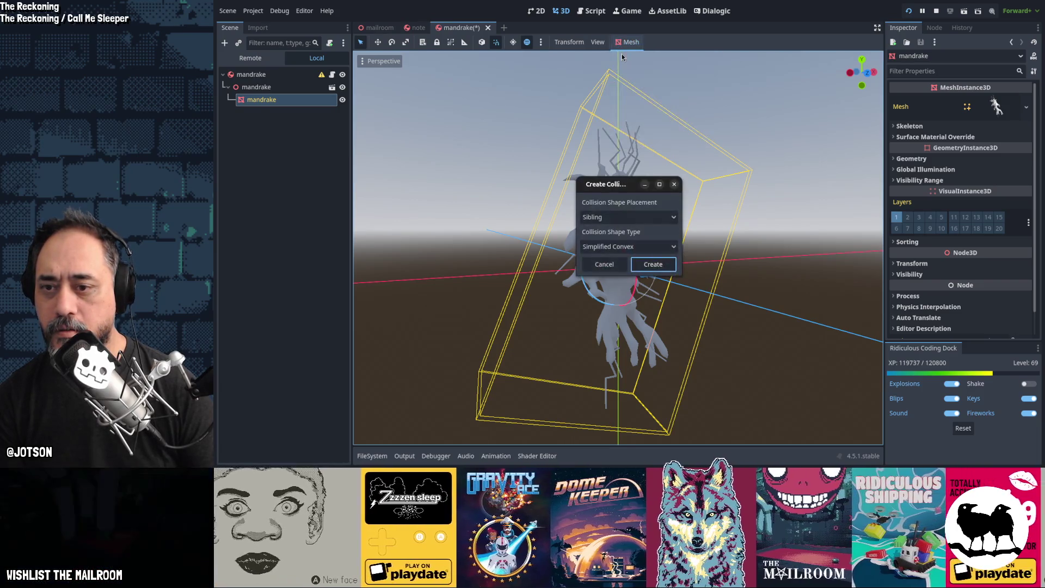
pyautogui.click(655, 266)
pyautogui.scroll(-5, 655, 266)
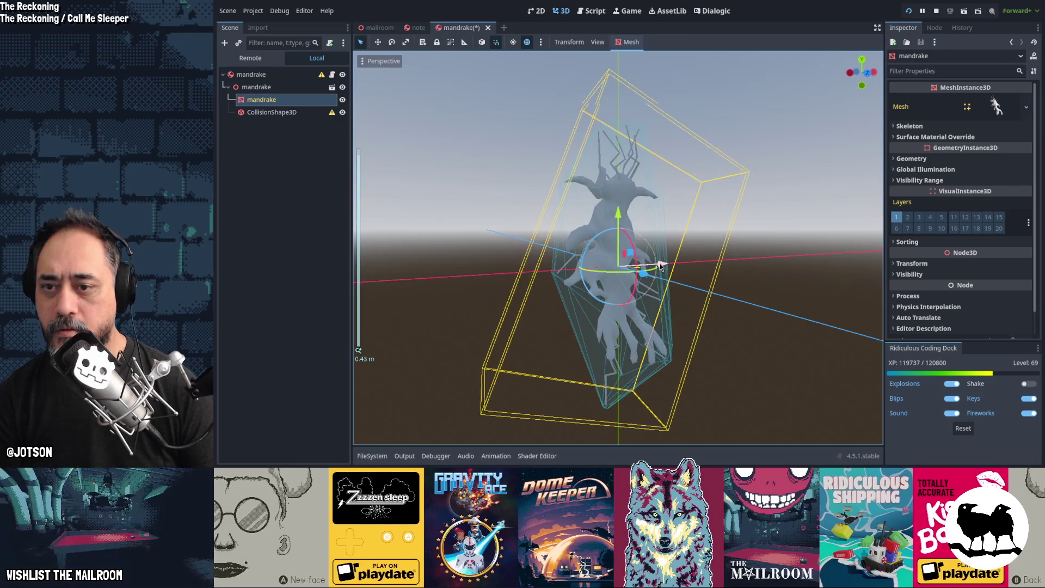
pyautogui.moveTo(791, 273); pyautogui.dragTo(747, 260, button='middle')
# In Blender, apply the mandrake's rotation and scale, then save mandrake.blend
pyautogui.hotkey('alt', 'Tab')
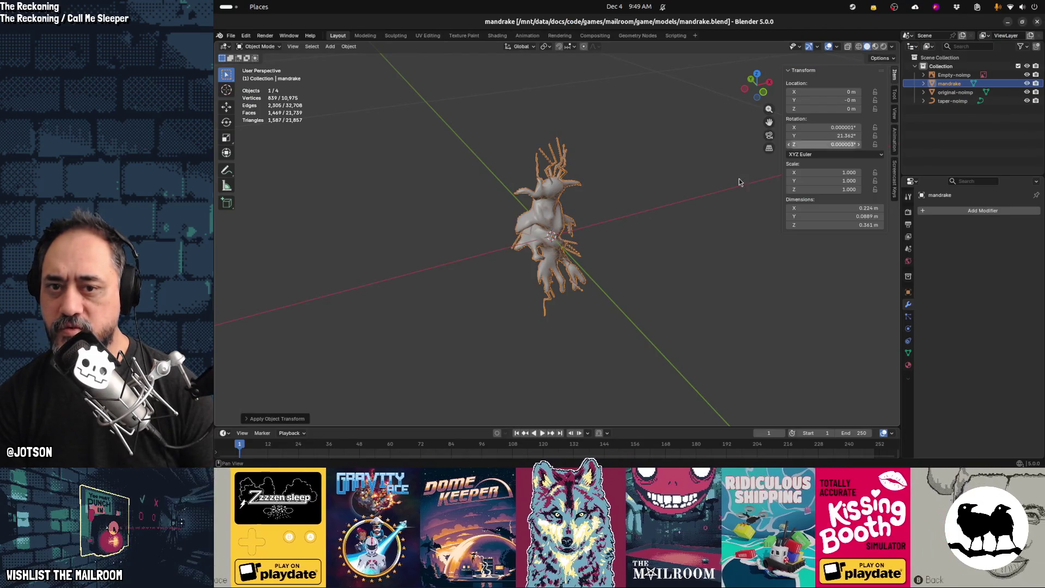
pyautogui.hotkey('ctrl', 'a')
pyautogui.click(549, 244)
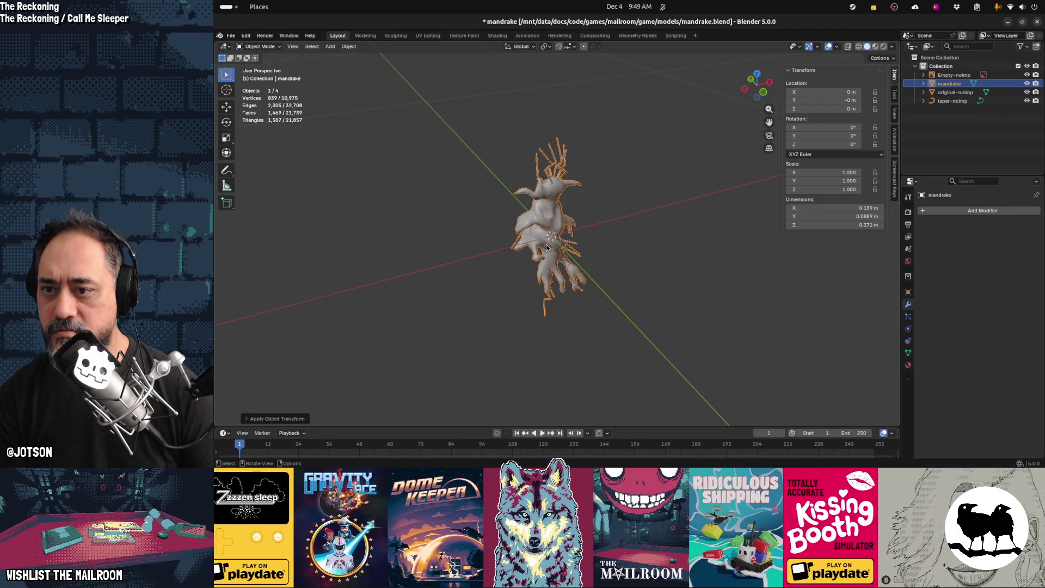
pyautogui.hotkey('ctrl', 's')
pyautogui.hotkey('alt', 'Tab')
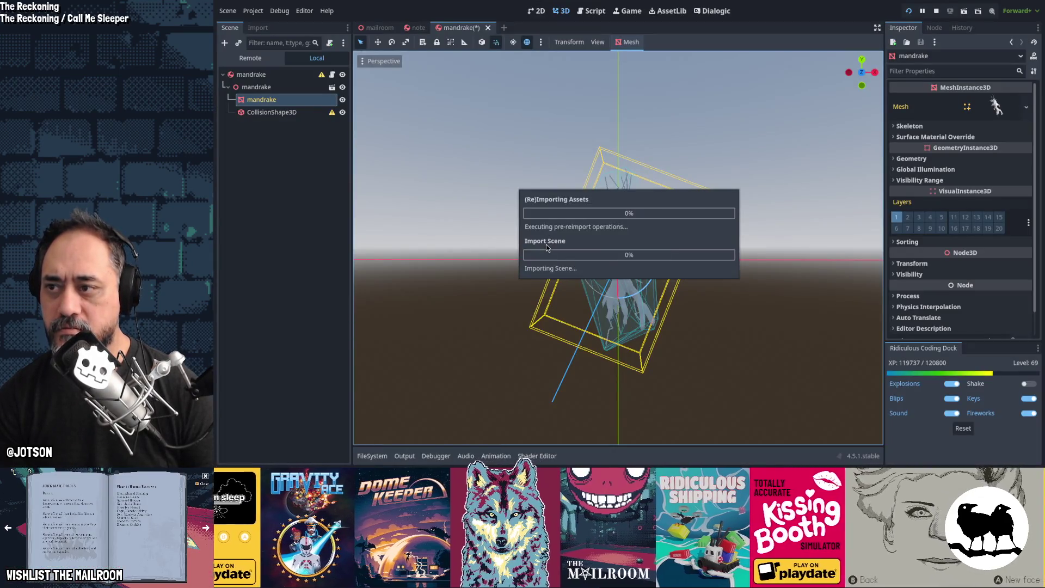
# Run a quick test, then move CollisionShape3D under the mandrake node
pyautogui.moveTo(546, 244)
pyautogui.mouseDown(button='middle')
pyautogui.moveTo(595, 266)
pyautogui.moveTo(668, 267)
pyautogui.moveTo(562, 277)
pyautogui.mouseUp(button='middle')
pyautogui.press('F5')
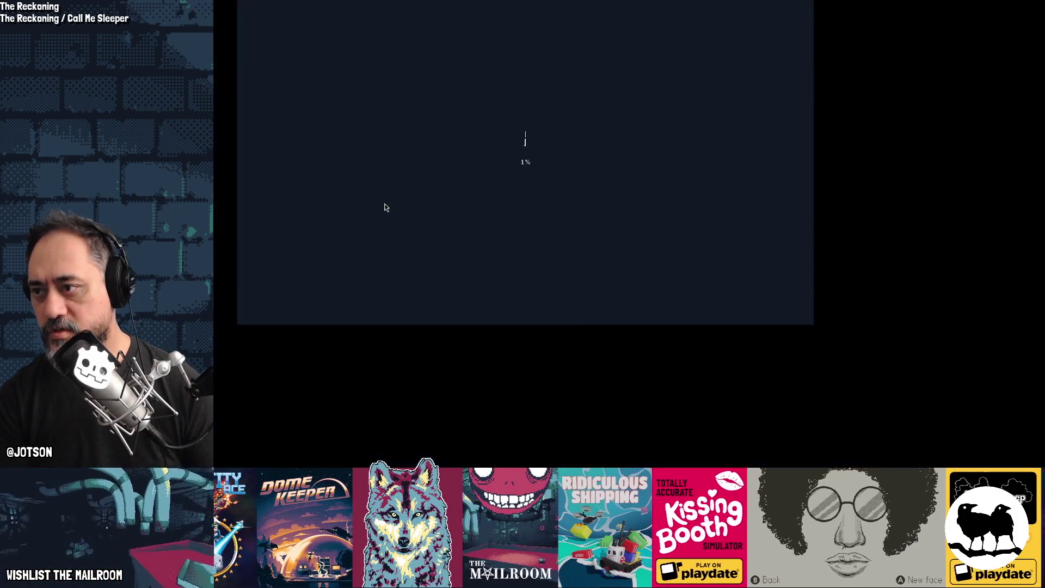
pyautogui.press('F8')
pyautogui.moveTo(283, 97); pyautogui.dragTo(294, 72)
# Relaunch the game and spawn a molcajete and a mandrake from the debug console
pyautogui.press('F5')
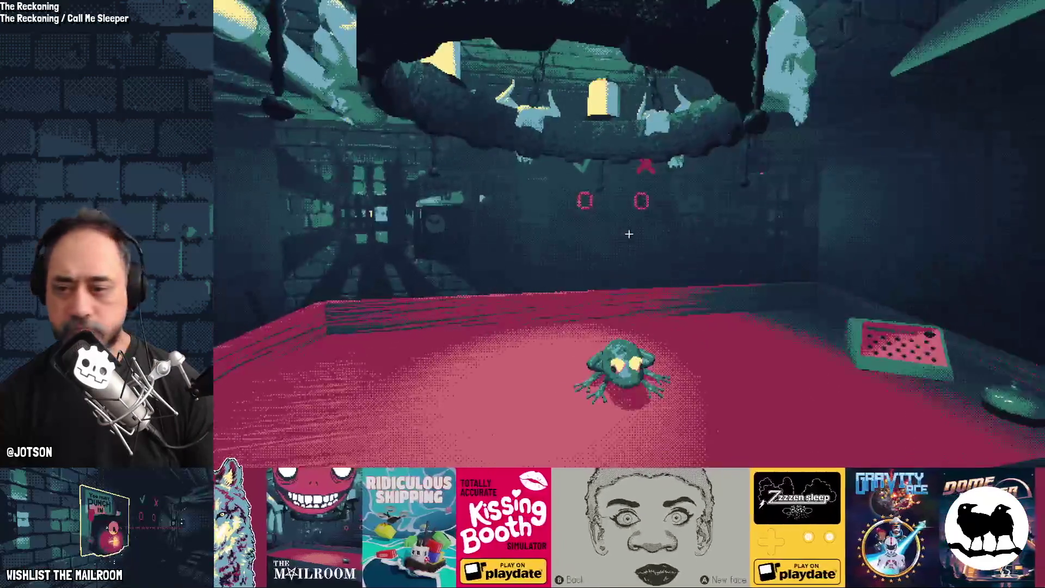
pyautogui.write('a molca')
pyautogui.press('Return')
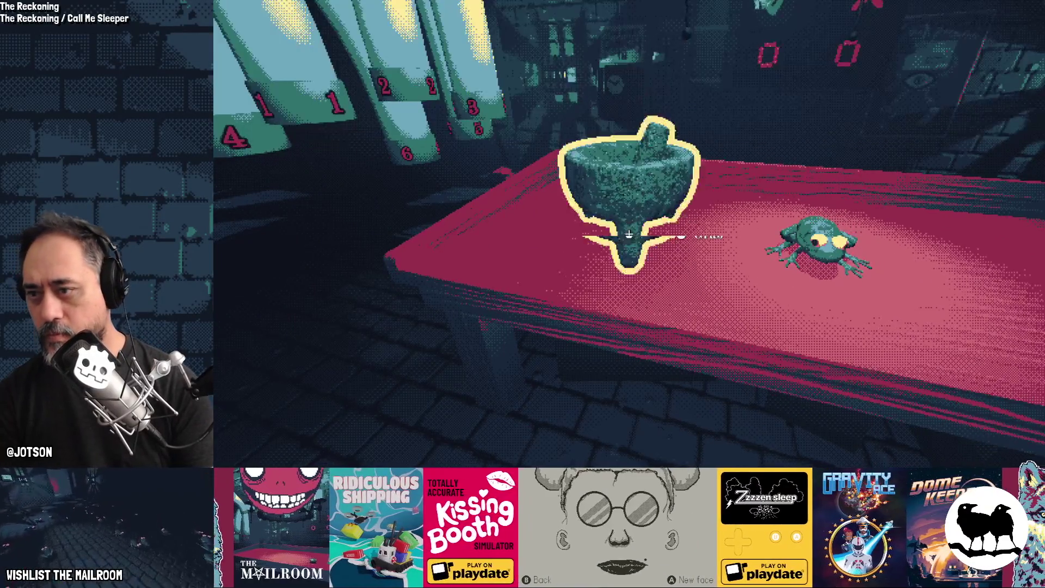
pyautogui.write('ak')
pyautogui.press('Return')
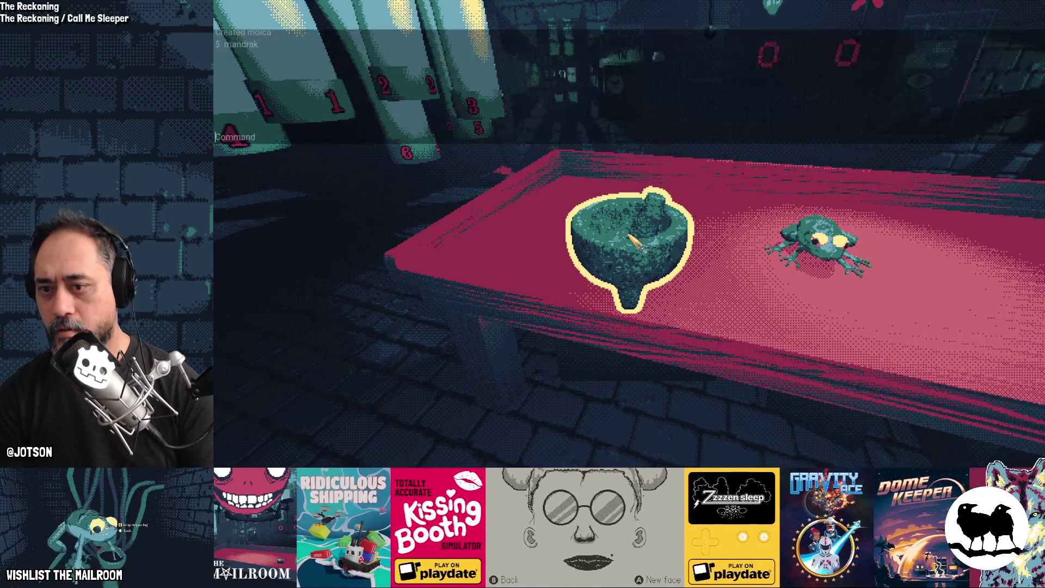
pyautogui.press('Return')
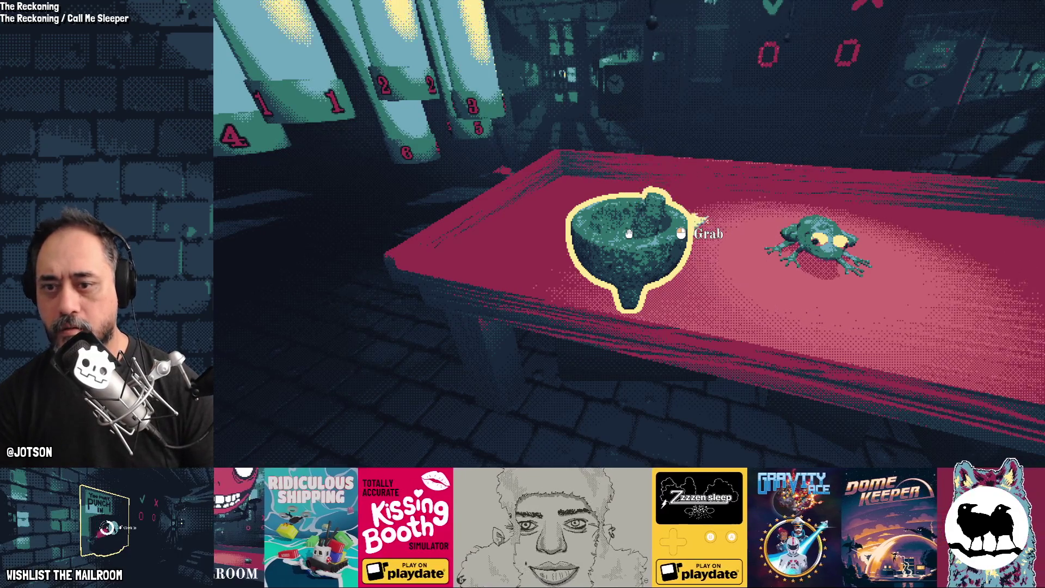
# Repeatedly pick up the mandrake and drop it on the table
pyautogui.click(636, 242)
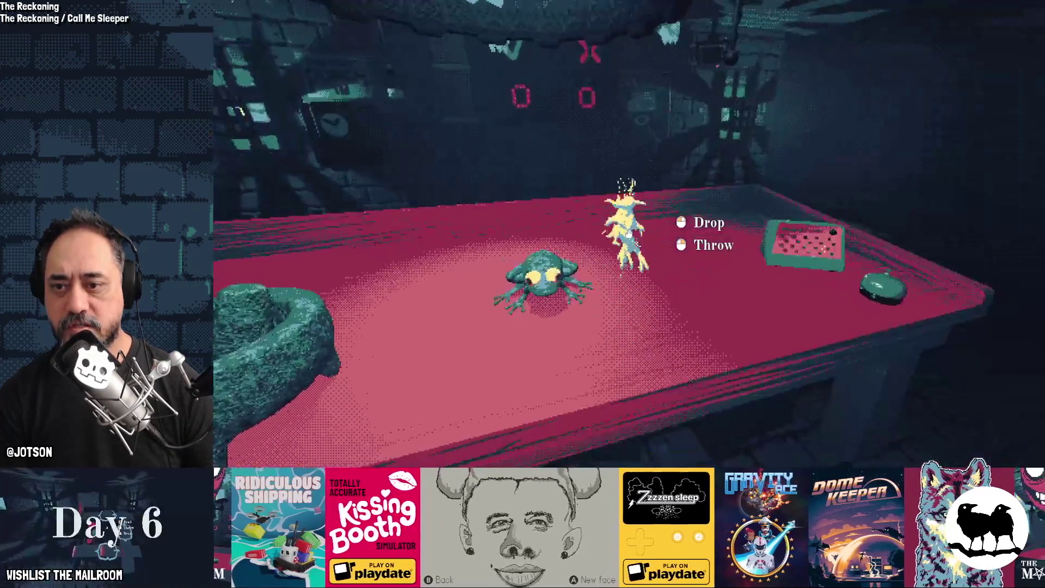
pyautogui.click(629, 235)
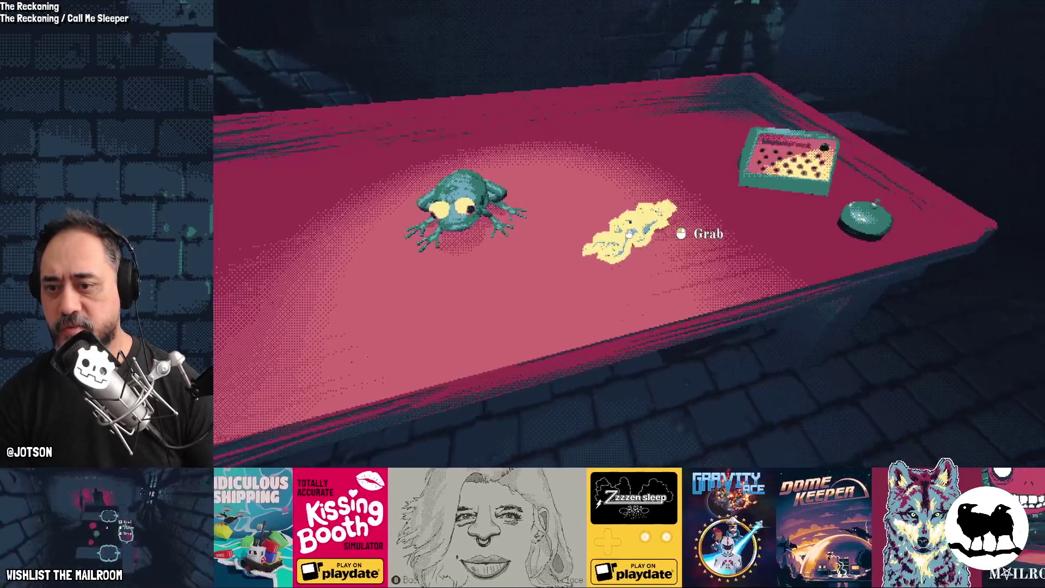
pyautogui.click(629, 234)
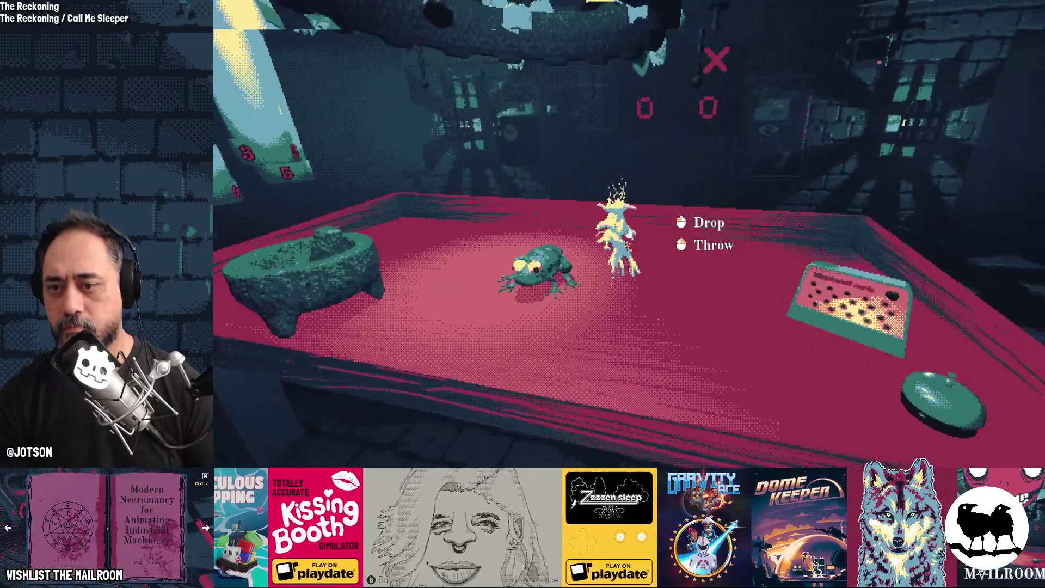
pyautogui.click(630, 234)
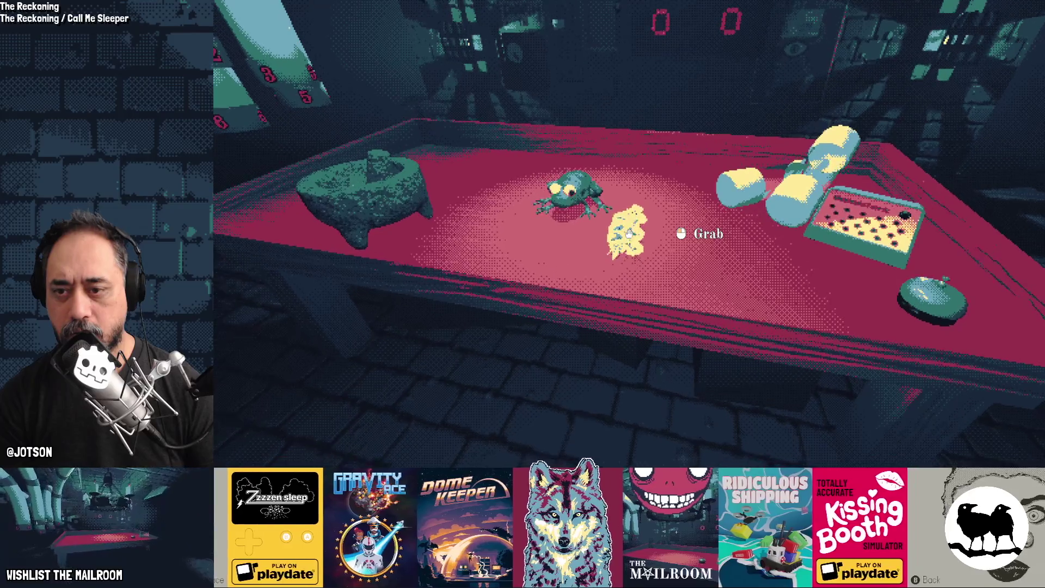
pyautogui.click(630, 234)
pyautogui.click(629, 234)
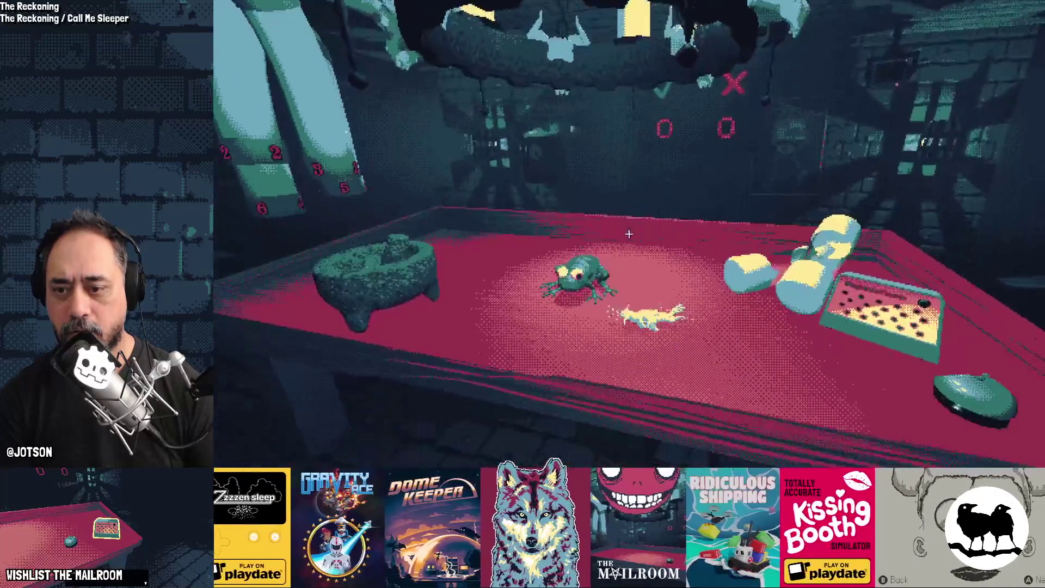
pyautogui.click(629, 234)
pyautogui.click(630, 234)
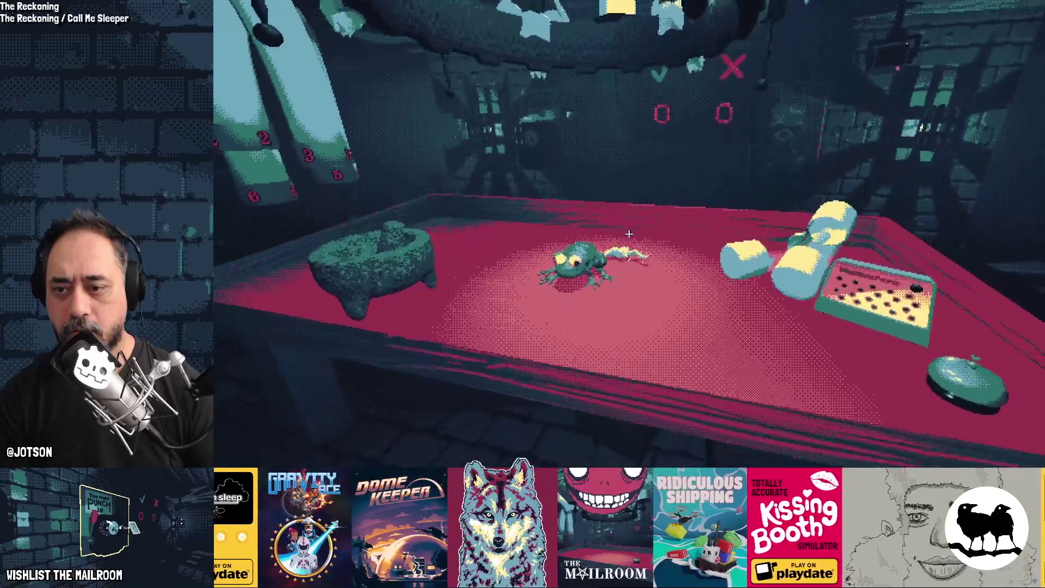
pyautogui.click(630, 234)
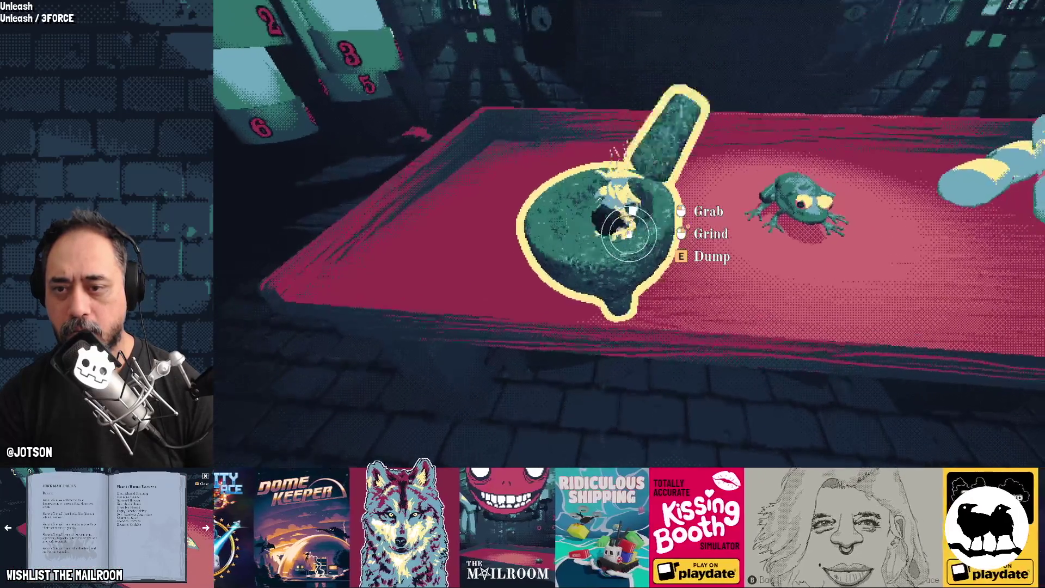
# Grind the mandrake in the mortar, lift and set down the mortar, then stop the game
pyautogui.moveTo(630, 234); pyautogui.dragTo(629, 234, button='right')
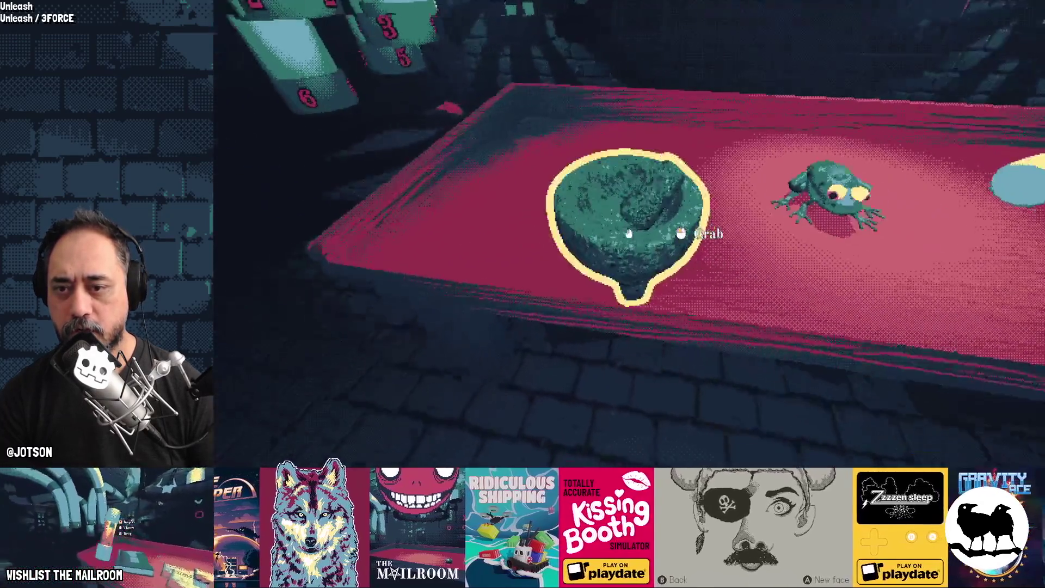
pyautogui.click(629, 234)
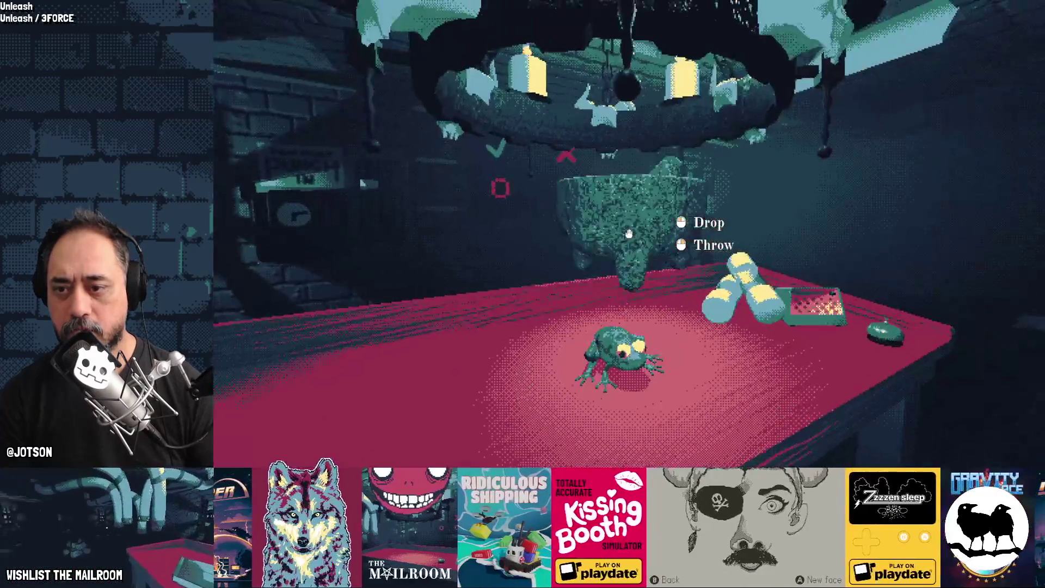
pyautogui.click(629, 234)
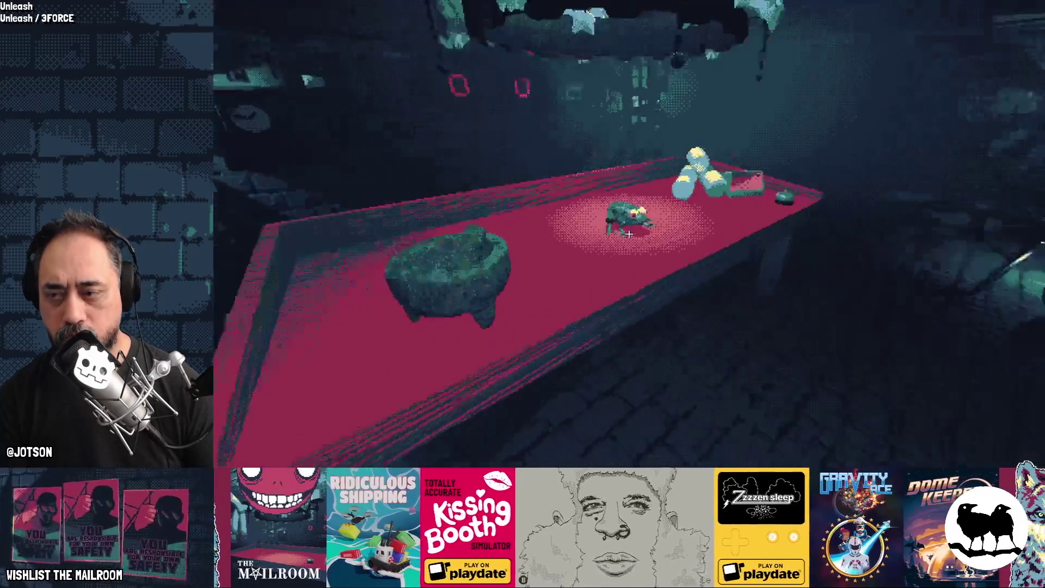
pyautogui.press('F8')
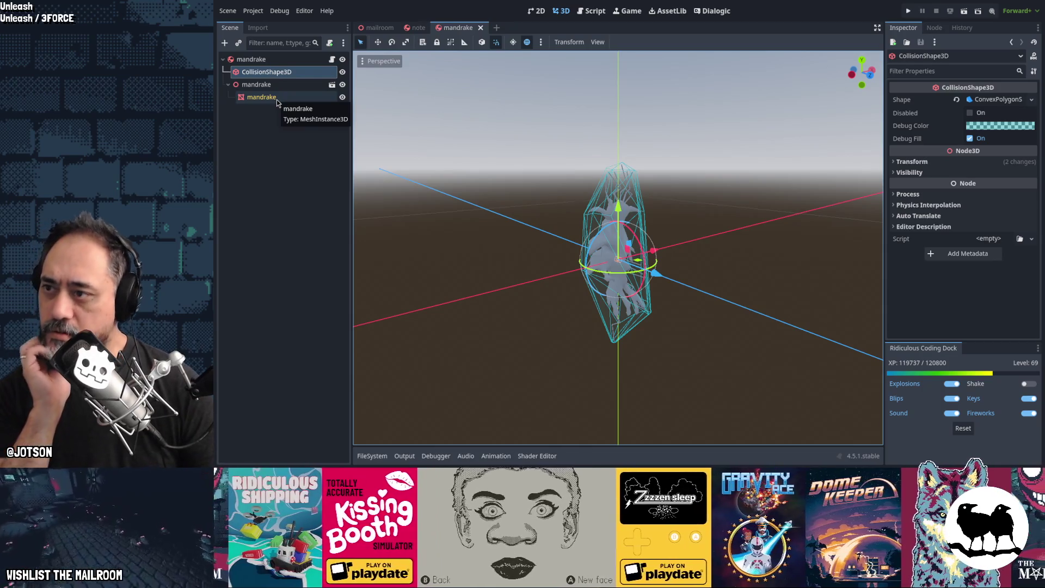
# Reset the mandrake RigidBody3D's mass from 0.1 to 1.0 kg, save the scene, and switch to Blender
pyautogui.click(253, 59)
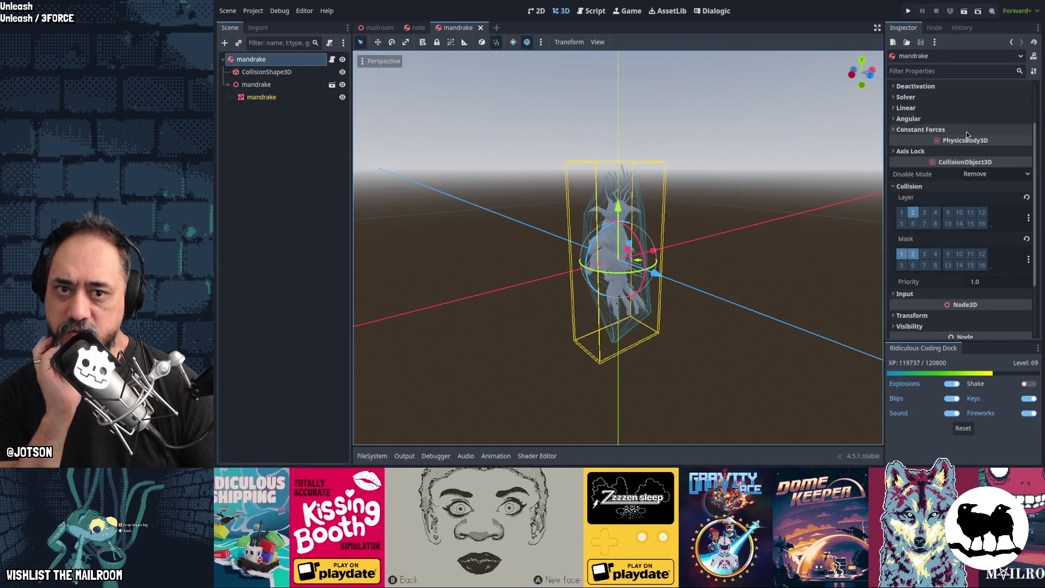
pyautogui.scroll(3, 966, 131)
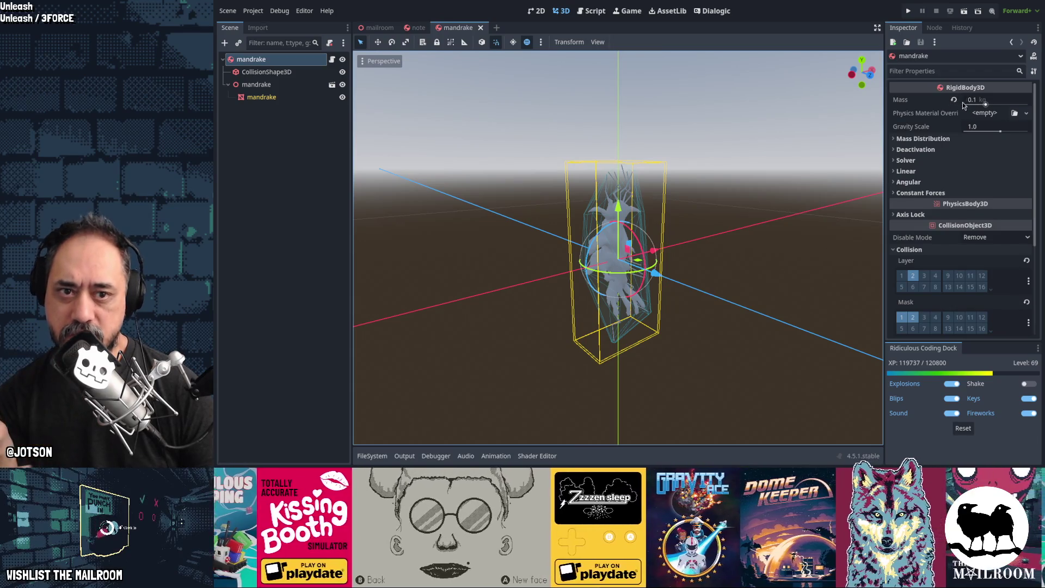
pyautogui.click(954, 101)
pyautogui.moveTo(701, 216)
pyautogui.mouseDown(button='middle')
pyautogui.moveTo(670, 256)
pyautogui.moveTo(721, 247)
pyautogui.mouseUp(button='middle')
pyautogui.hotkey('ctrl', 's')
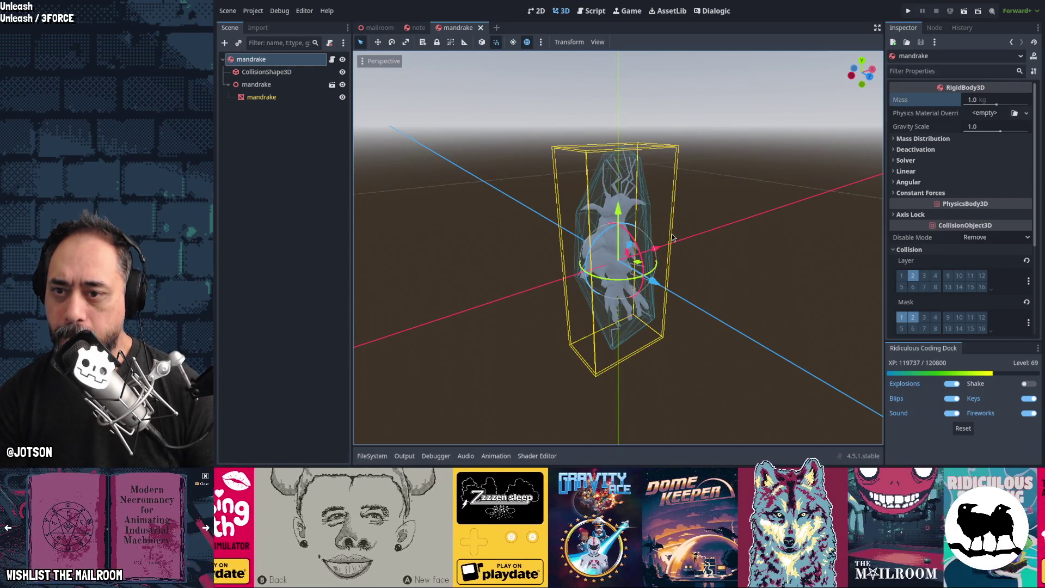
pyautogui.hotkey('alt', 'Tab')
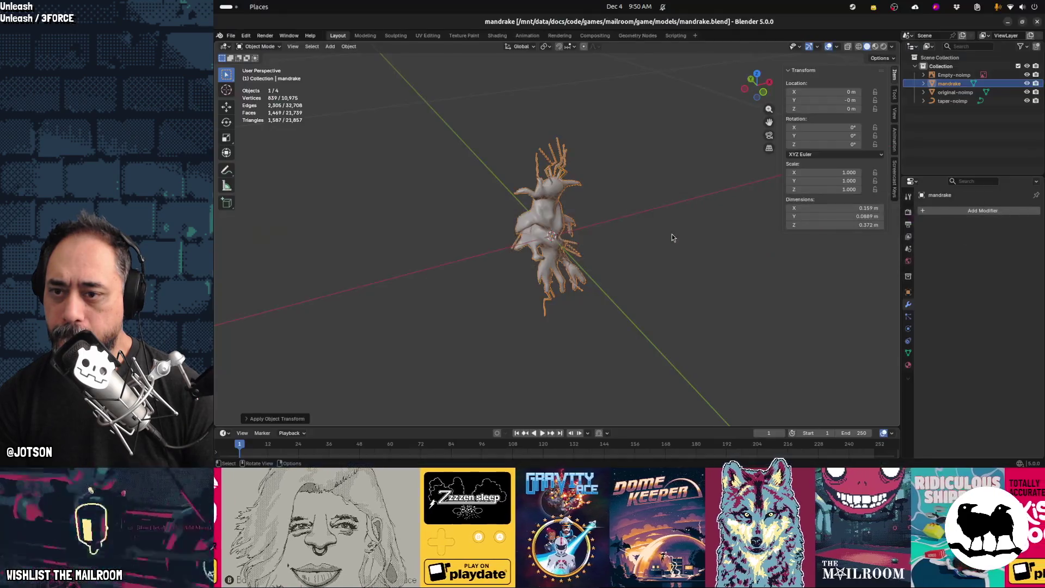
# In Edit Mode, box-select the head spikes and scale them in the horizontal plane
pyautogui.scroll(5, 556, 145)
pyautogui.moveTo(570, 162); pyautogui.dragTo(488, 159, button='middle')
pyautogui.press('Tab')
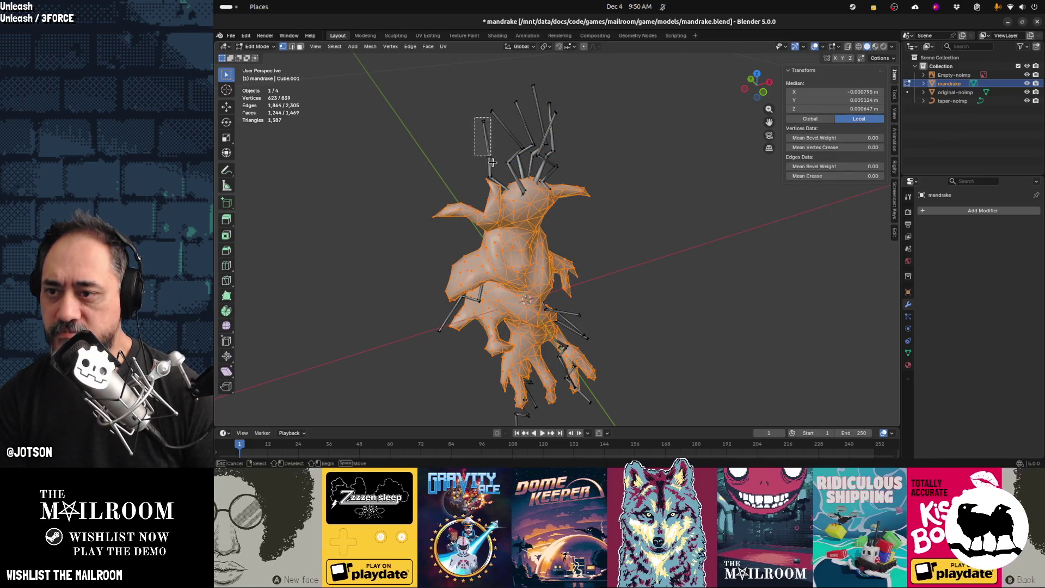
pyautogui.moveTo(493, 165); pyautogui.dragTo(493, 165)
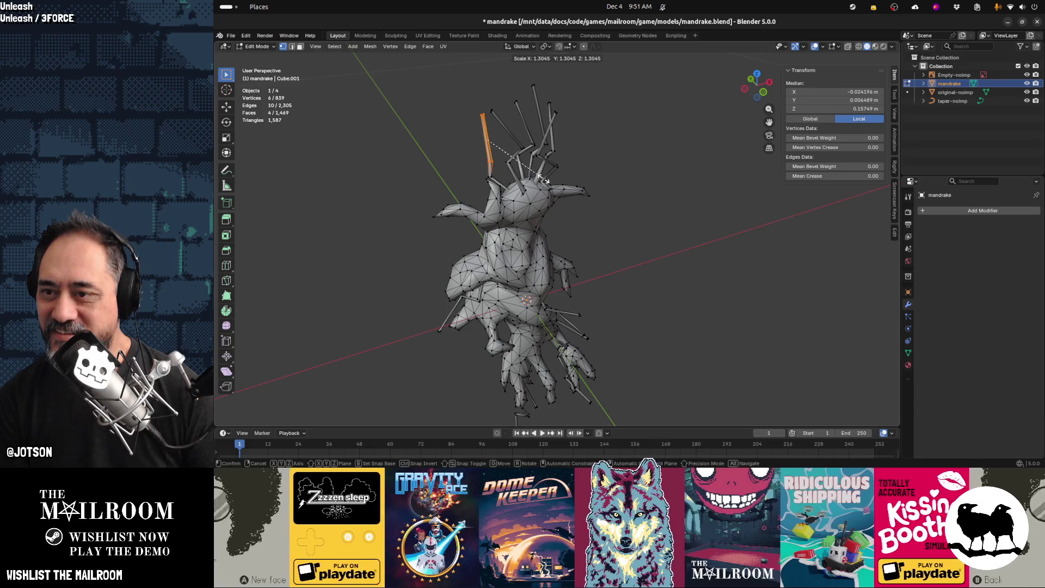
pyautogui.press('Escape')
pyautogui.moveTo(475, 80); pyautogui.dragTo(594, 175)
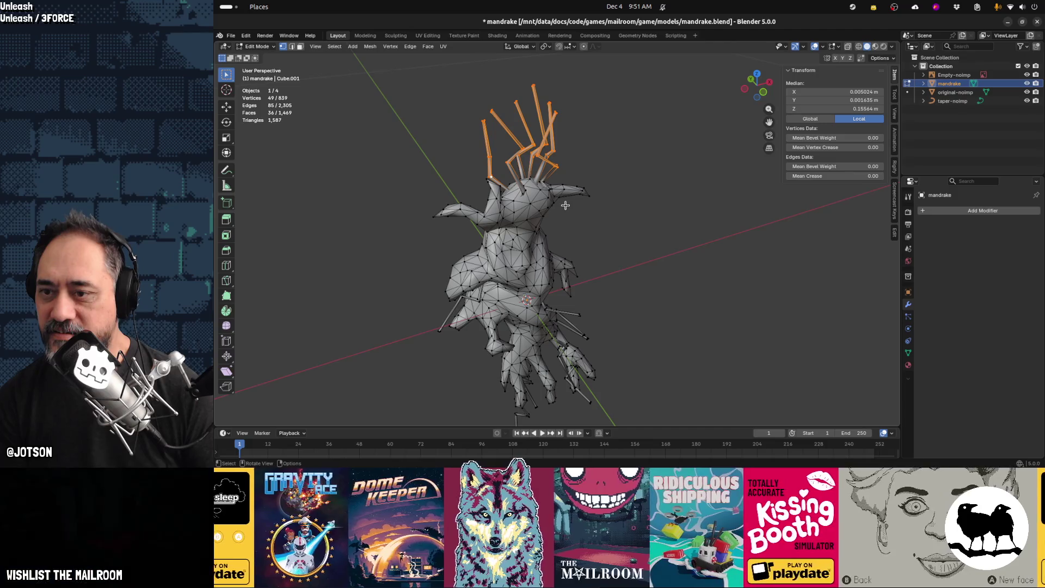
pyautogui.press('s')
pyautogui.hotkey('shift', 'z')
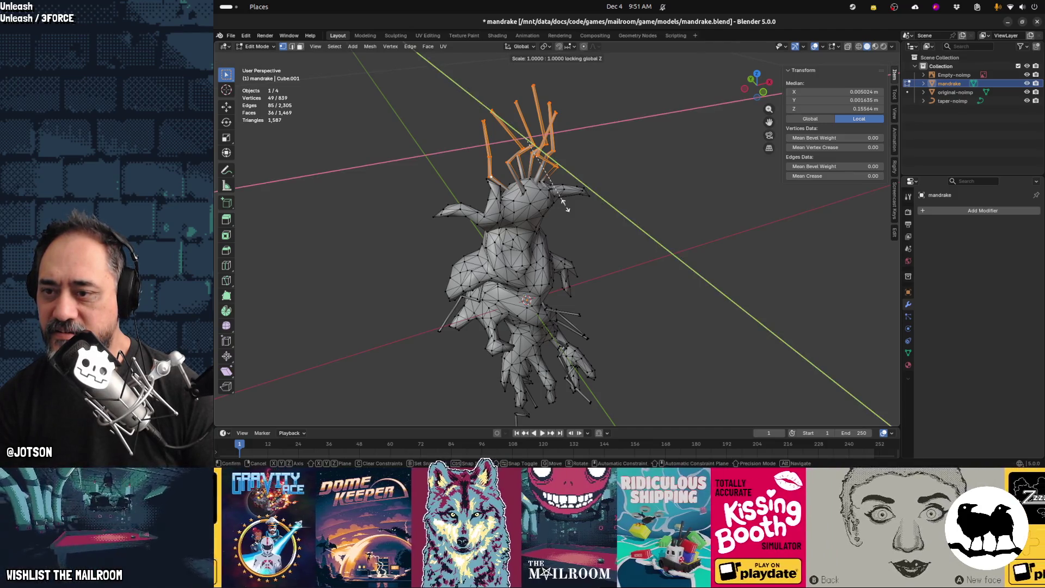
pyautogui.click(579, 215)
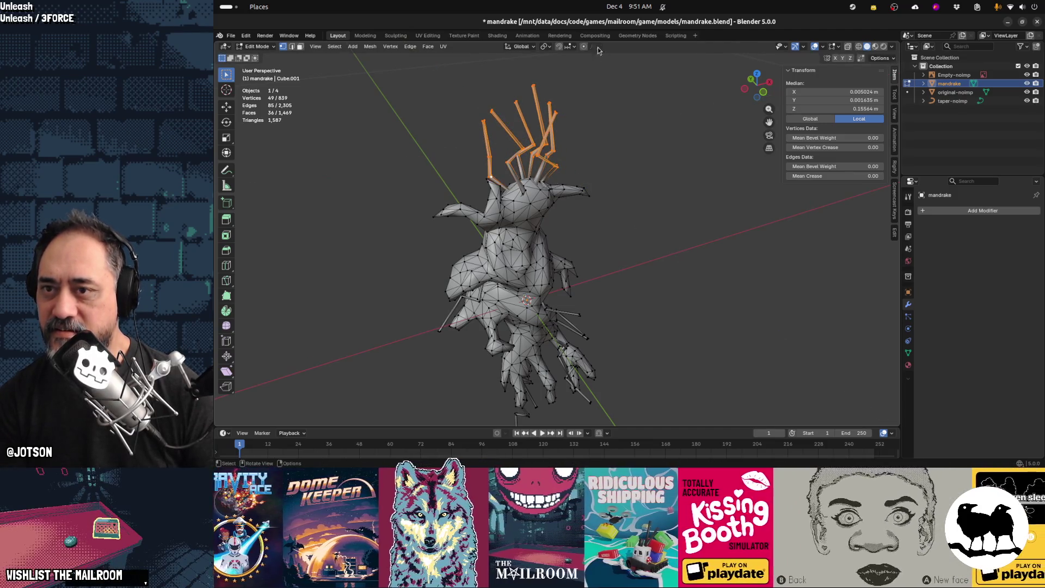
# Set the pivot to Individual Origins and rescale the spikes horizontally, keeping their height
pyautogui.click(549, 47)
pyautogui.click(565, 89)
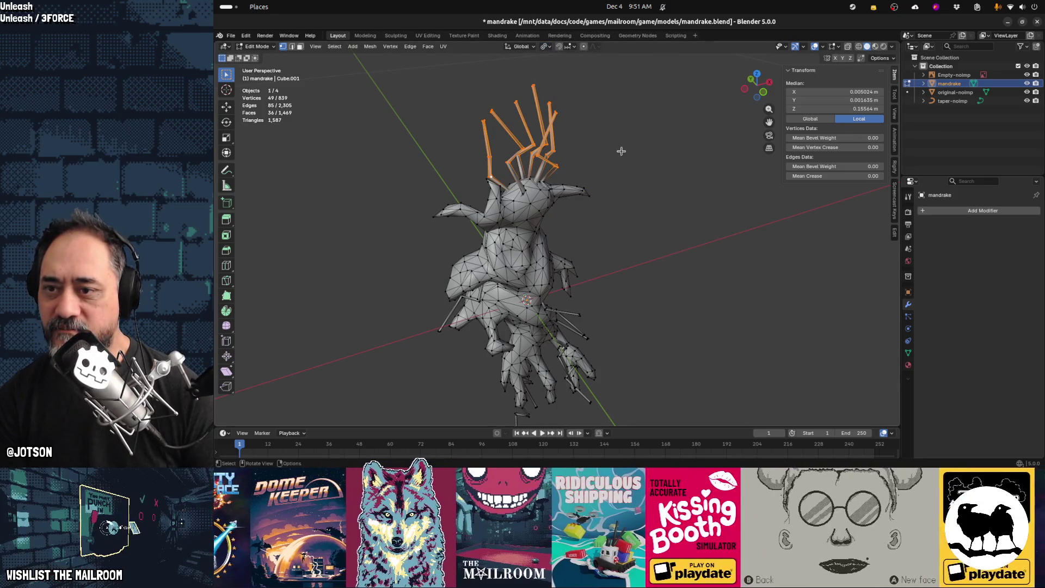
pyautogui.hotkey('shift', 'z')
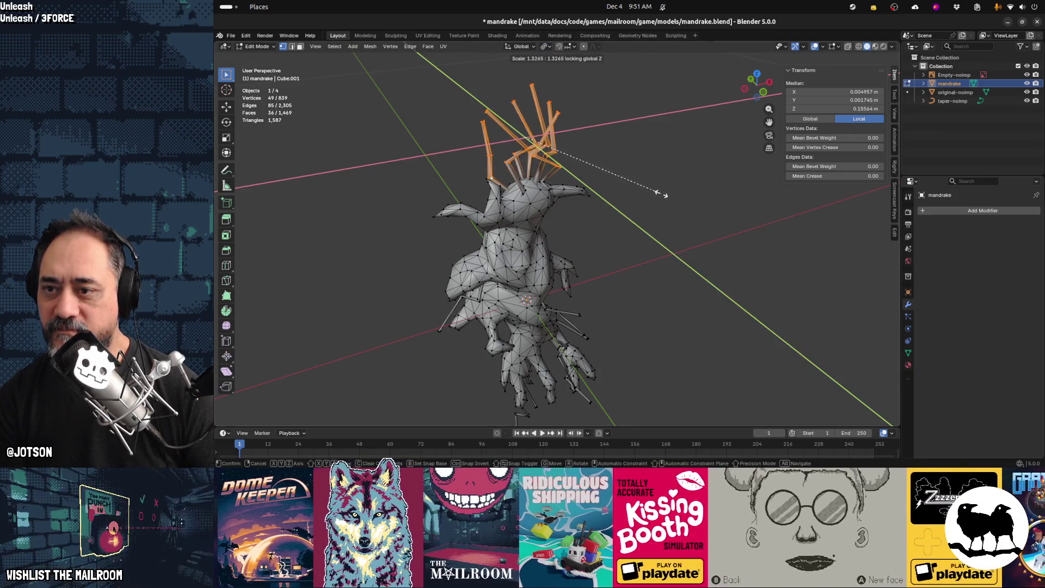
pyautogui.click(685, 209)
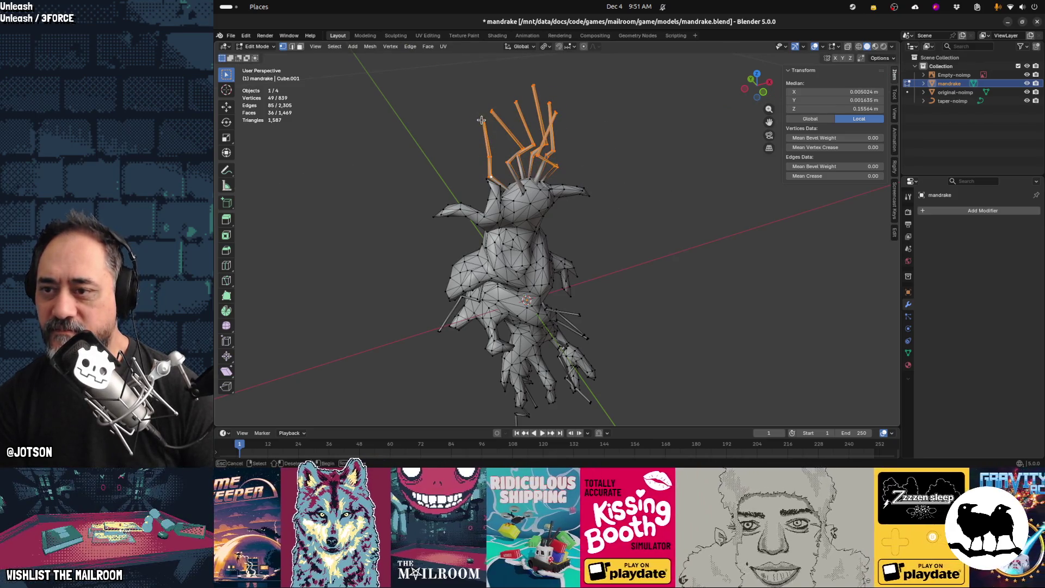
# Thicken a single spike segment with axis-constrained scaling
pyautogui.click(490, 129)
pyautogui.hotkey('shift', 'x')
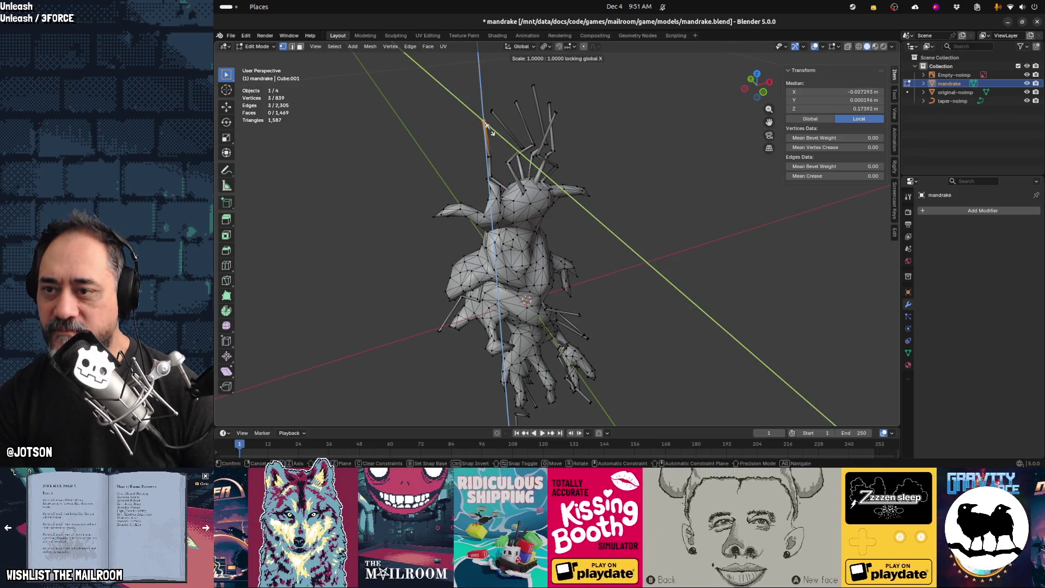
pyautogui.click(513, 147)
pyautogui.press('s')
pyautogui.hotkey('shift', 'z')
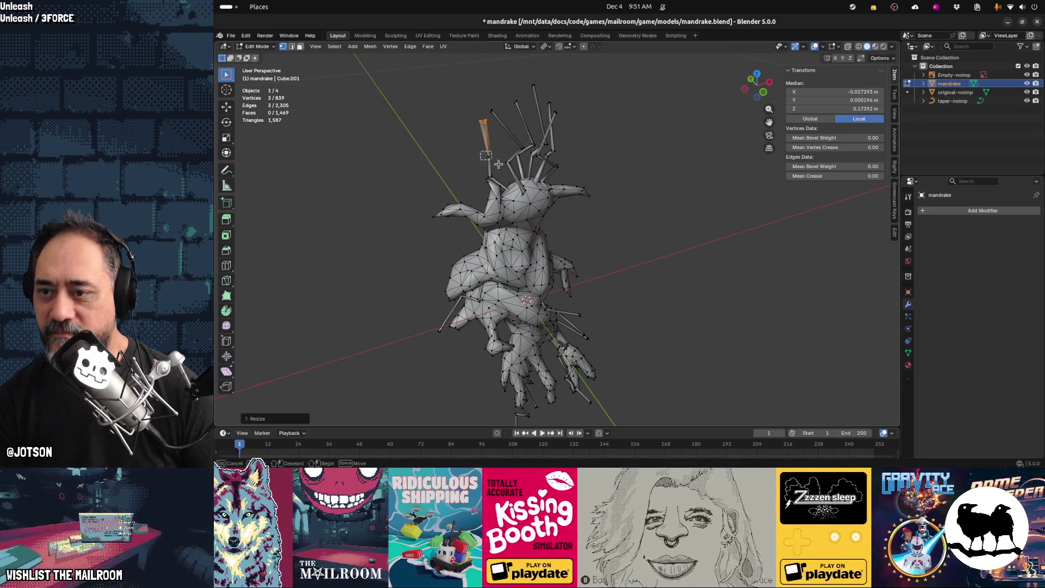
pyautogui.hotkey('shift', 'z')
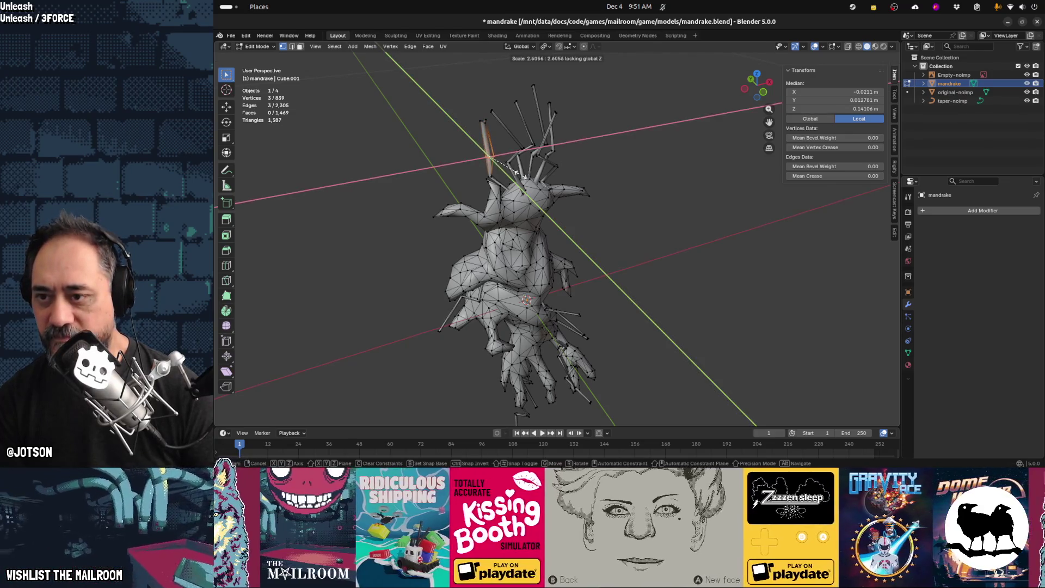
pyautogui.click(491, 174)
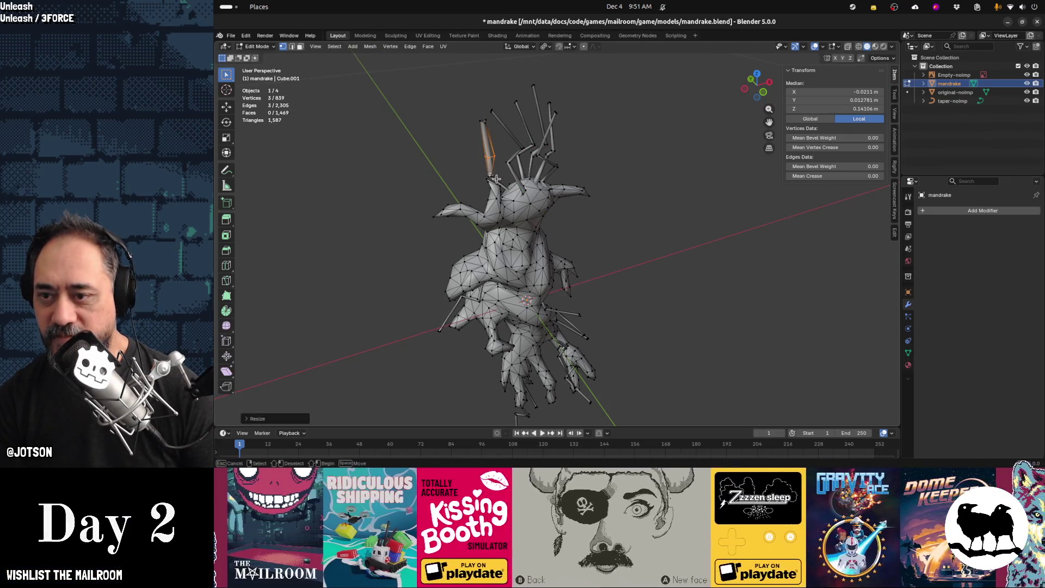
pyautogui.click(500, 181)
pyautogui.moveTo(607, 194); pyautogui.dragTo(570, 193, button='middle')
pyautogui.hotkey('ctrl', 'z')
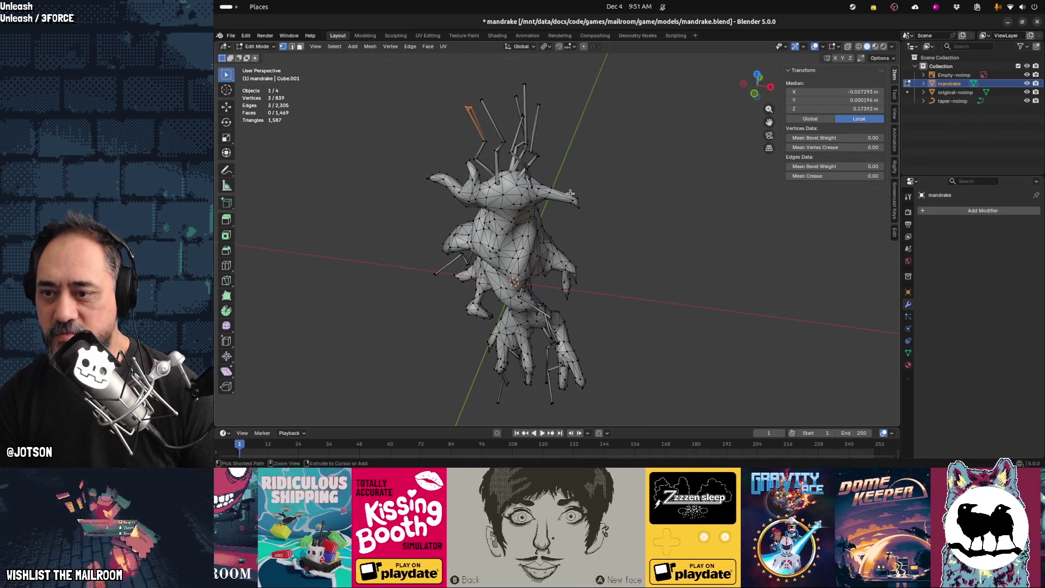
pyautogui.moveTo(570, 193)
pyautogui.mouseDown(button='middle')
pyautogui.moveTo(630, 182)
pyautogui.moveTo(590, 209)
pyautogui.moveTo(540, 215)
pyautogui.moveTo(605, 191)
pyautogui.moveTo(563, 206)
pyautogui.moveTo(629, 211)
pyautogui.moveTo(586, 222)
pyautogui.moveTo(539, 215)
pyautogui.mouseUp(button='middle')
# Return to Object Mode, accidentally deleting the mandrake object and restoring it with undo
pyautogui.press('Tab')
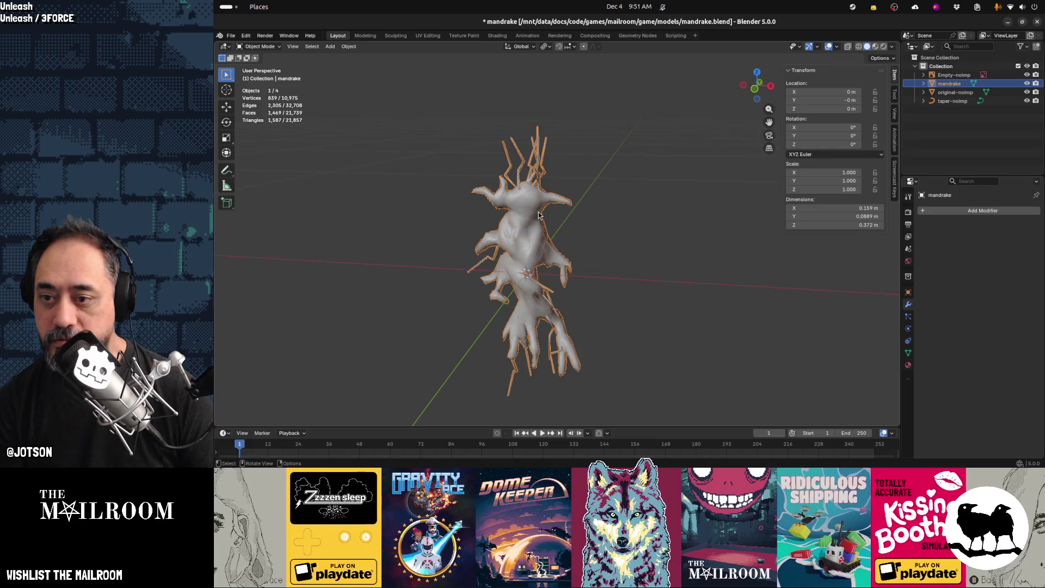
pyautogui.press('x')
pyautogui.click(539, 215)
pyautogui.hotkey('ctrl', 'z')
# Select the linked root spikes, including the left arm's spike, and delete their vertices
pyautogui.press('Tab')
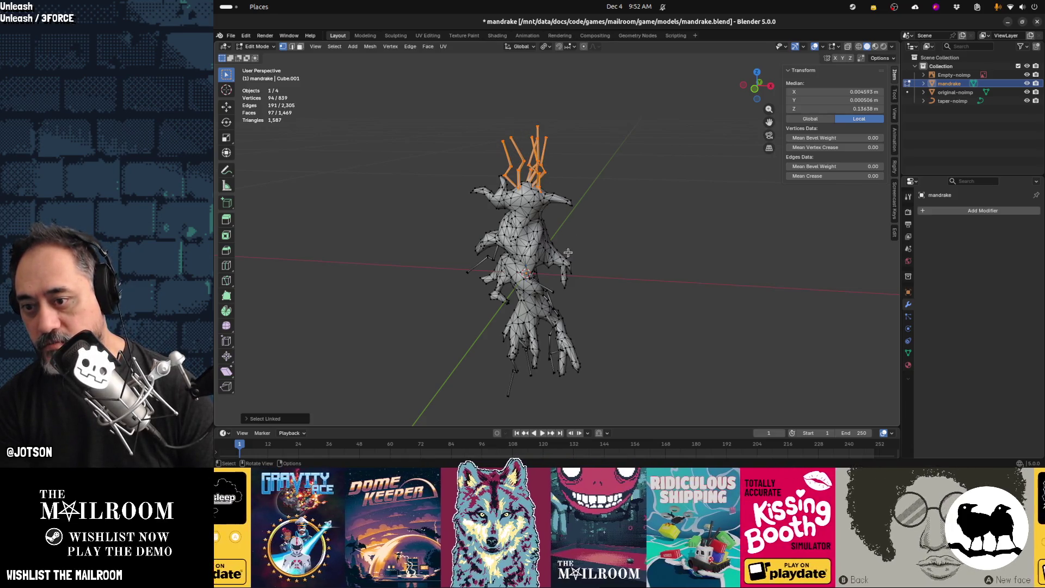
pyautogui.press('l')
pyautogui.press('l')
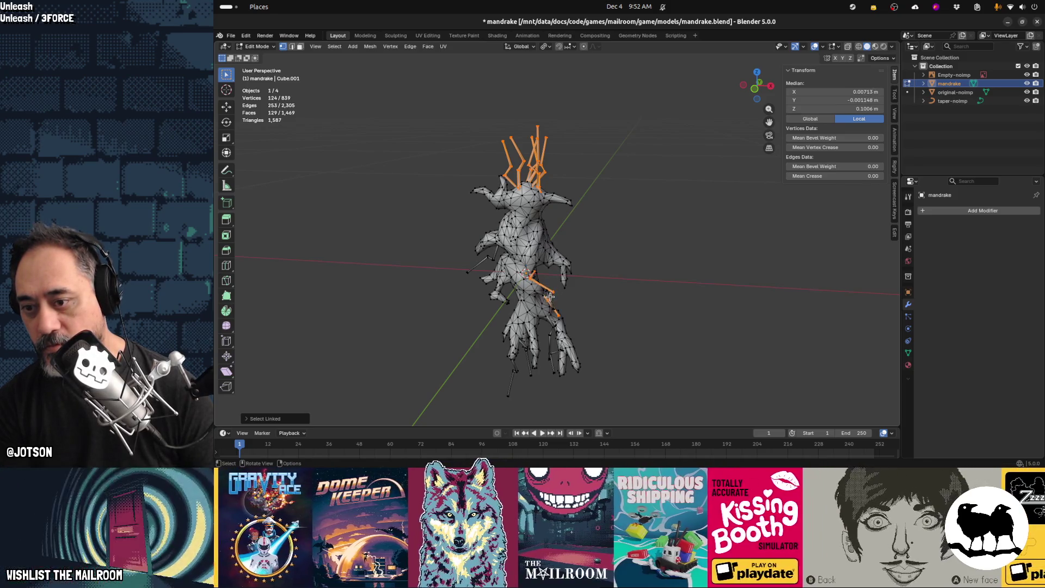
pyautogui.press('l')
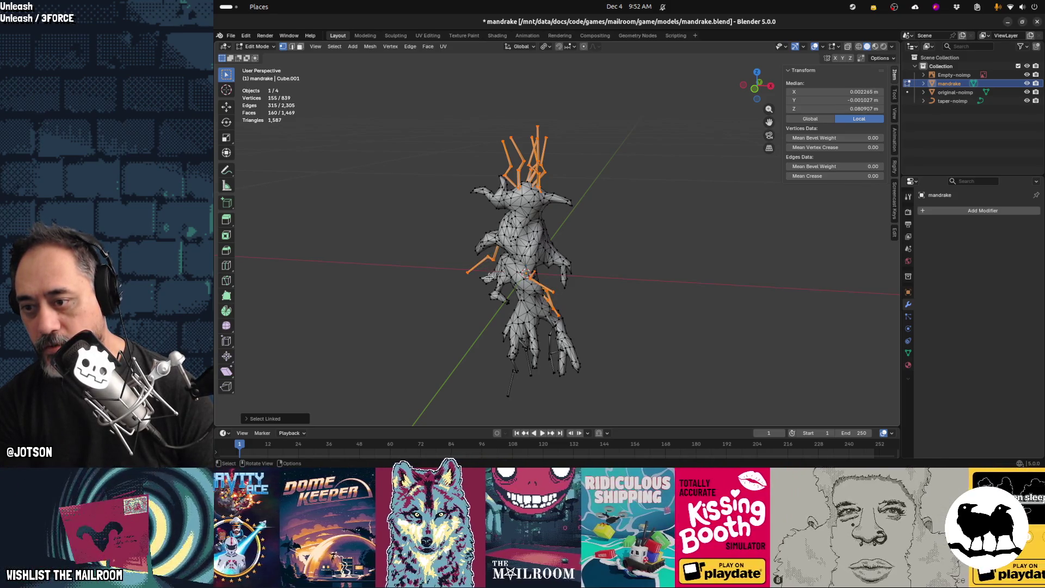
pyautogui.press('l')
pyautogui.press('l')
pyautogui.moveTo(591, 335); pyautogui.dragTo(606, 334, button='middle')
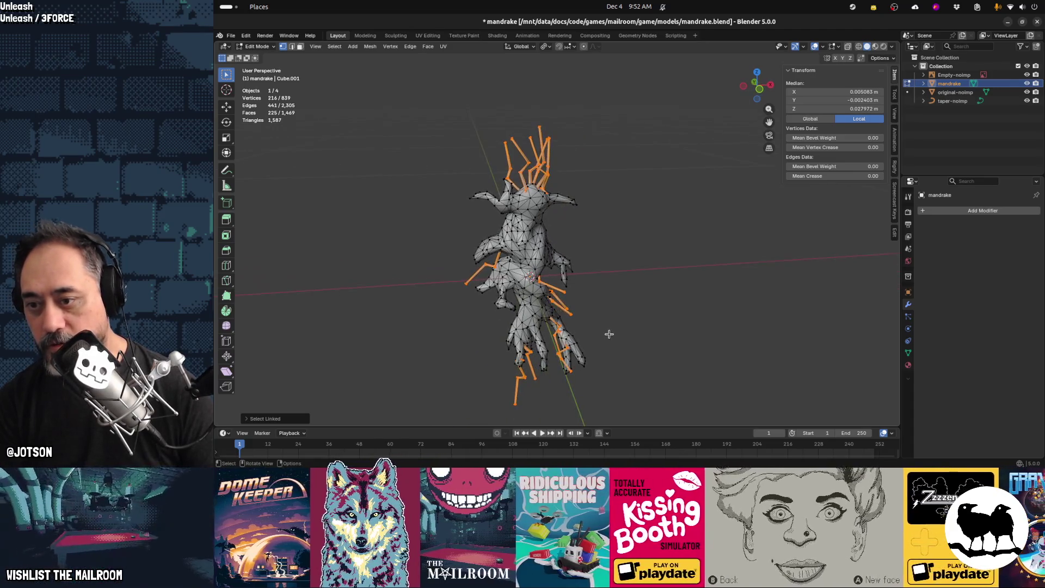
pyautogui.press('x')
pyautogui.click(610, 339)
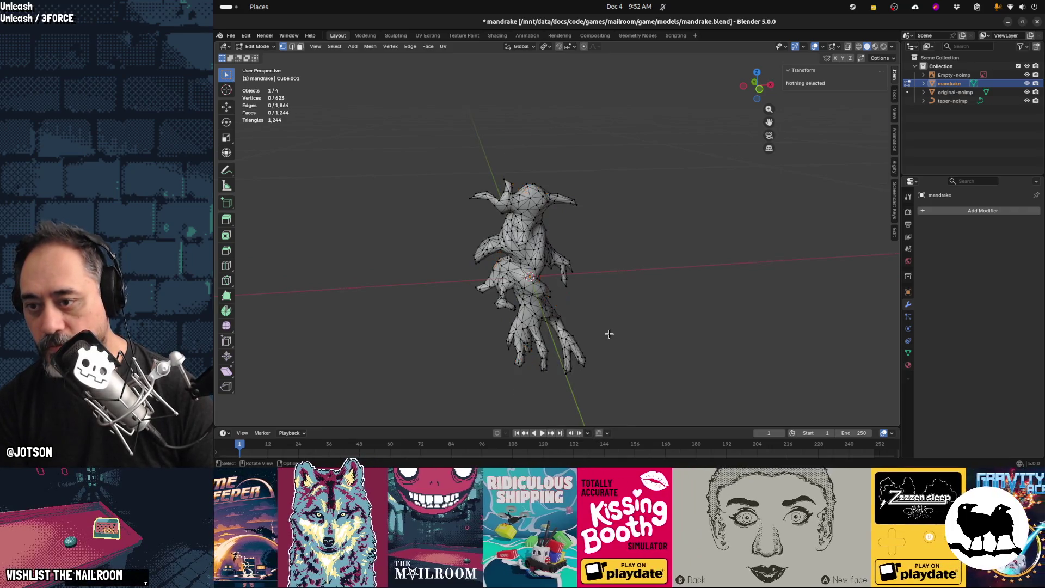
pyautogui.press('Tab')
pyautogui.moveTo(610, 333); pyautogui.dragTo(601, 291, button='middle')
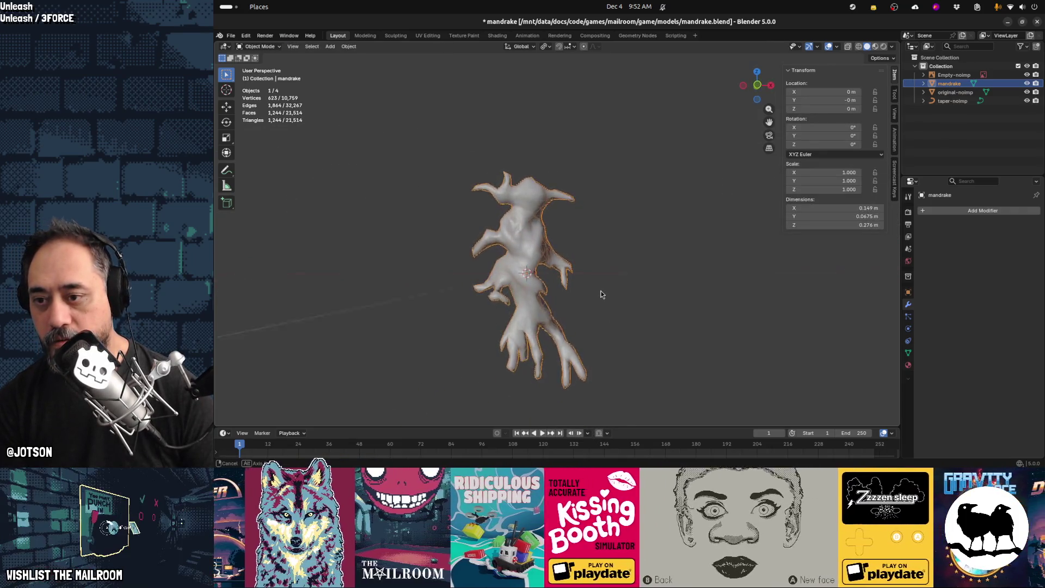
# From the front view, delete the Empty reference image and save mandrake.blend
pyautogui.press('KP_1')
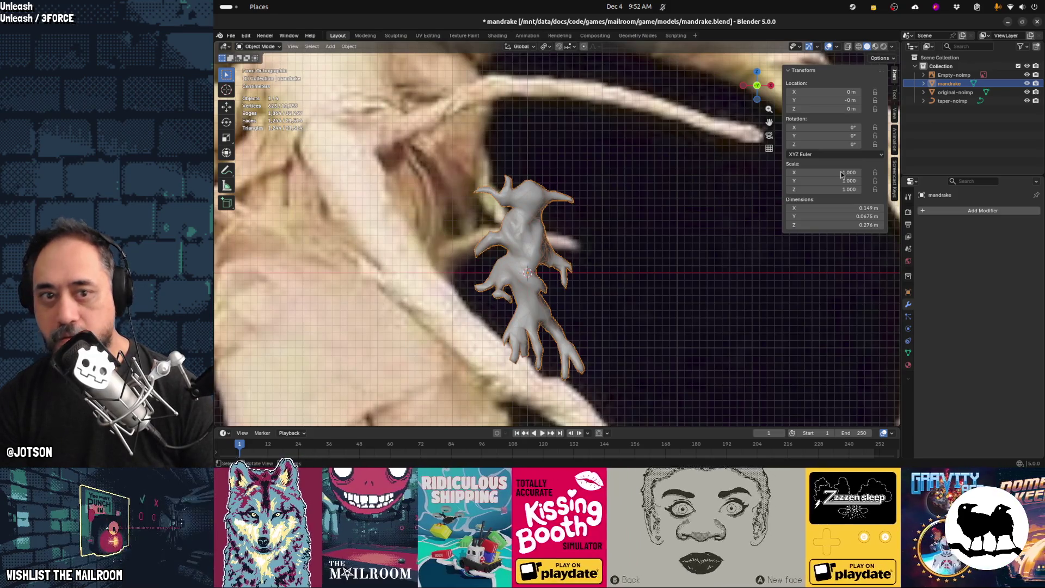
pyautogui.click(967, 76)
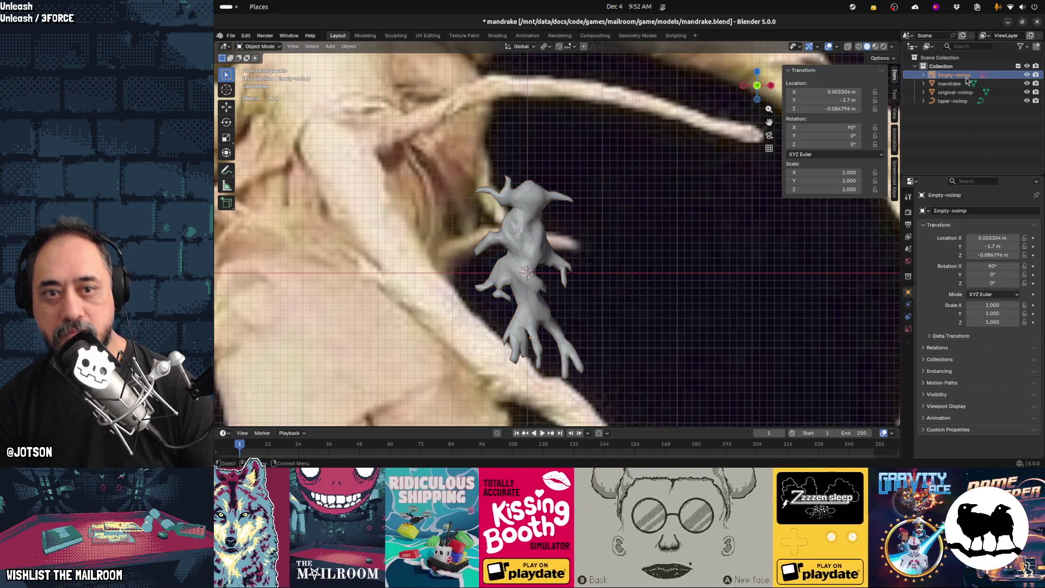
pyautogui.press('x')
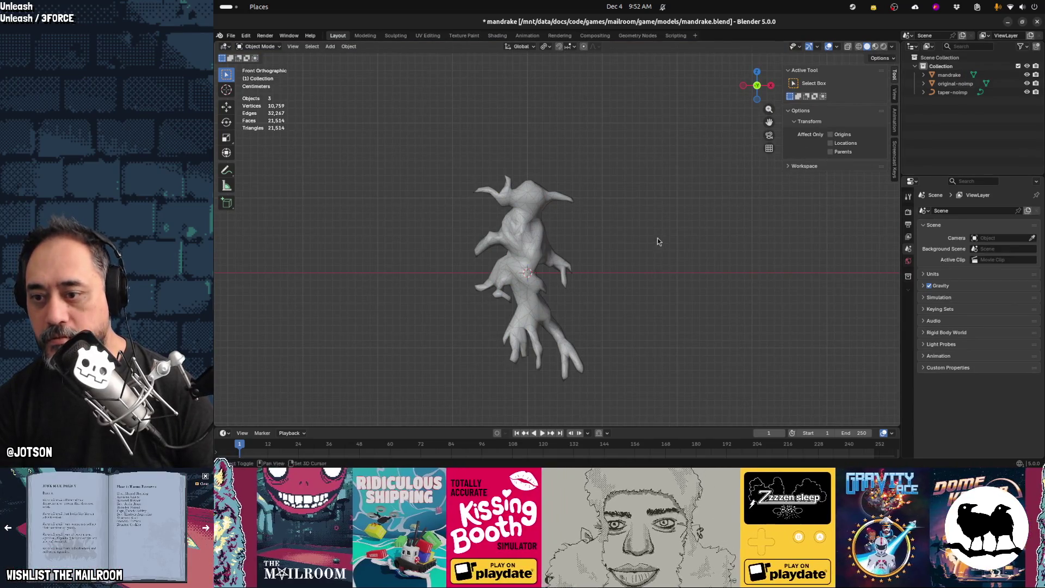
pyautogui.keyDown('shift'); pyautogui.moveTo(657, 238); pyautogui.dragTo(658, 195, button='middle'); pyautogui.keyUp('shift')
pyautogui.scroll(1, 645, 206)
pyautogui.hotkey('ctrl', 's')
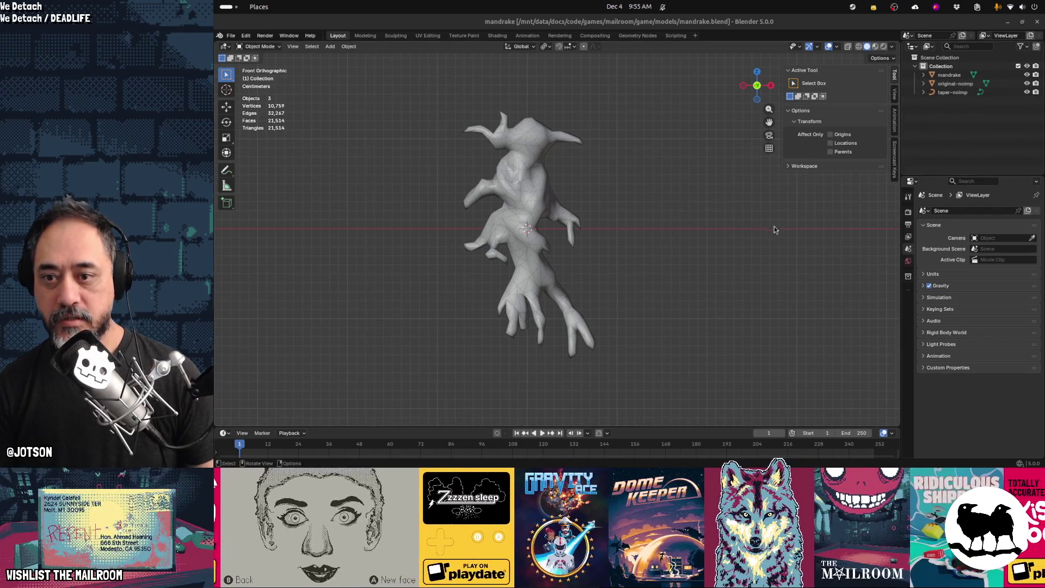
# Add a Bézier curve to the scene and enter its Edit Mode
pyautogui.hotkey('shift', 'a')
pyautogui.moveTo(674, 229)
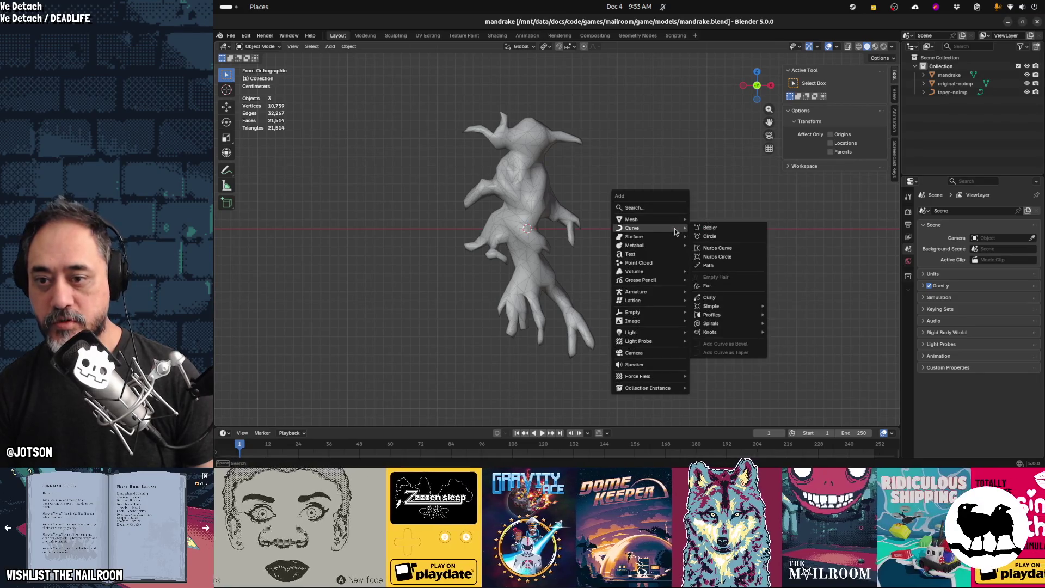
pyautogui.click(705, 229)
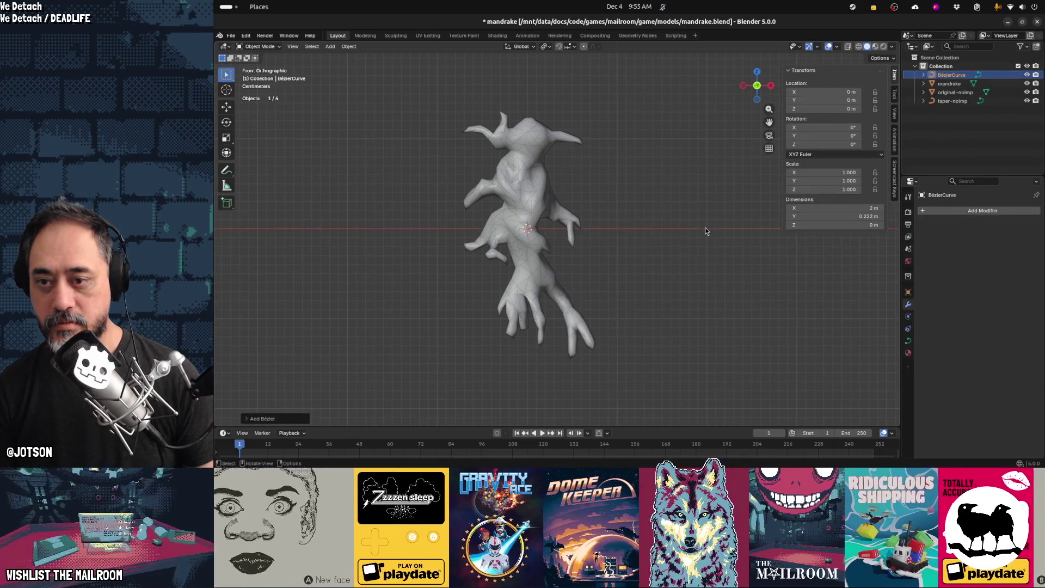
pyautogui.scroll(-8, 704, 229)
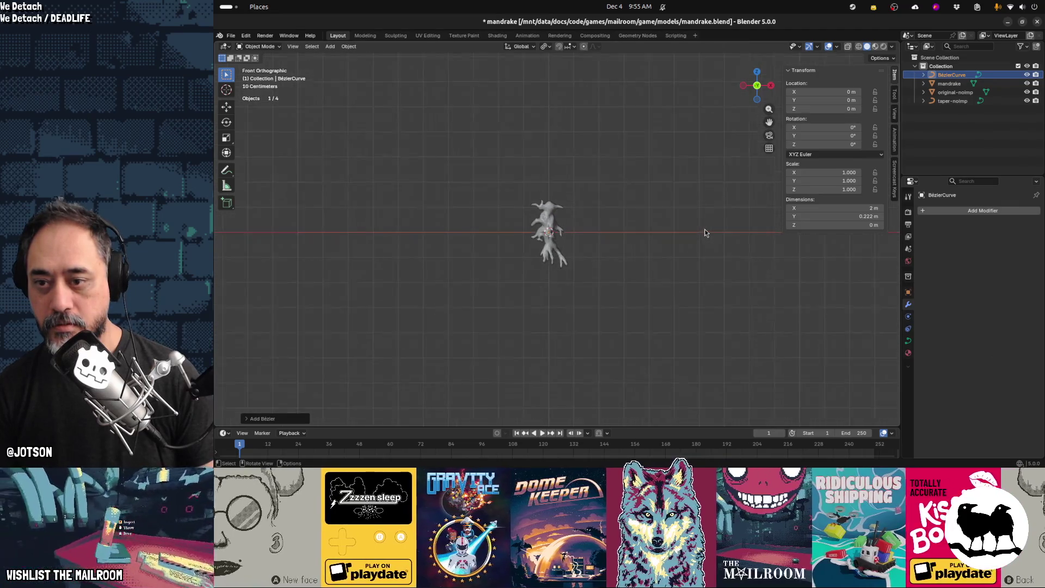
pyautogui.press('Tab')
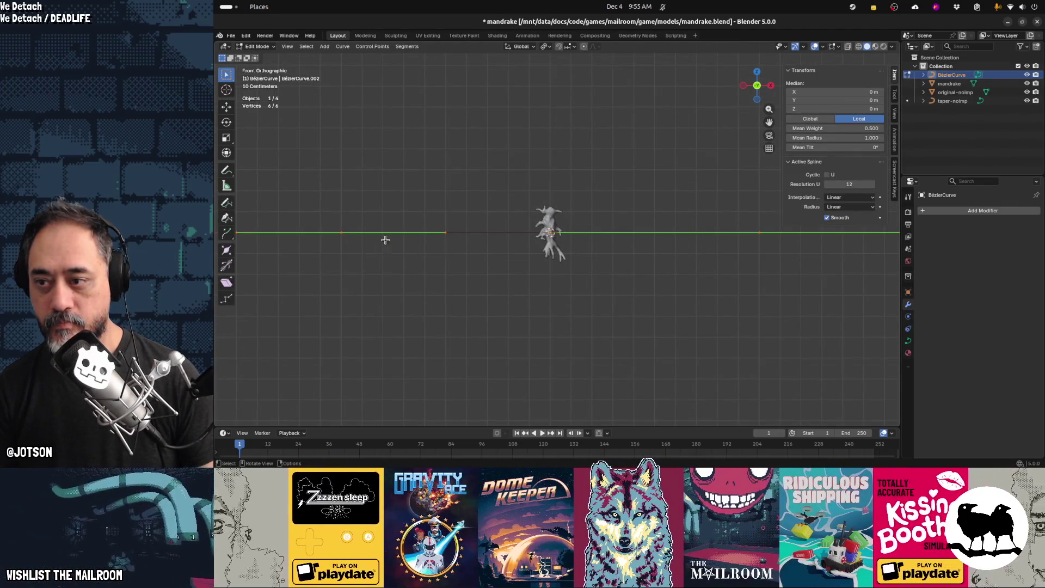
# Scale the curve's two end points inward to shorten it, then shift a point along X
pyautogui.click(337, 242)
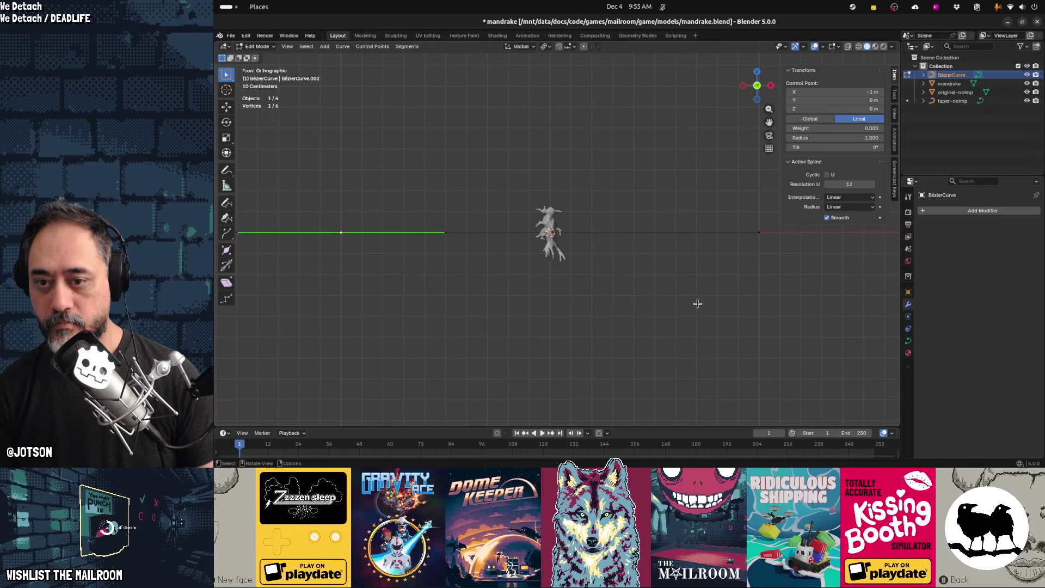
pyautogui.keyDown('shift'); pyautogui.click(754, 232); pyautogui.keyUp('shift')
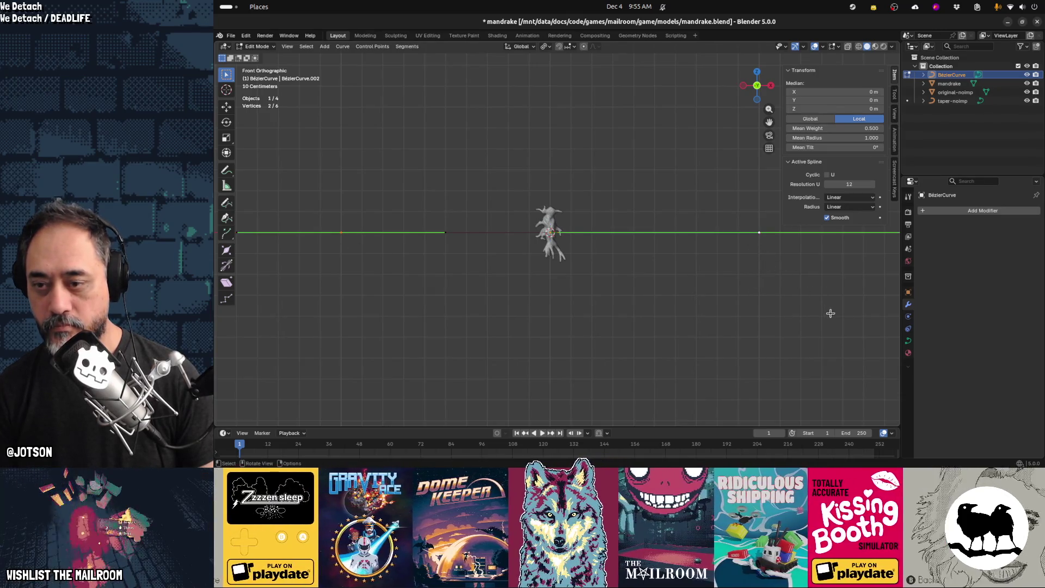
pyautogui.press('s')
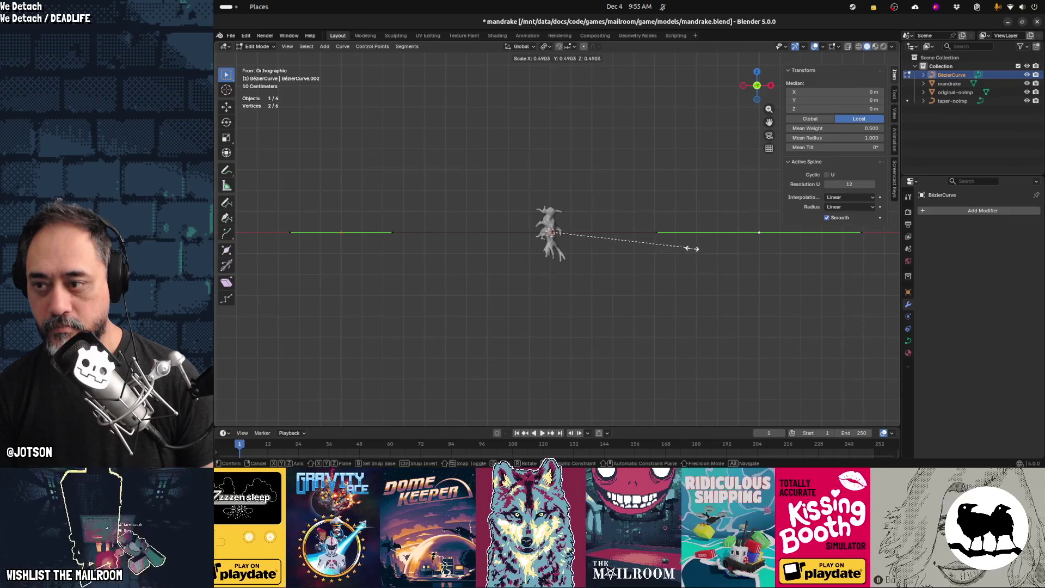
pyautogui.click(591, 243)
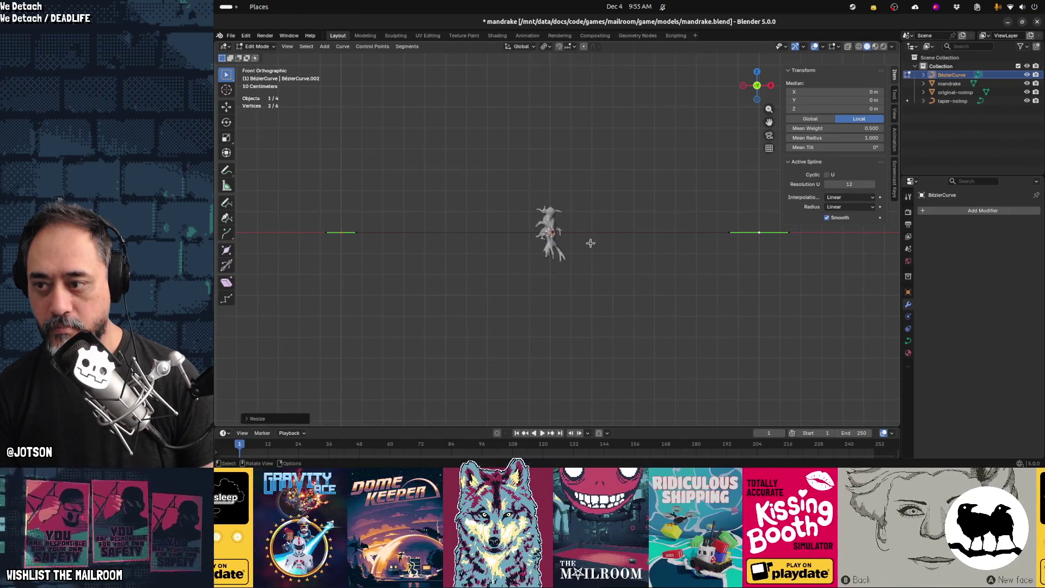
pyautogui.click(340, 232)
pyautogui.press('g')
pyautogui.press('x')
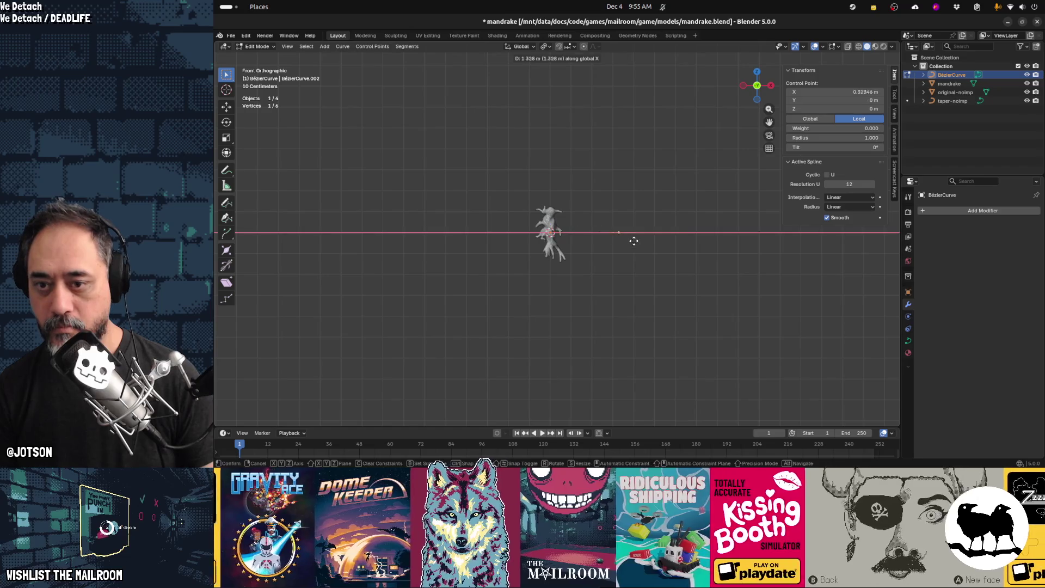
pyautogui.click(700, 243)
# Scale all six curve points down to about 0.056 m wide, adjust the end point, and exit Edit Mode
pyautogui.moveTo(656, 207); pyautogui.dragTo(796, 265)
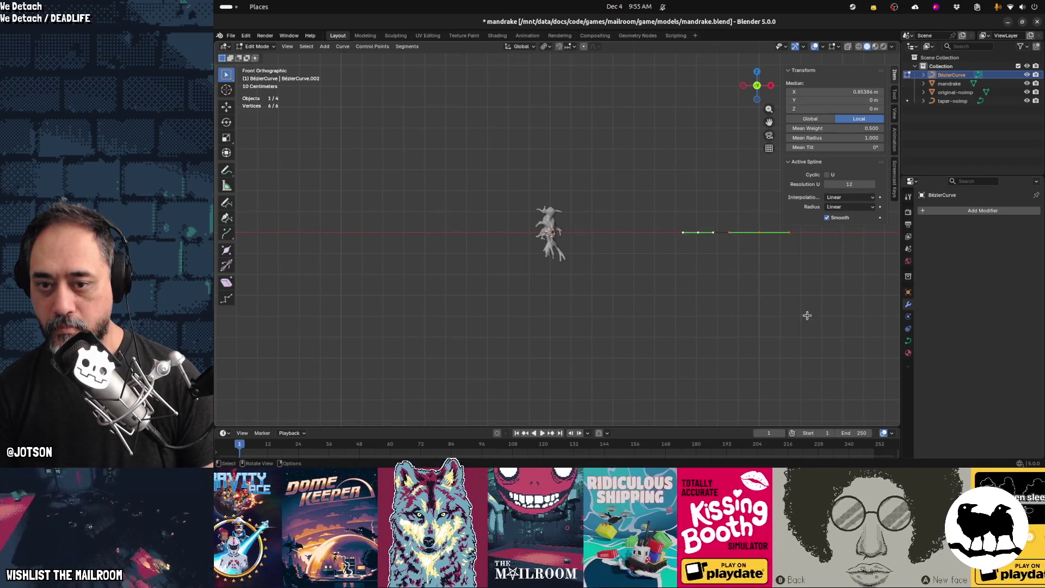
pyautogui.press('s')
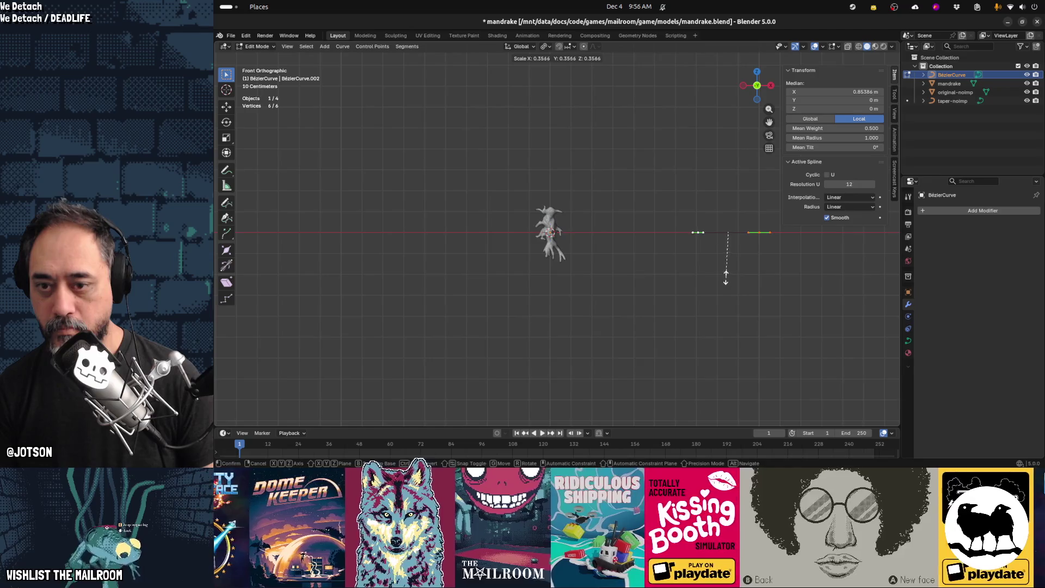
pyautogui.click(717, 244)
pyautogui.click(759, 232)
pyautogui.press('g')
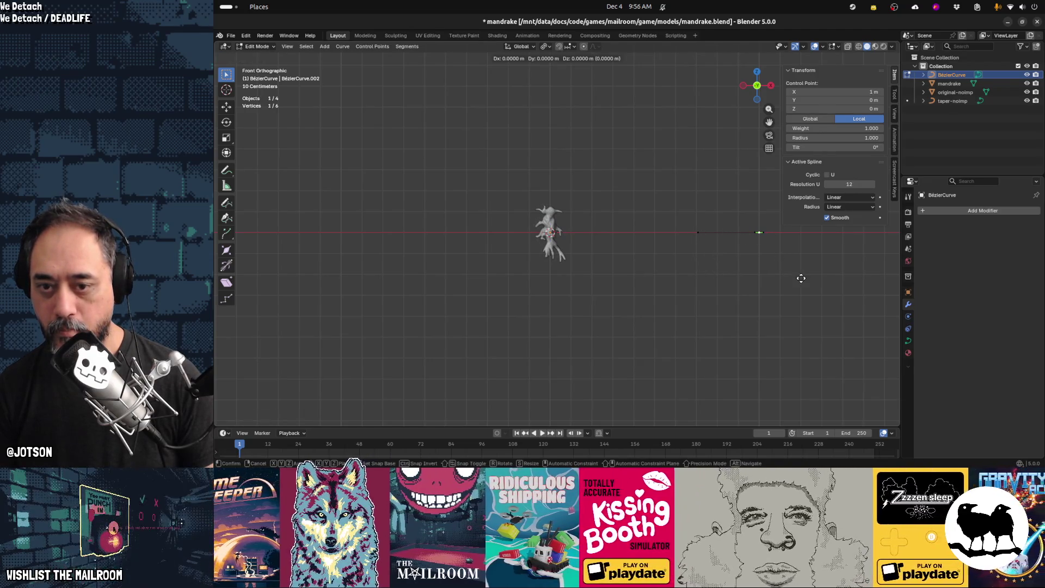
pyautogui.press('x')
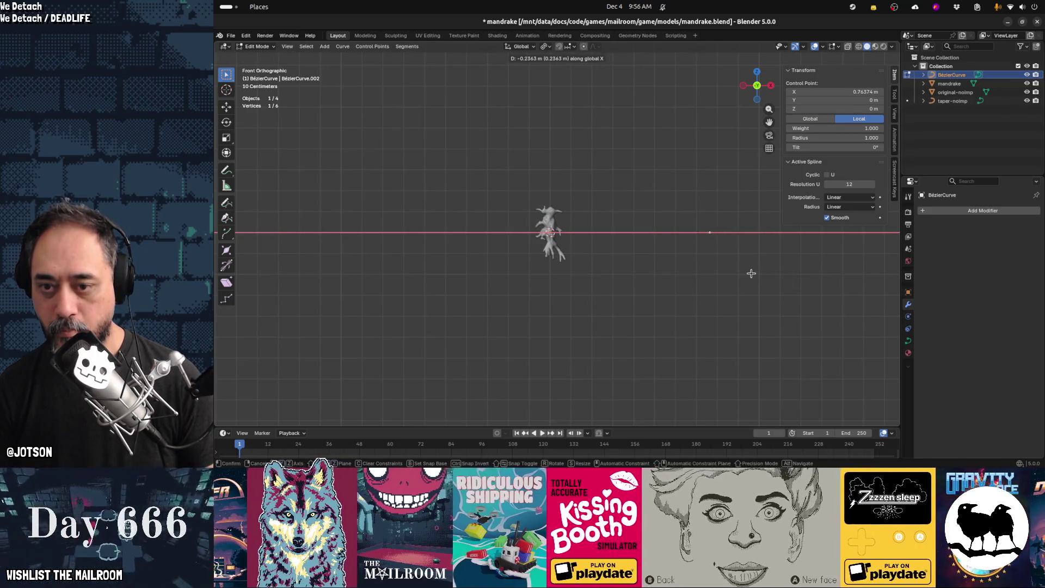
pyautogui.click(752, 273)
pyautogui.press('s')
pyautogui.click(759, 268)
pyautogui.press('b')
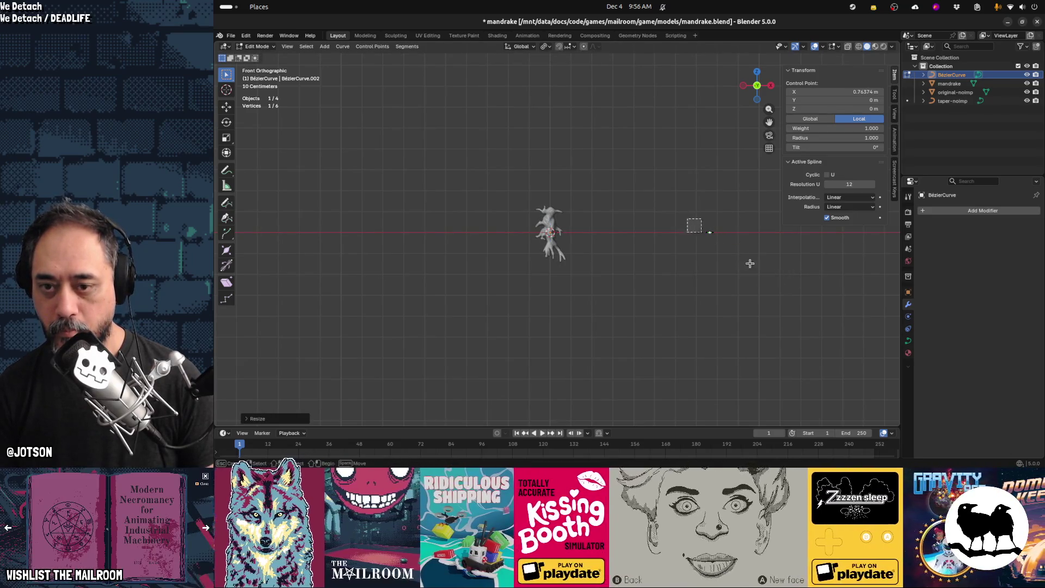
pyautogui.press('Escape')
pyautogui.press('Tab')
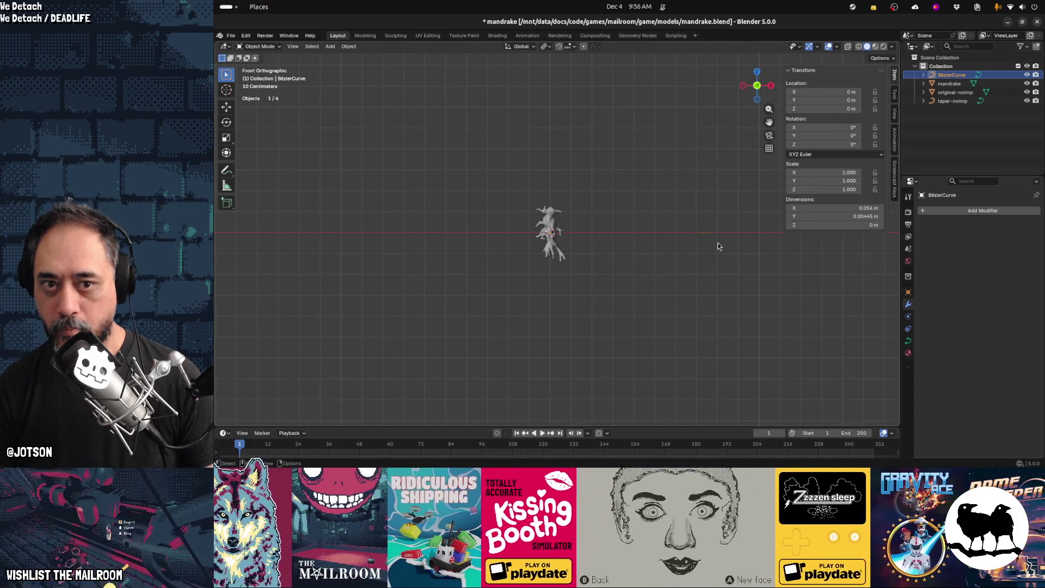
# Move the curve left along X and set its Origin to Geometry
pyautogui.press('g')
pyautogui.press('x')
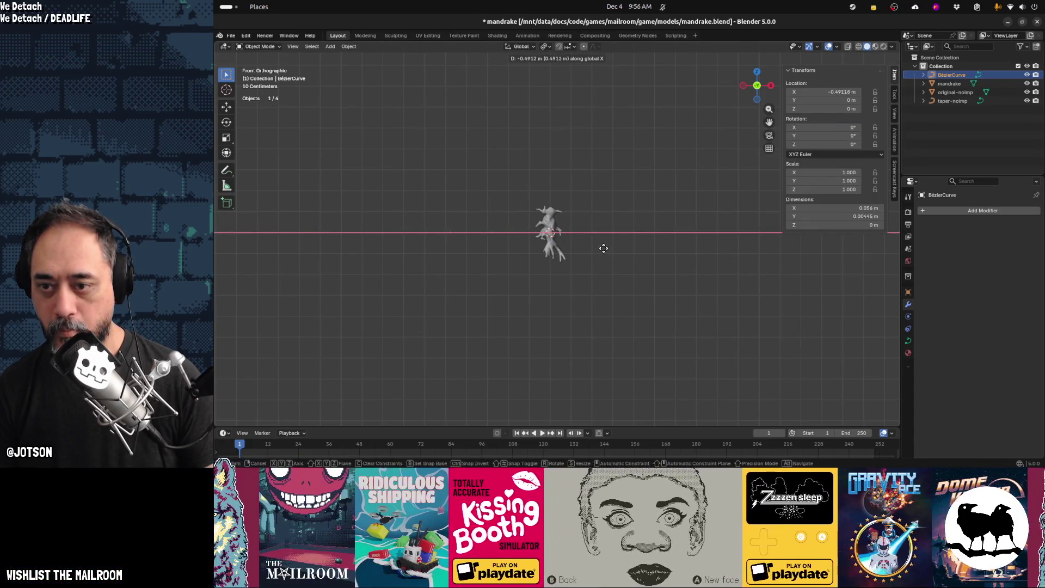
pyautogui.click(573, 254)
pyautogui.scroll(4, 555, 268)
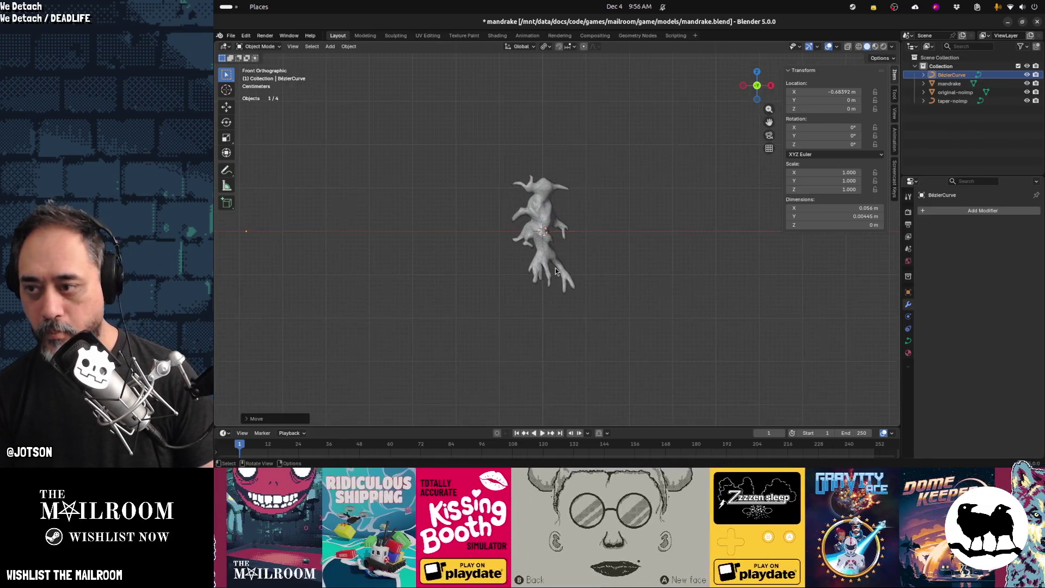
pyautogui.keyDown('shift'); pyautogui.moveTo(590, 276); pyautogui.dragTo(609, 285, button='middle'); pyautogui.keyUp('shift')
pyautogui.scroll(1, 609, 286)
pyautogui.scroll(-1, 609, 286)
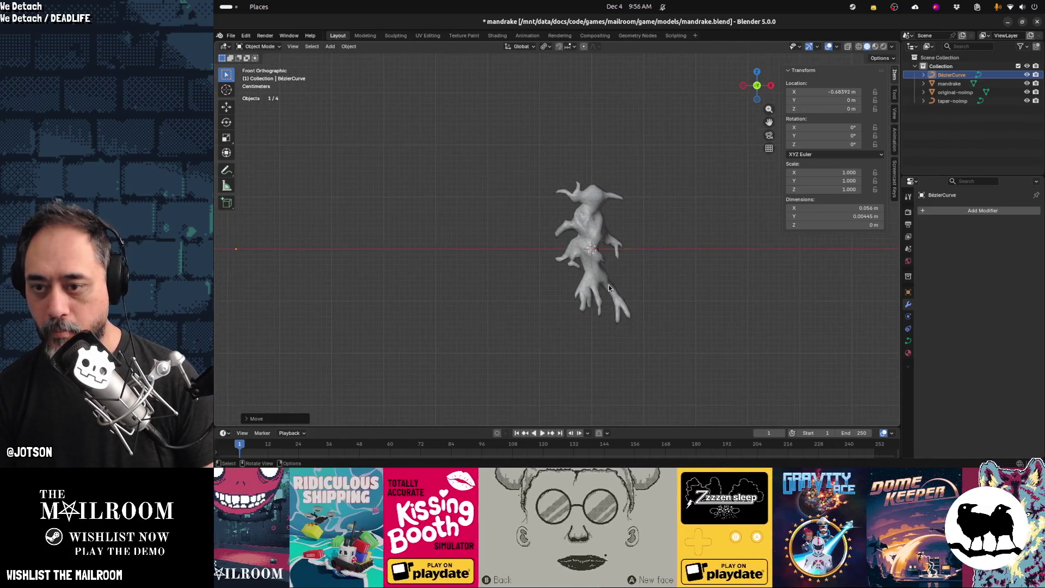
pyautogui.press('F3')
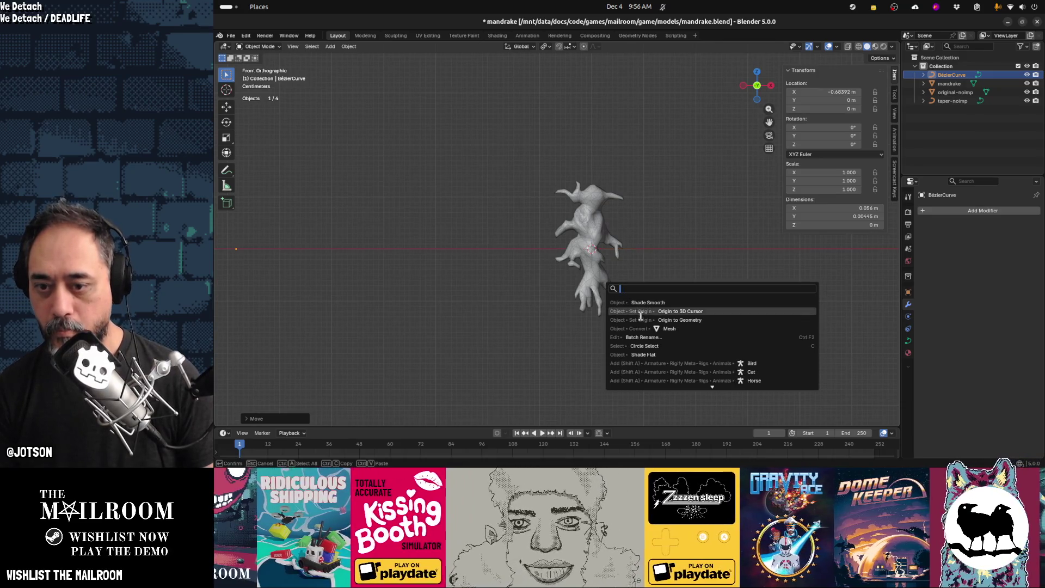
pyautogui.click(642, 322)
# Rotate the curve upright, about 68.5° on Y, and place it on the mandrake's head
pyautogui.press('r')
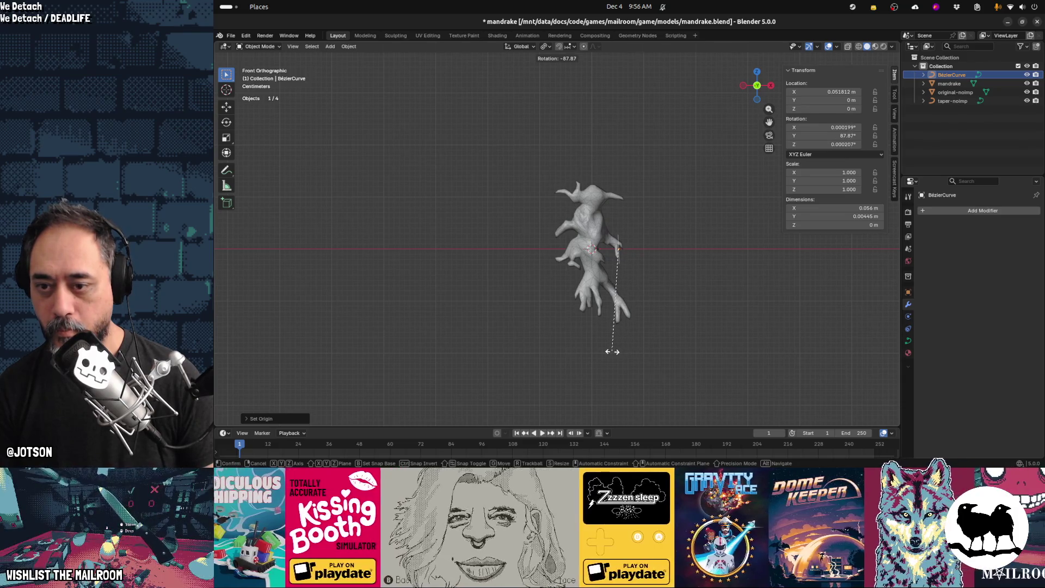
pyautogui.click(646, 351)
pyautogui.press('g')
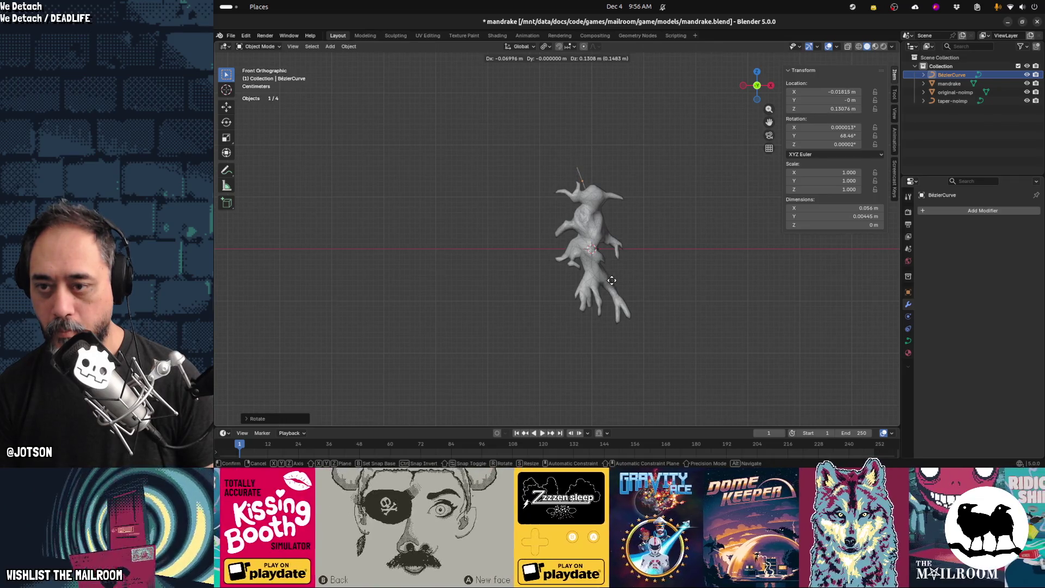
pyautogui.click(612, 283)
# Move and rotate the curve's end point, then extrude a new point from its tip
pyautogui.press('Tab')
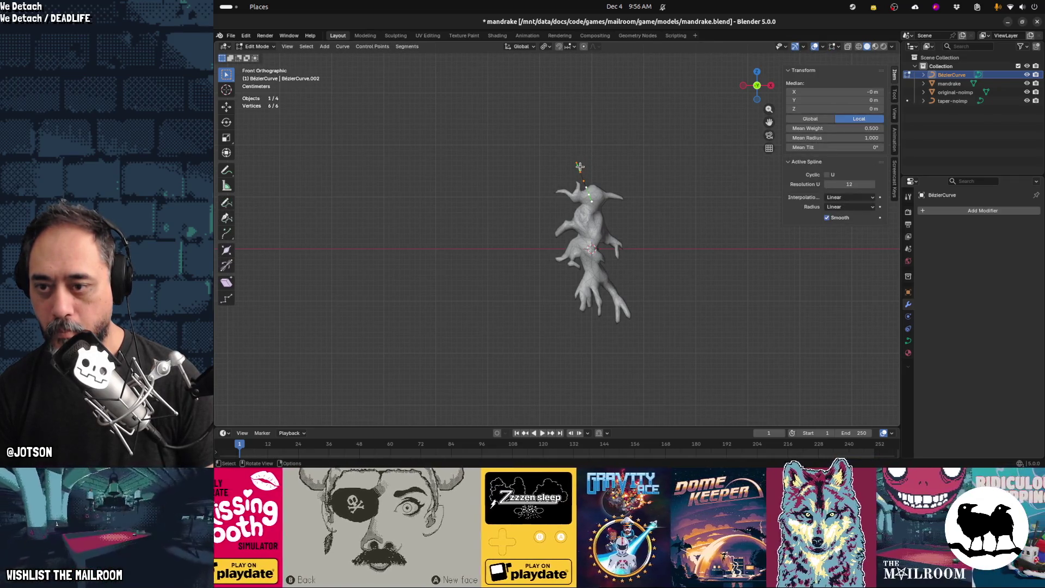
pyautogui.click(582, 166)
pyautogui.press('g')
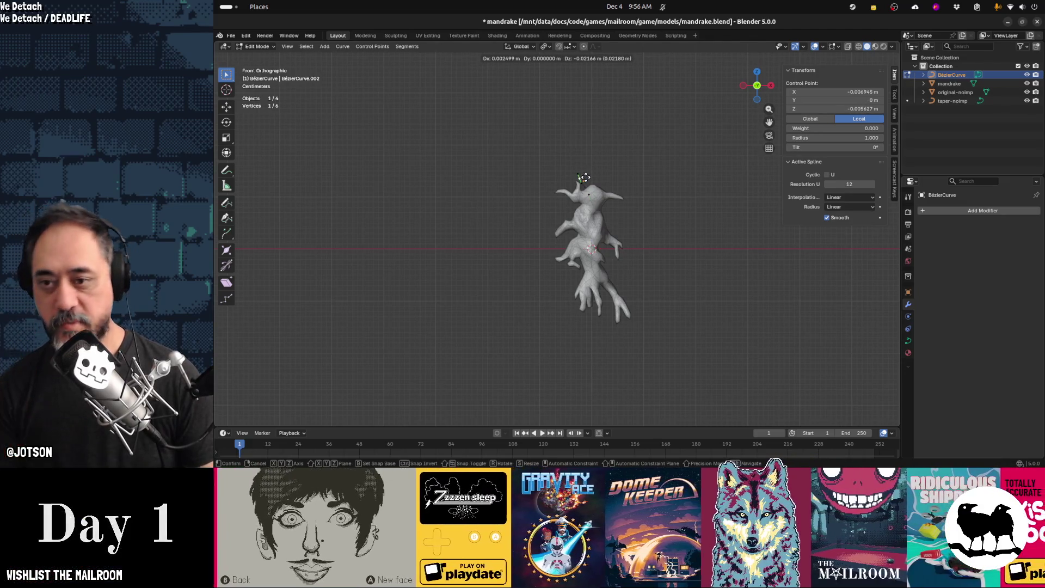
pyautogui.click(587, 181)
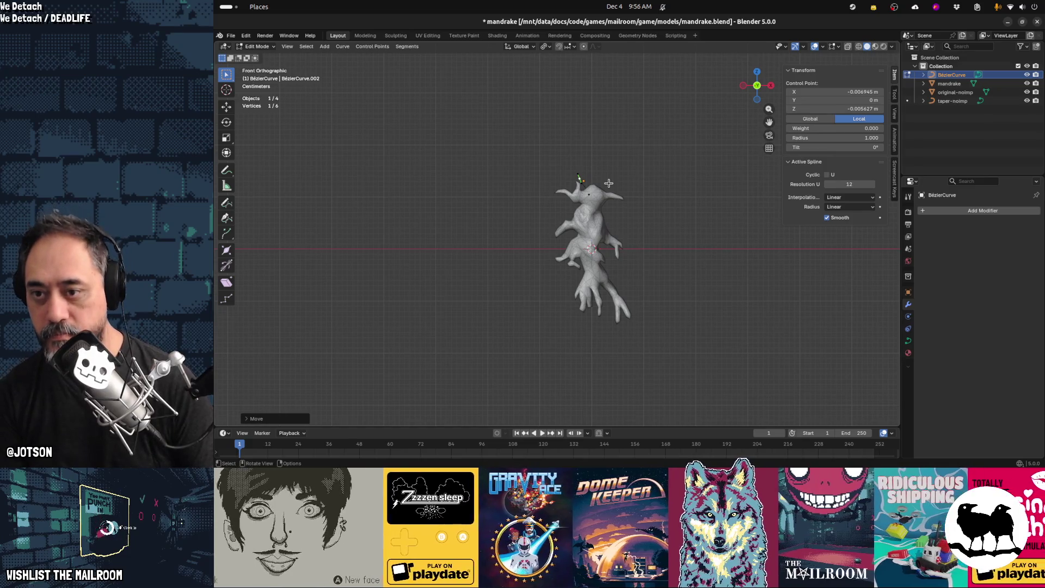
pyautogui.press('r')
pyautogui.click(613, 204)
pyautogui.press('g')
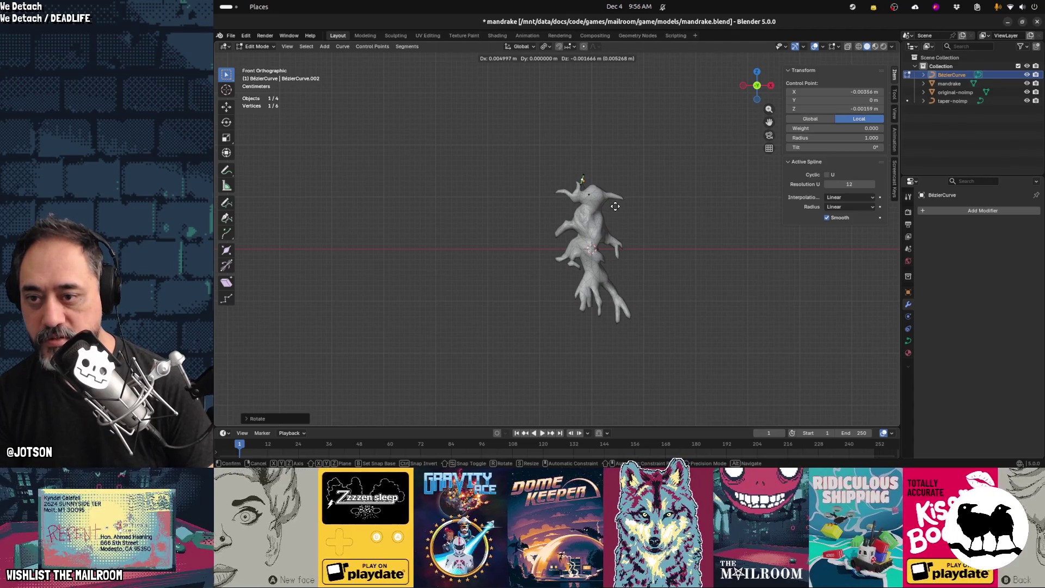
pyautogui.click(615, 206)
pyautogui.press('e')
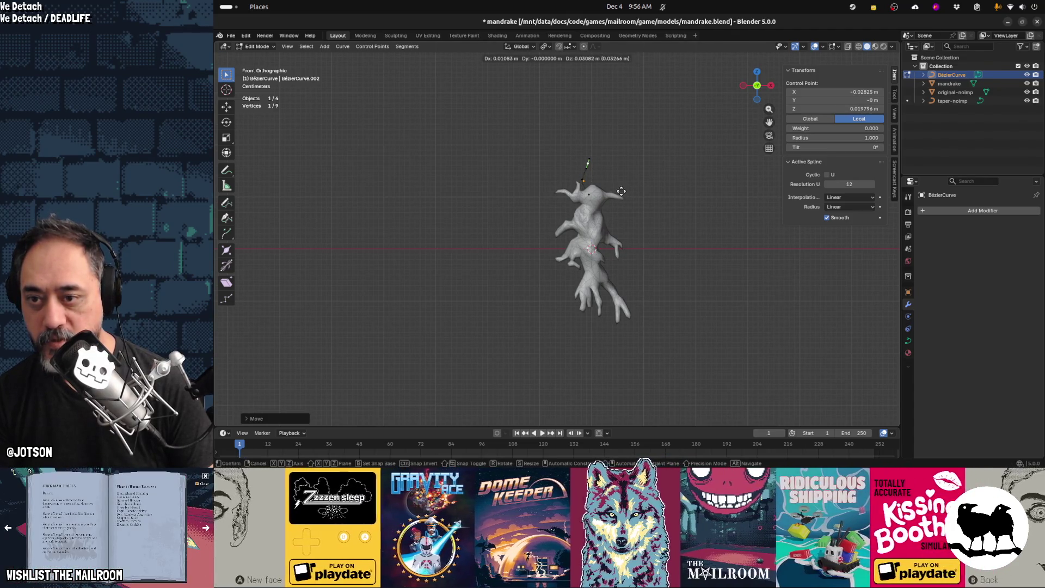